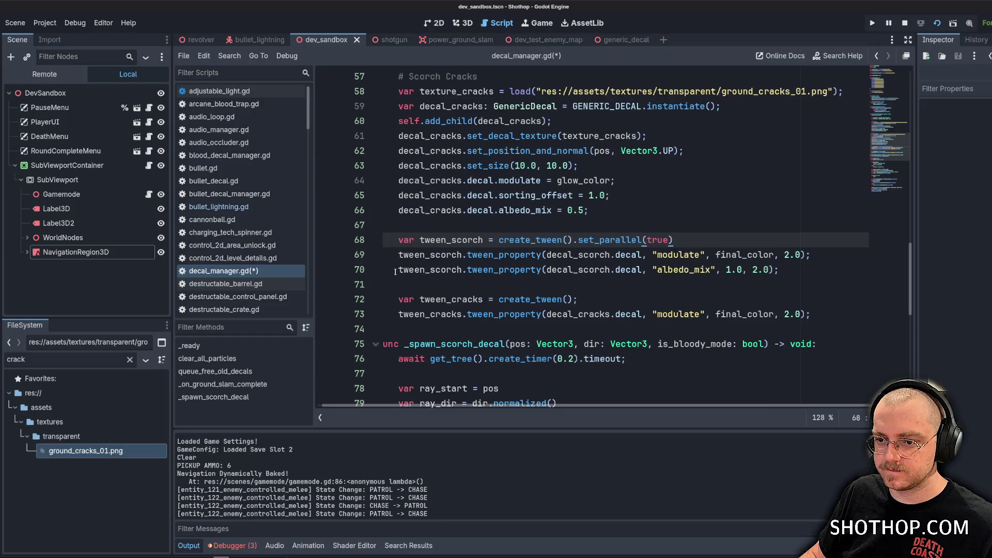
# Duplicate the albedo_mix tween line as line 74 using tween_cracks, and save the script.
pyautogui.moveTo(396, 272); pyautogui.dragTo(794, 268)
pyautogui.hotkey('ctrl', 'c')
pyautogui.click(825, 321)
pyautogui.press('Return')
pyautogui.hotkey('ctrl', 'v')
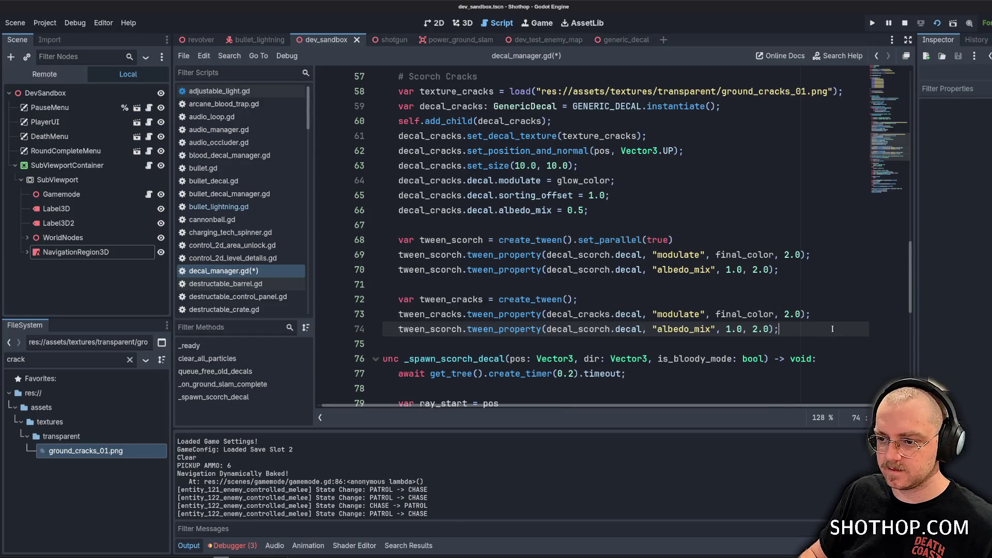
pyautogui.doubleClick(406, 320)
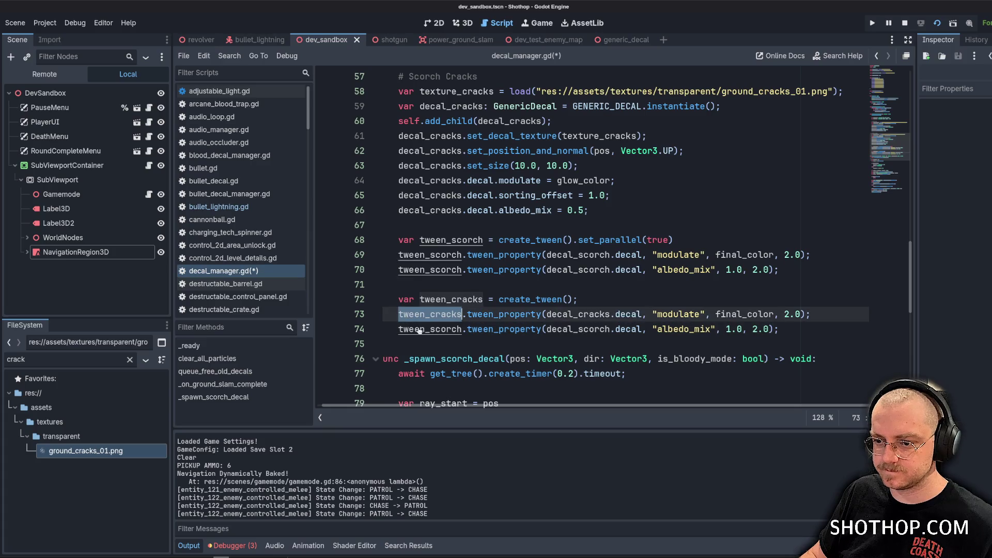
pyautogui.hotkey('ctrl', 'c')
pyautogui.doubleClick(413, 329)
pyautogui.hotkey('ctrl', 'v')
pyautogui.click(439, 284)
pyautogui.hotkey('ctrl', 's')
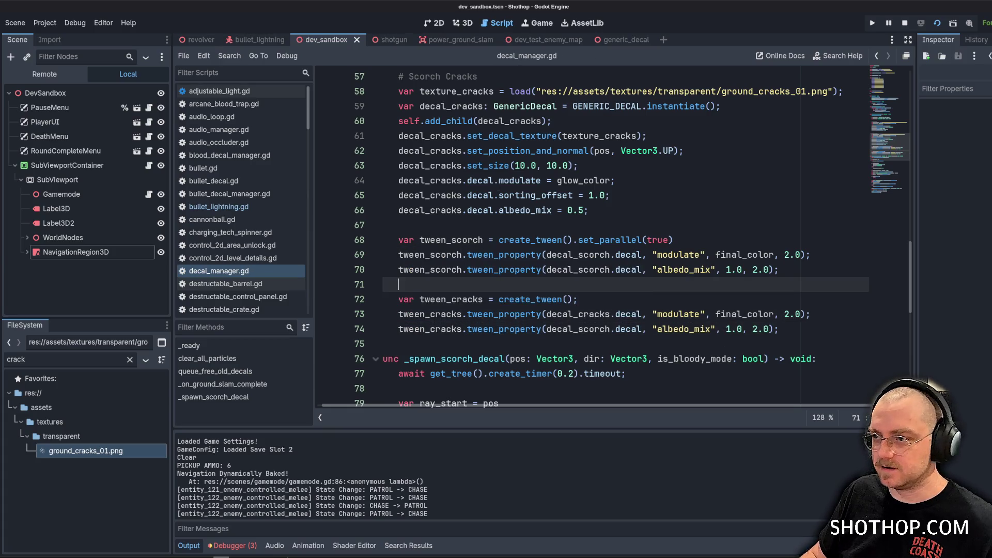
# Relaunch the current scene and perform a ground slam to check the decal.
pyautogui.click(904, 23)
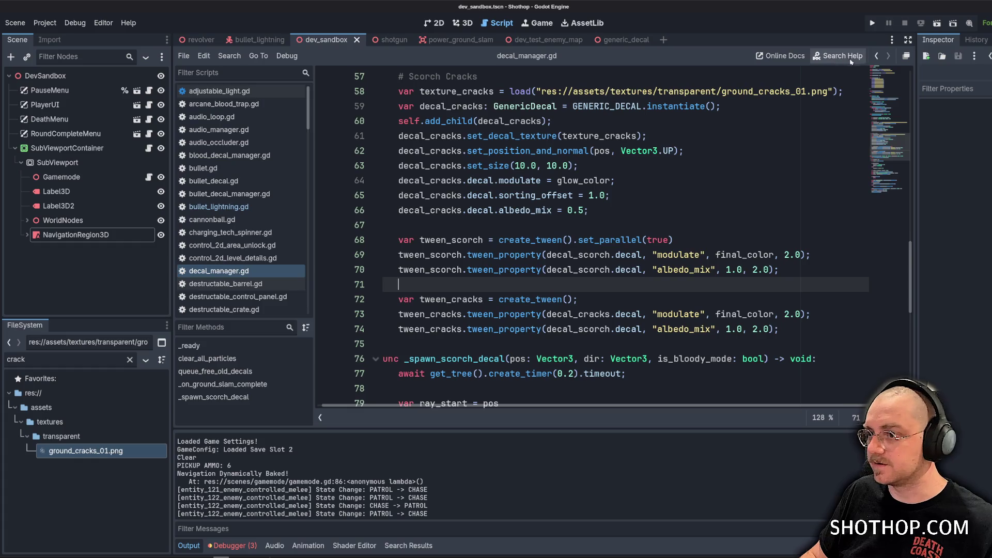
pyautogui.click(937, 23)
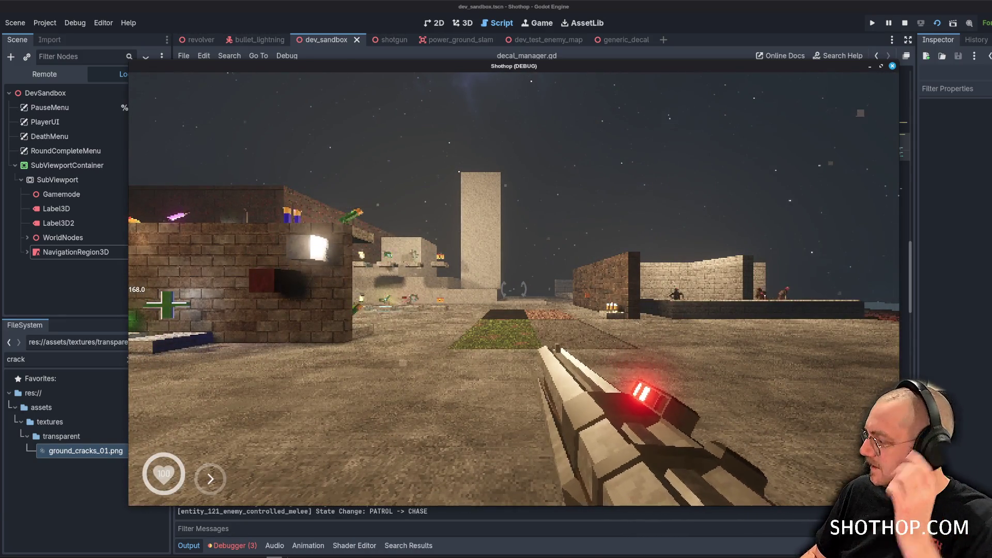
pyautogui.press('space')
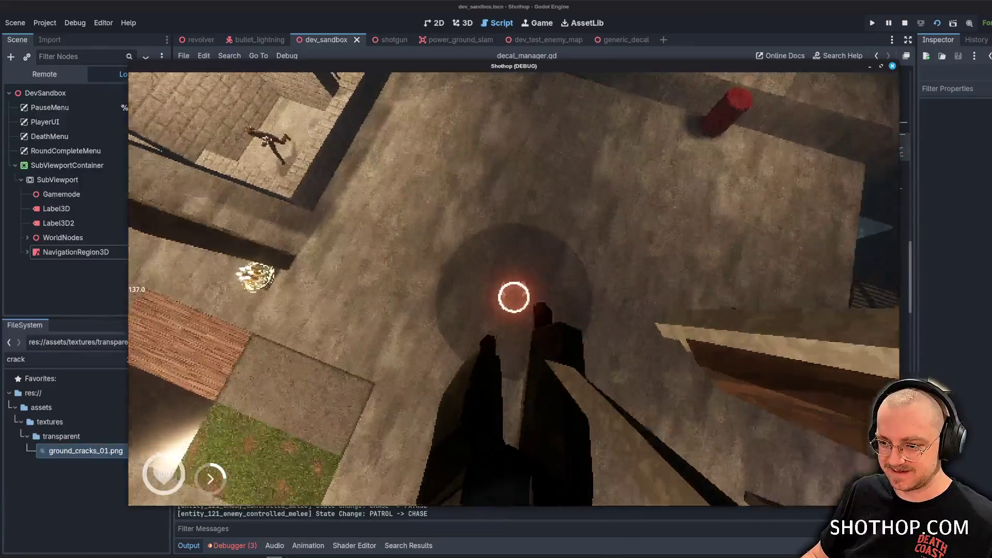
pyautogui.press('ctrl')
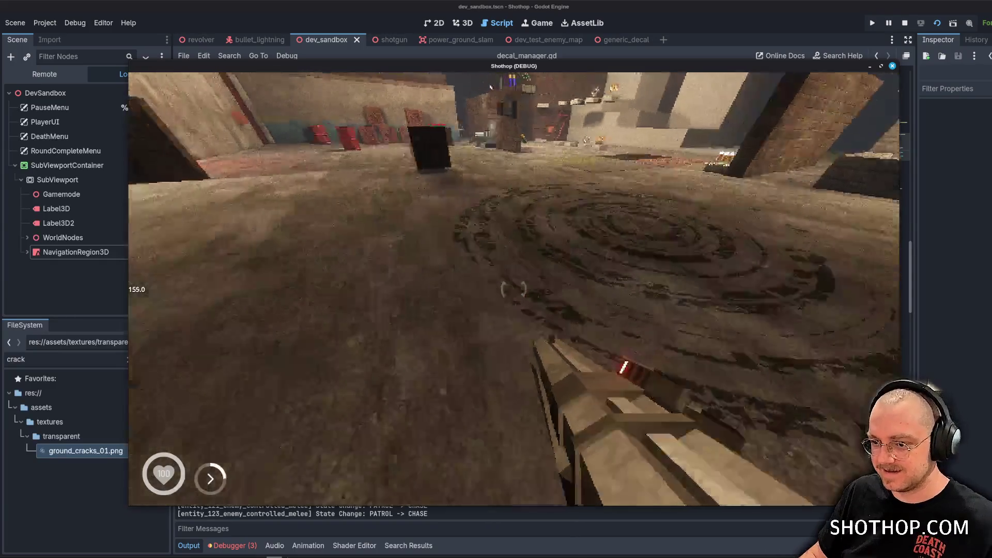
pyautogui.press('Escape')
# Rename final_color to final_color_scorch on line 44.
pyautogui.click(485, 5)
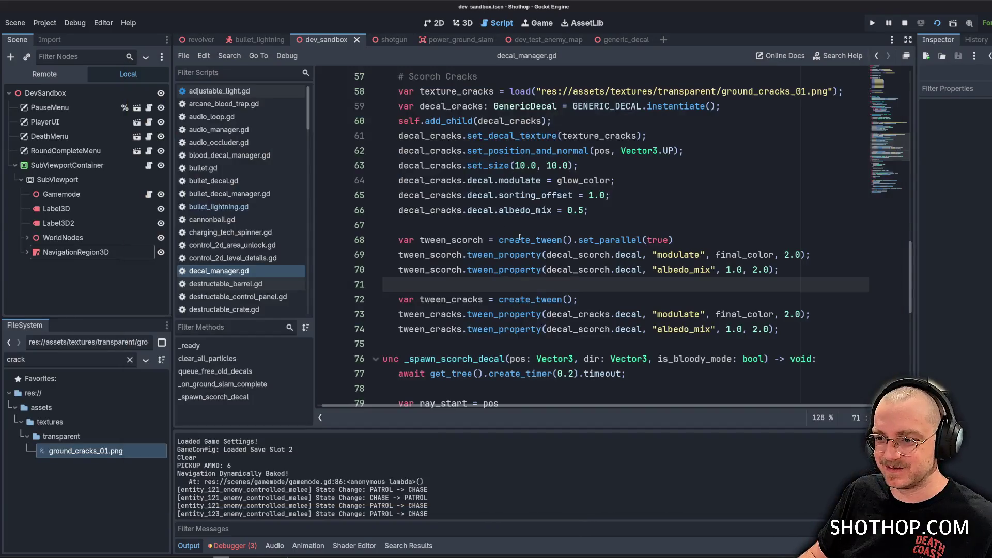
pyautogui.doubleClick(736, 255)
pyautogui.scroll(6, 718, 251)
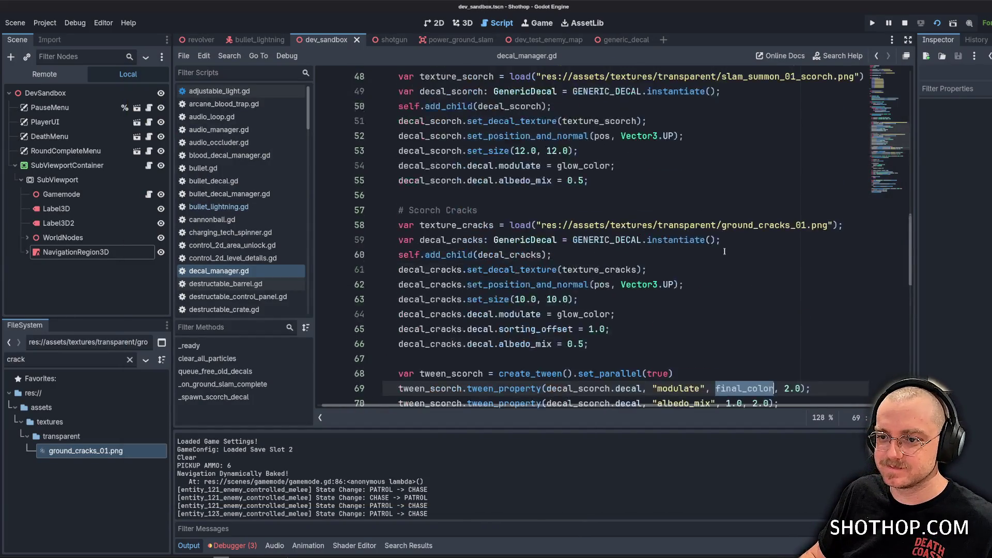
pyautogui.click(570, 137)
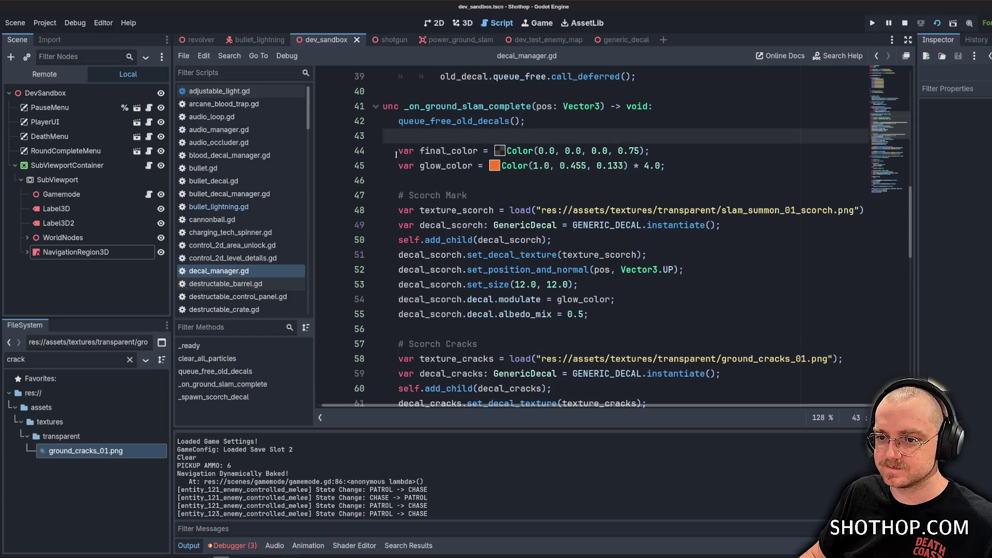
pyautogui.click(476, 151)
pyautogui.write('_scorhc')
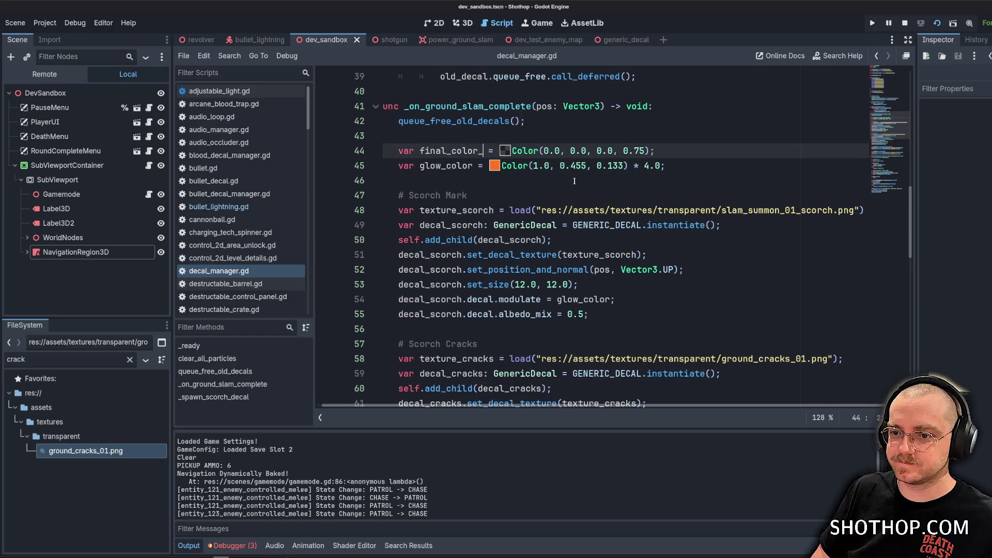
pyautogui.press('BackSpace')
pyautogui.press('BackSpace')
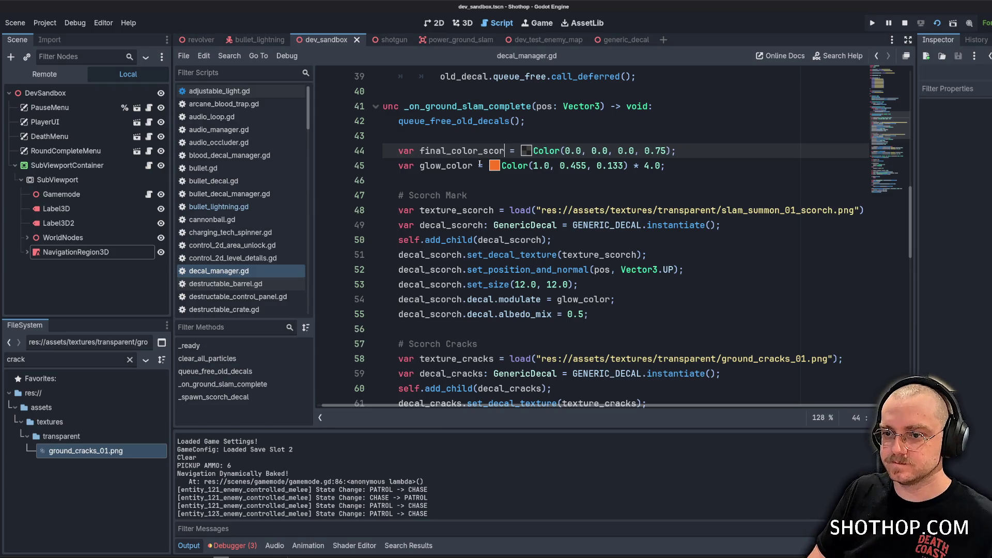
pyautogui.write('ch')
# Duplicate the declaration as final_color_mark and lower final_color_scorch's alpha to 0.5.
pyautogui.tripleClick(400, 150)
pyautogui.hotkey('ctrl', 'c')
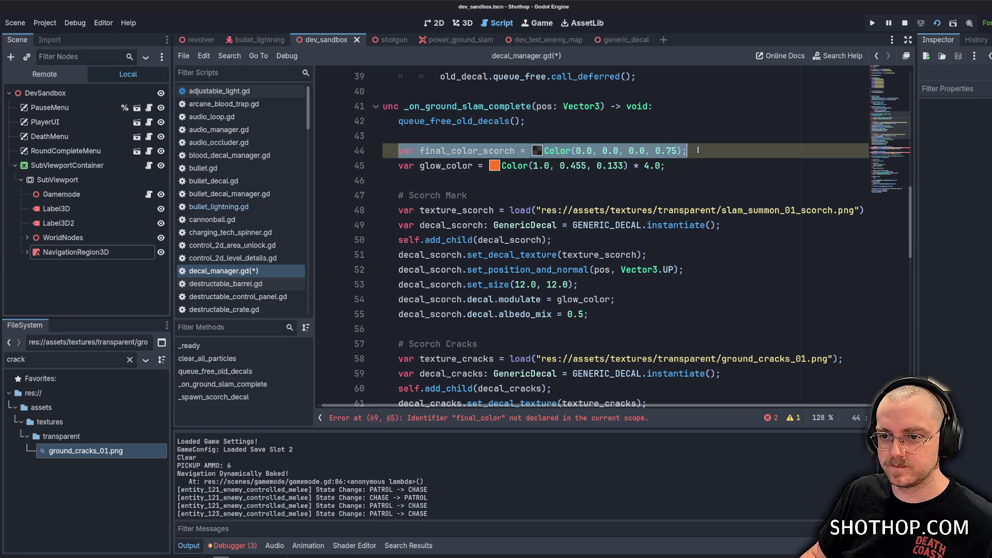
pyautogui.press('Return')
pyautogui.hotkey('ctrl', 'v')
pyautogui.moveTo(478, 166); pyautogui.dragTo(510, 166)
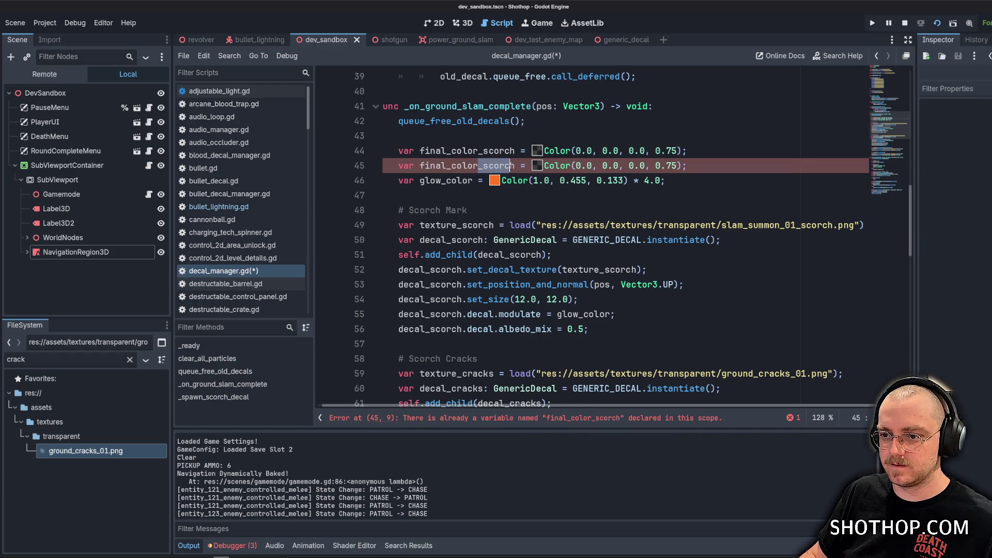
pyautogui.write('_mark')
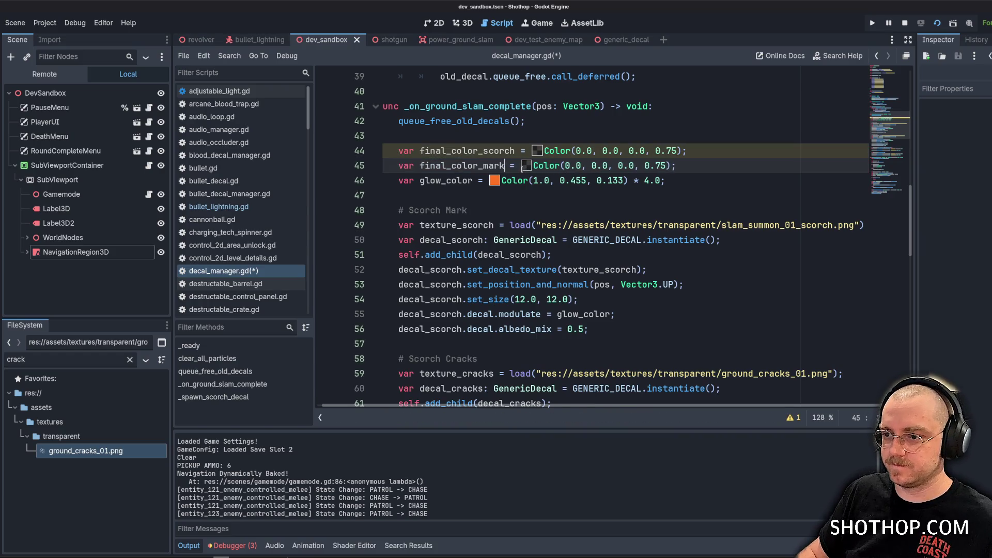
pyautogui.doubleClick(674, 150)
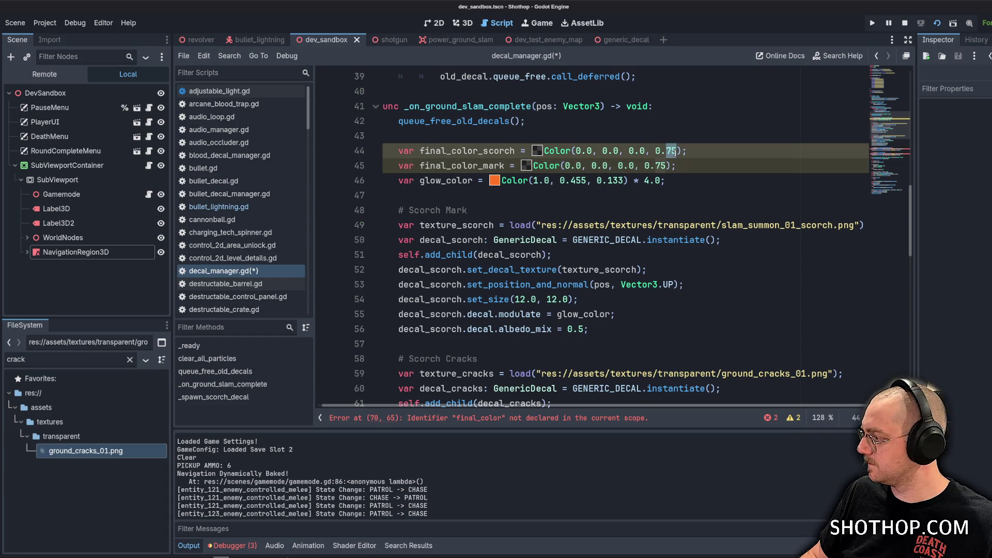
pyautogui.write('5')
pyautogui.click(706, 154)
# Use final_color_scorch in the line 70 tween and final_color_mark in line 74.
pyautogui.scroll(-5, 559, 209)
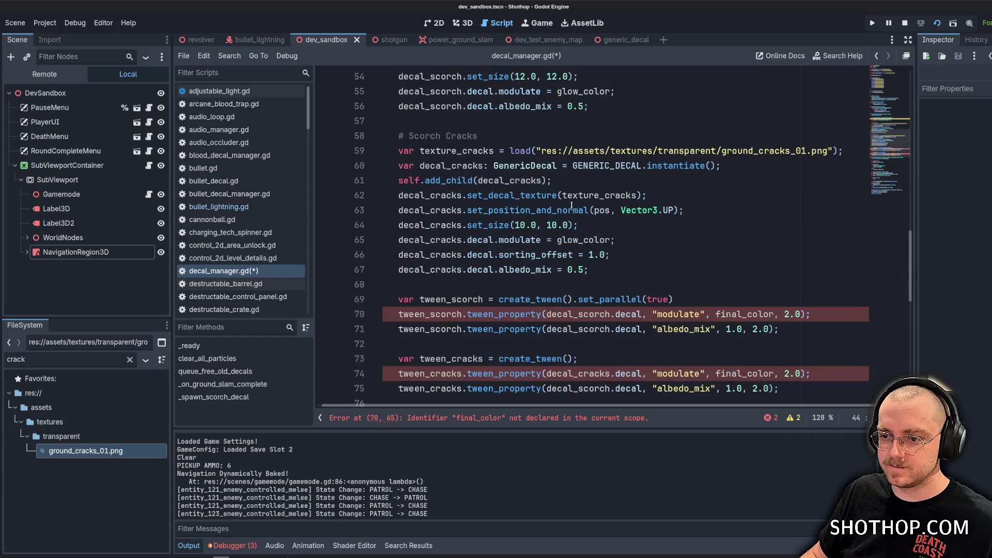
pyautogui.scroll(3, 575, 212)
pyautogui.scroll(2, 517, 170)
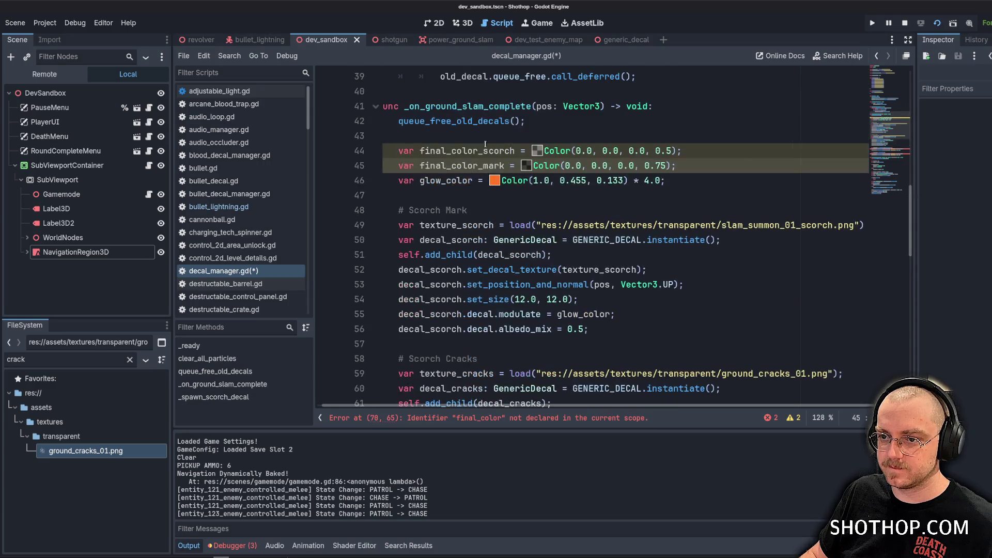
pyautogui.doubleClick(485, 150)
pyautogui.scroll(-6, 568, 181)
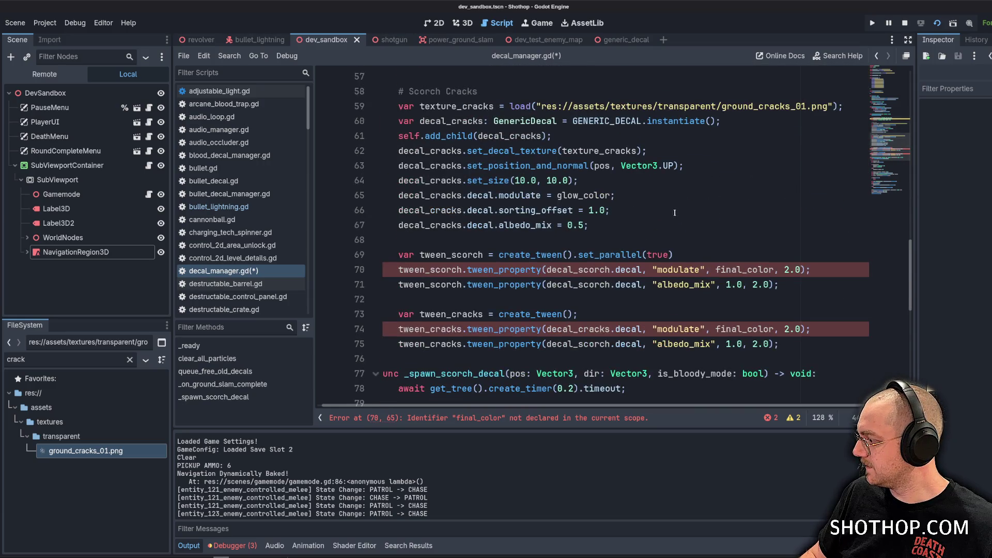
pyautogui.scroll(-2, 708, 238)
pyautogui.doubleClick(744, 180)
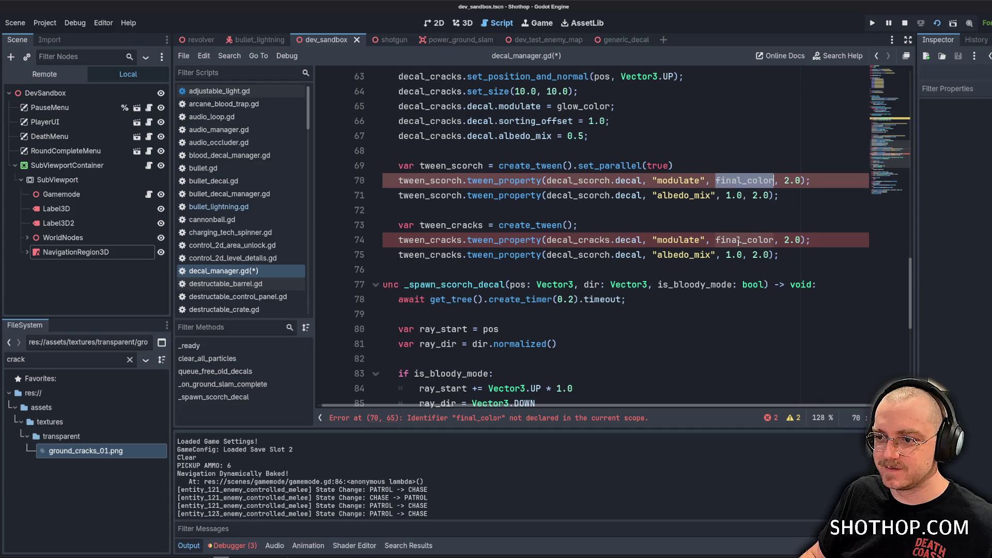
pyautogui.hotkey('ctrl', 'v')
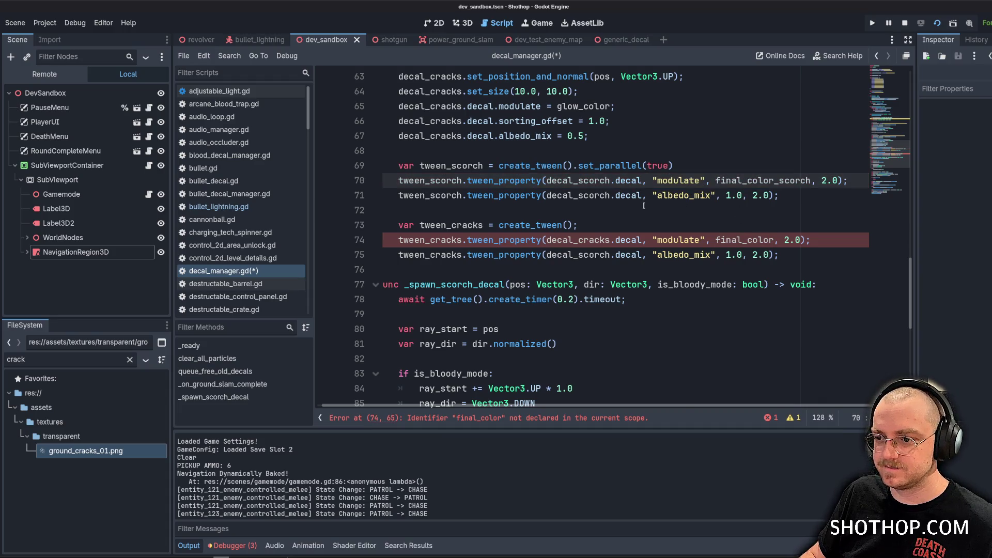
pyautogui.scroll(7, 708, 245)
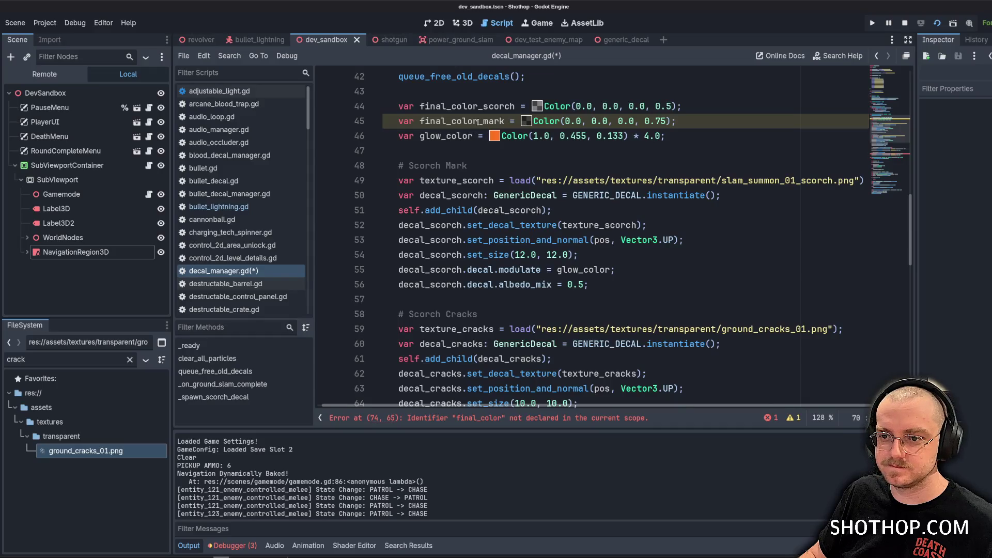
pyautogui.doubleClick(478, 121)
pyautogui.hotkey('ctrl', 'c')
pyautogui.scroll(-8, 620, 155)
pyautogui.doubleClick(744, 195)
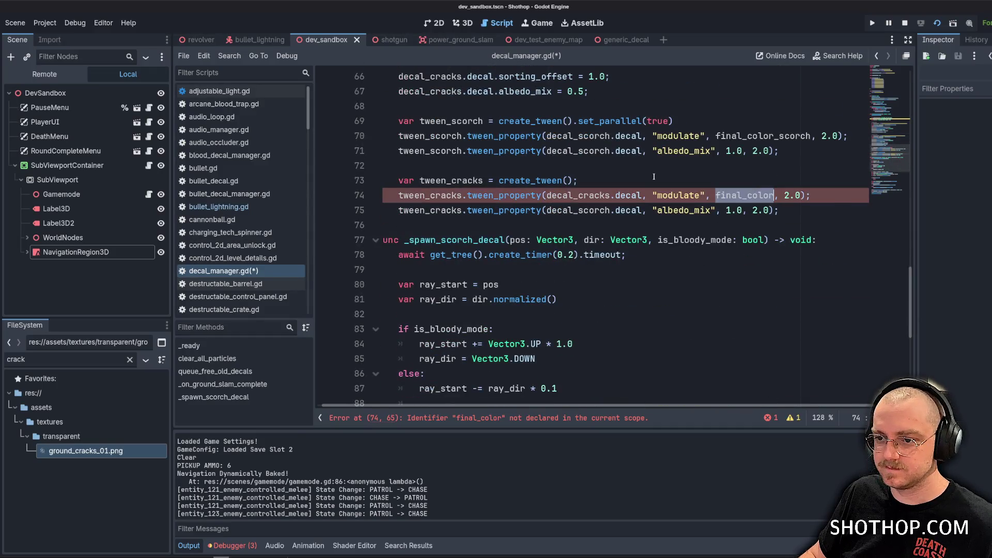
pyautogui.hotkey('ctrl', 'v')
# Save the script, run the current scene and perform a ground slam.
pyautogui.click(653, 177)
pyautogui.hotkey('ctrl', 's')
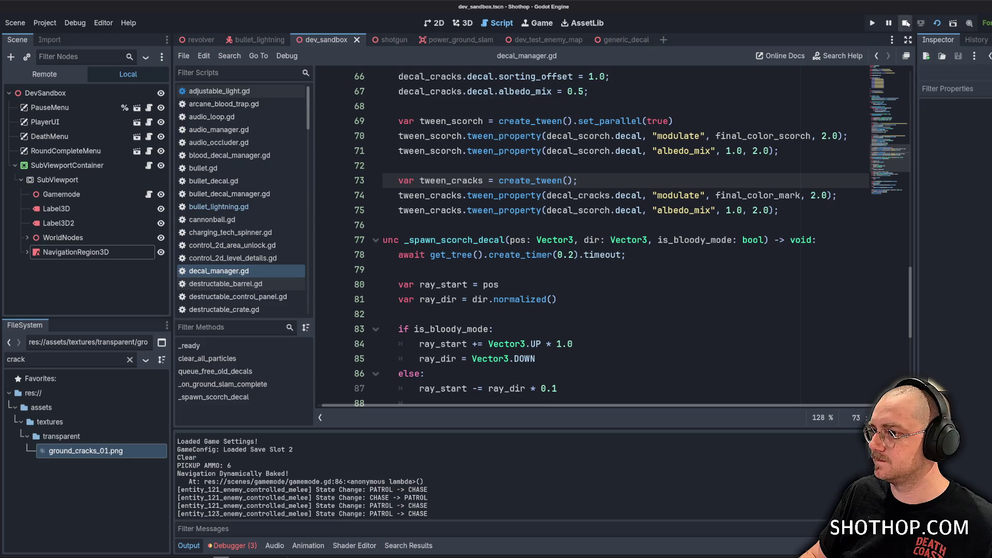
pyautogui.click(906, 22)
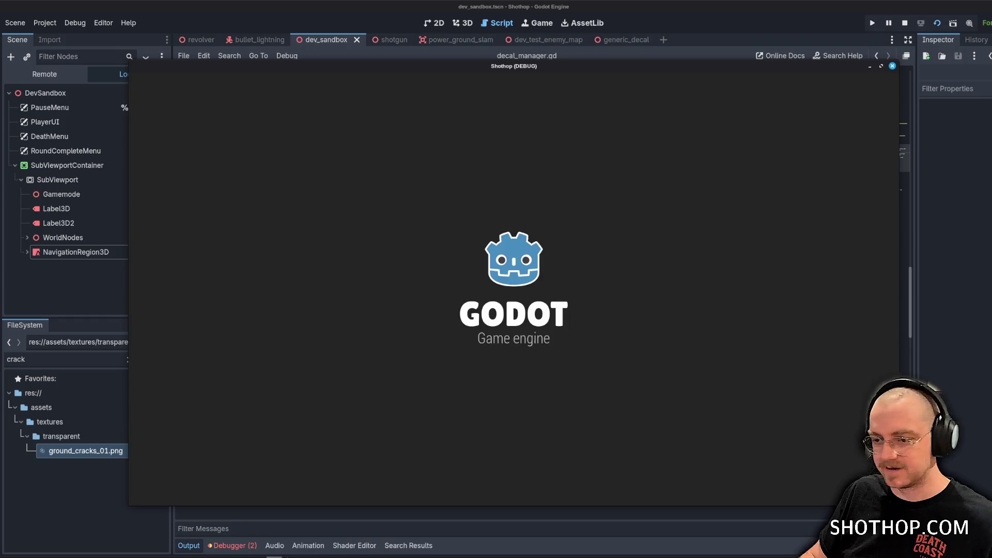
pyautogui.press('ctrl')
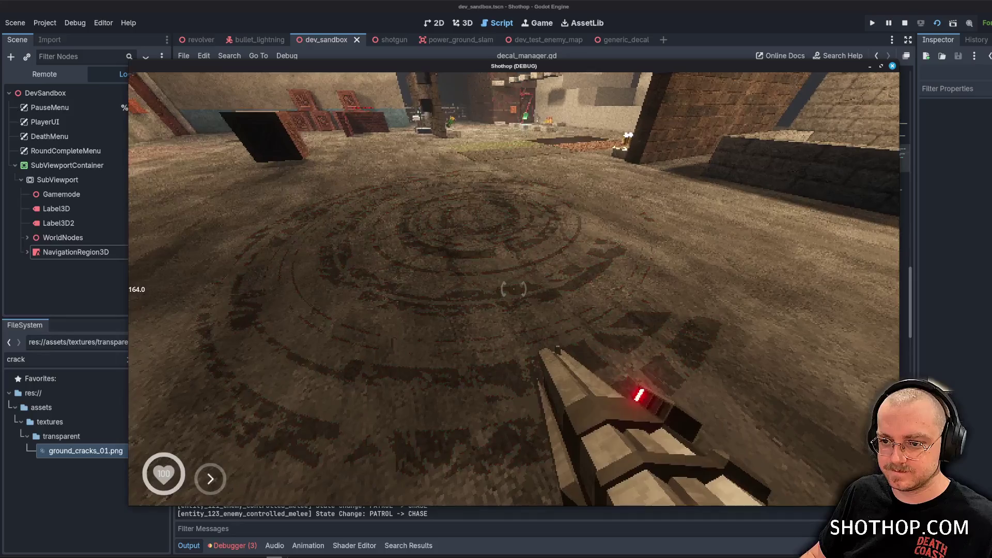
# Set line 45's colour alpha to 1.0, rename it final_color_cracks, and save.
pyautogui.press('F8')
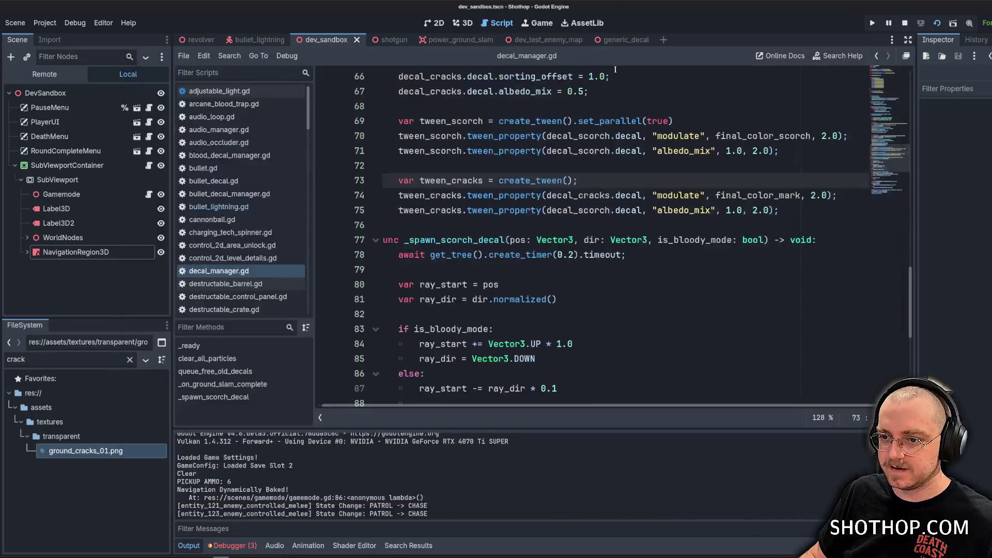
pyautogui.scroll(2, 586, 240)
pyautogui.doubleClick(457, 166)
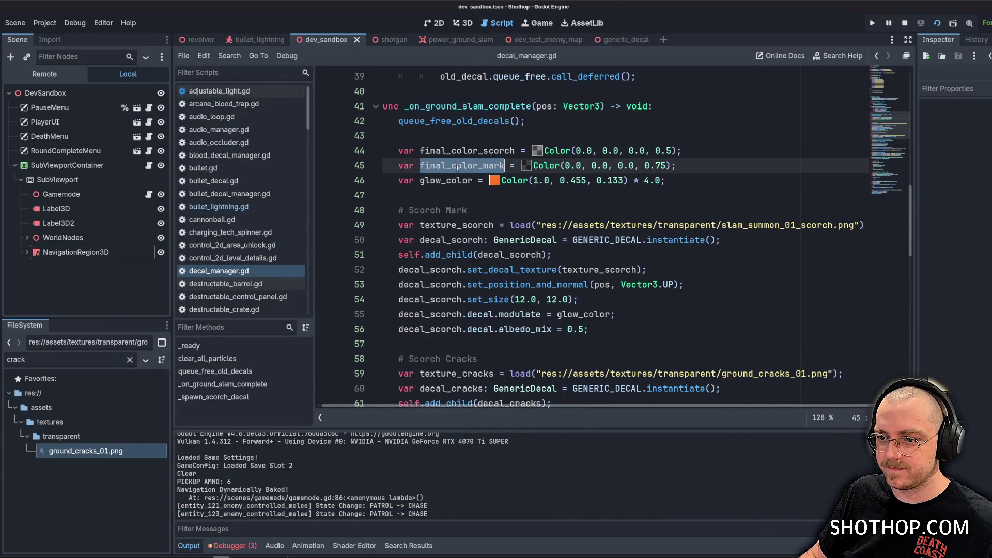
pyautogui.click(666, 165)
pyautogui.press('BackSpace')
pyautogui.press('BackSpace')
pyautogui.press('BackSpace')
pyautogui.write('1.0')
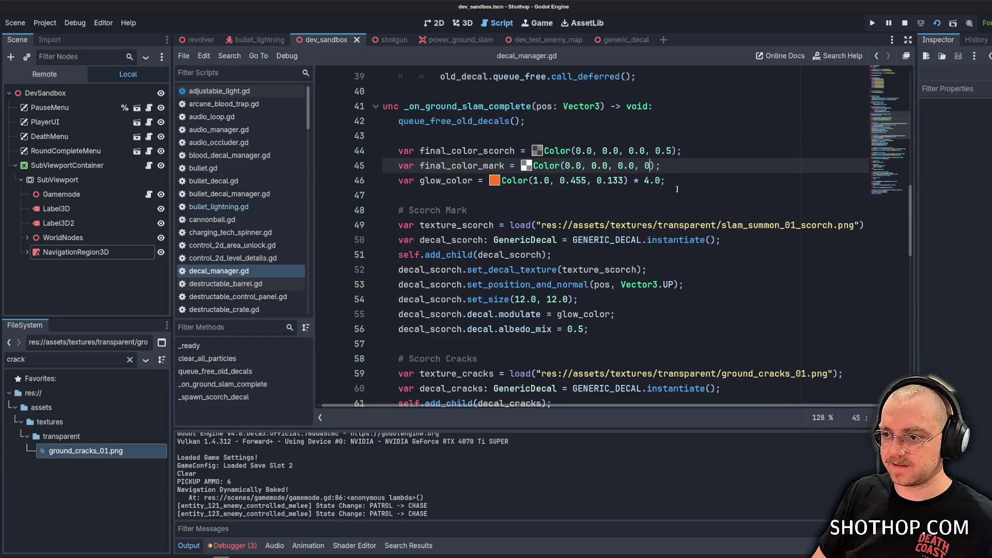
pyautogui.doubleClick(458, 167)
pyautogui.scroll(-7, 458, 174)
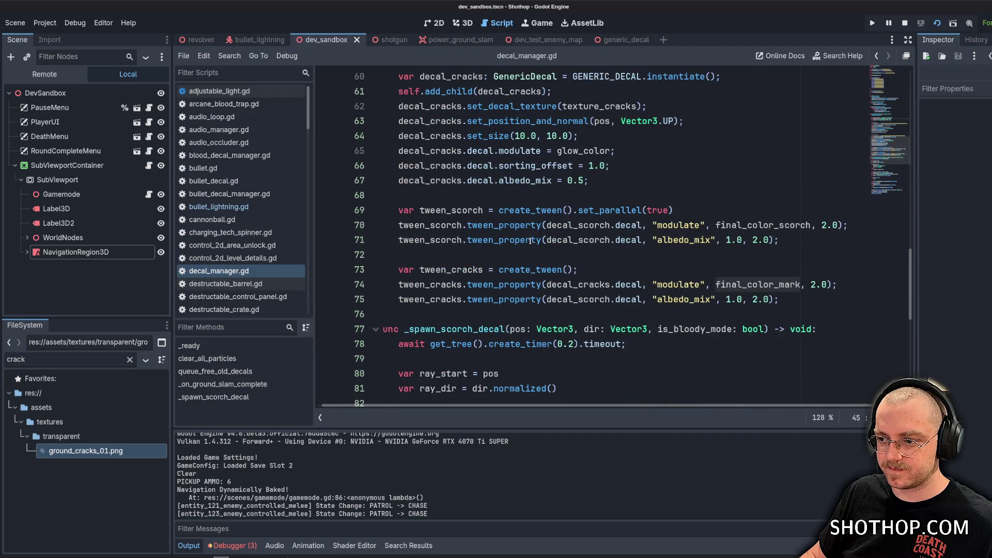
pyautogui.write('final_')
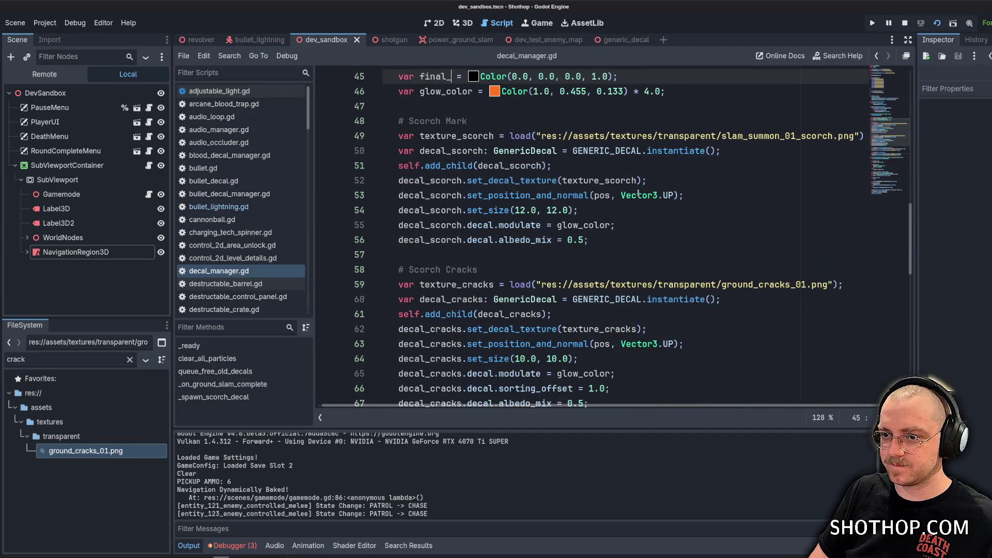
pyautogui.write('color_cracks')
pyautogui.hotkey('ctrl', 's')
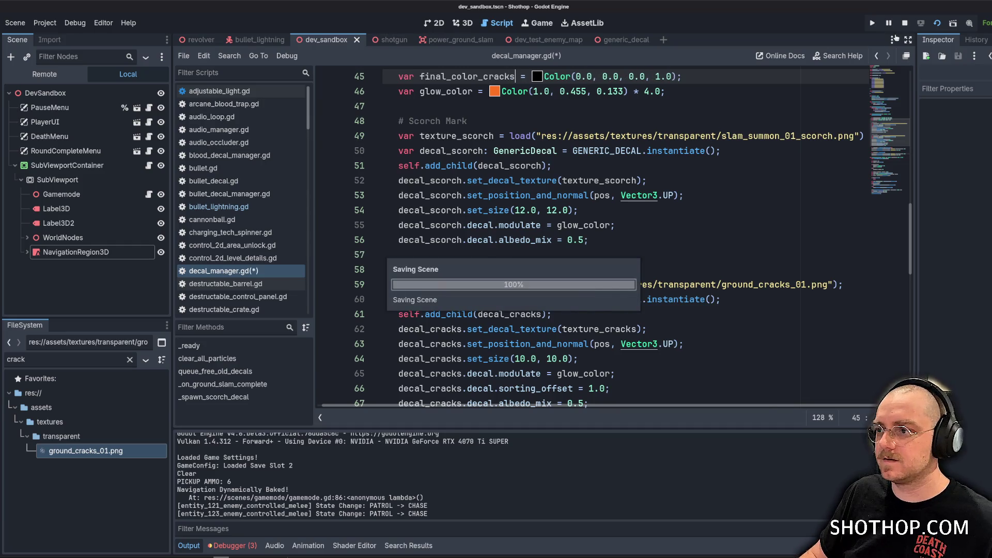
# Run the game with F5, walk to the cracked floor decal, then pause and return to the editor.
pyautogui.press('F5')
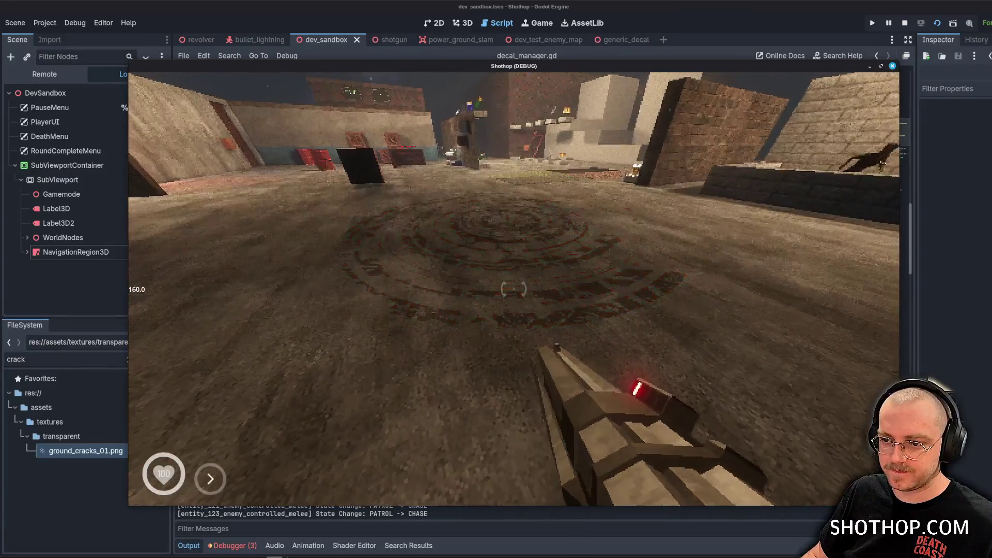
pyautogui.press('w')
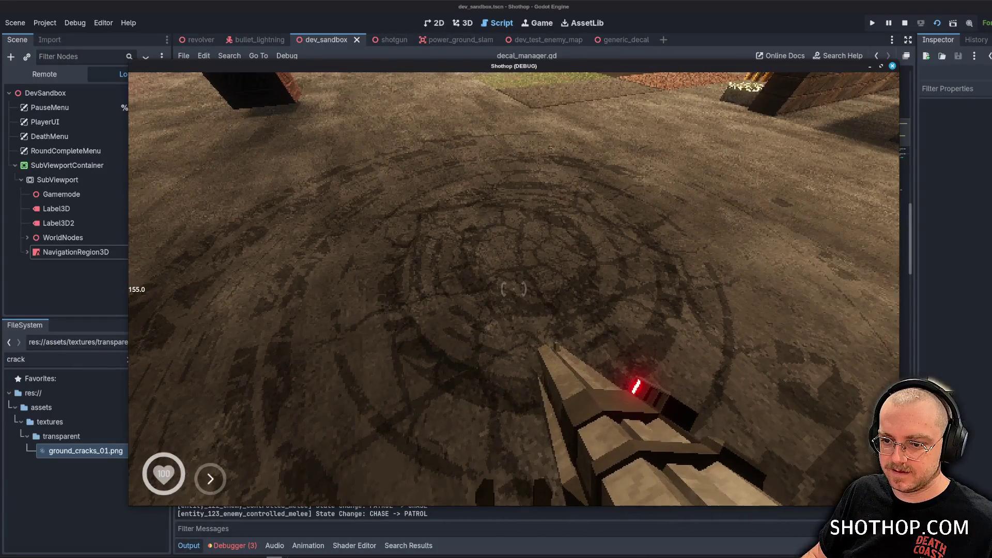
pyautogui.press('Escape')
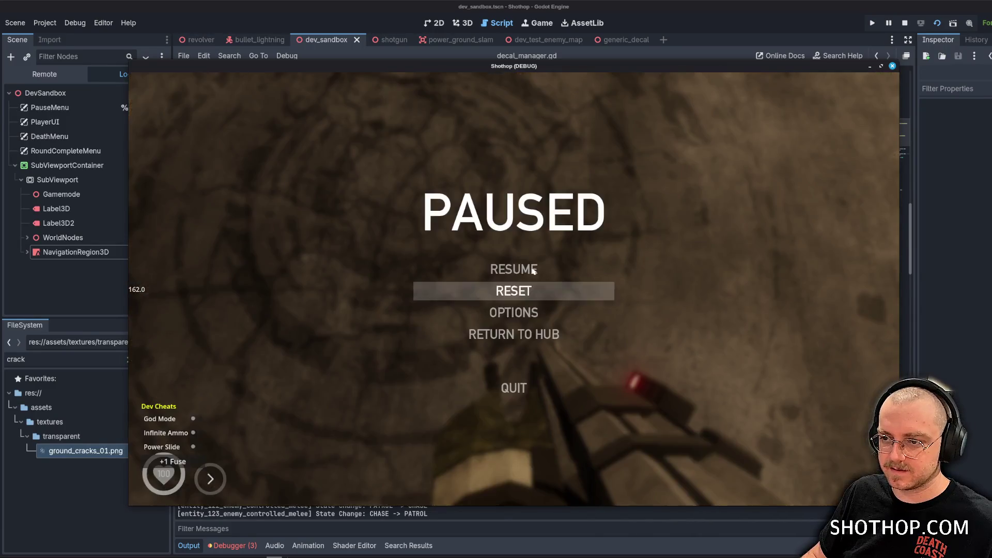
pyautogui.click(708, 222)
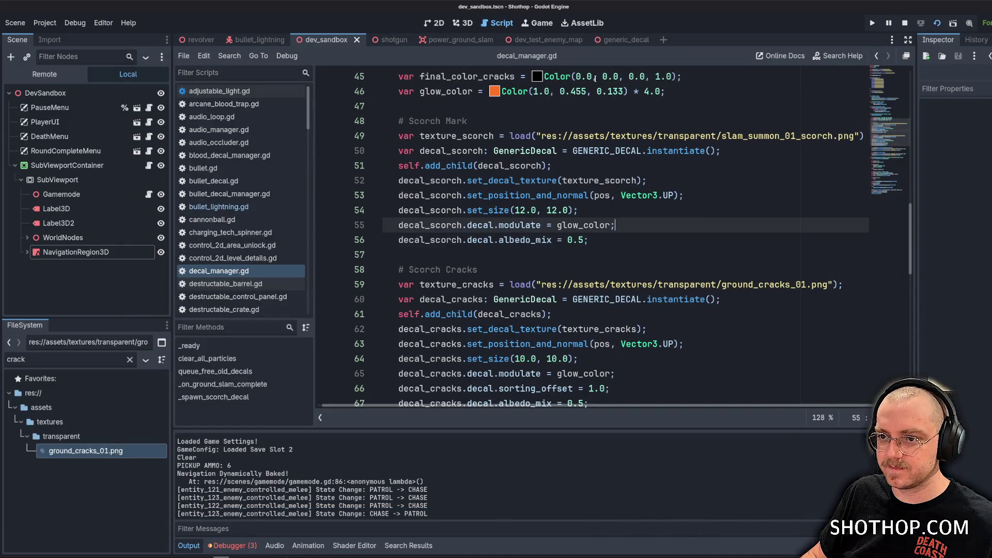
# Inspect generic_decal's Decal node in 3D, then switch to the power_ground_slam scene.
pyautogui.keyDown('ctrl'); pyautogui.click(765, 136); pyautogui.keyUp('ctrl')
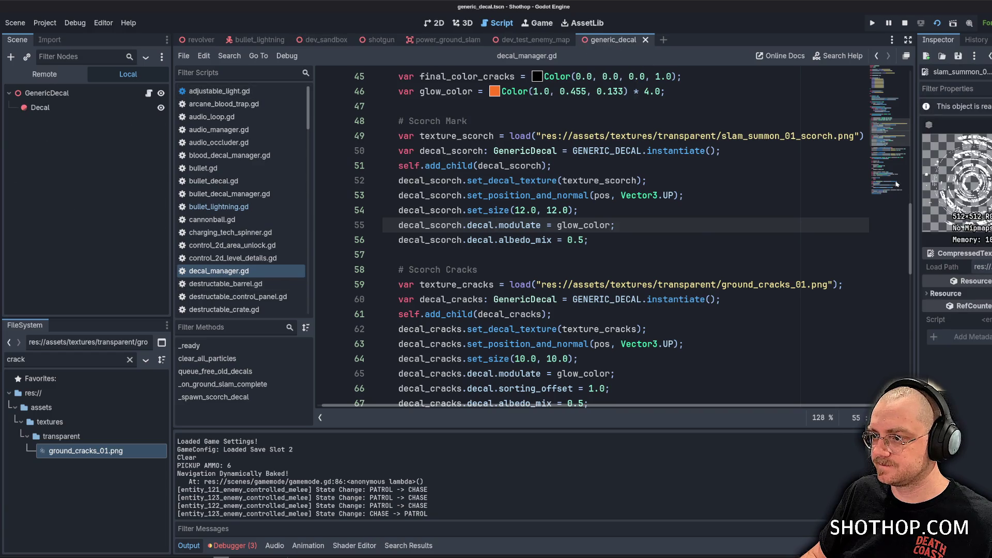
pyautogui.click(79, 112)
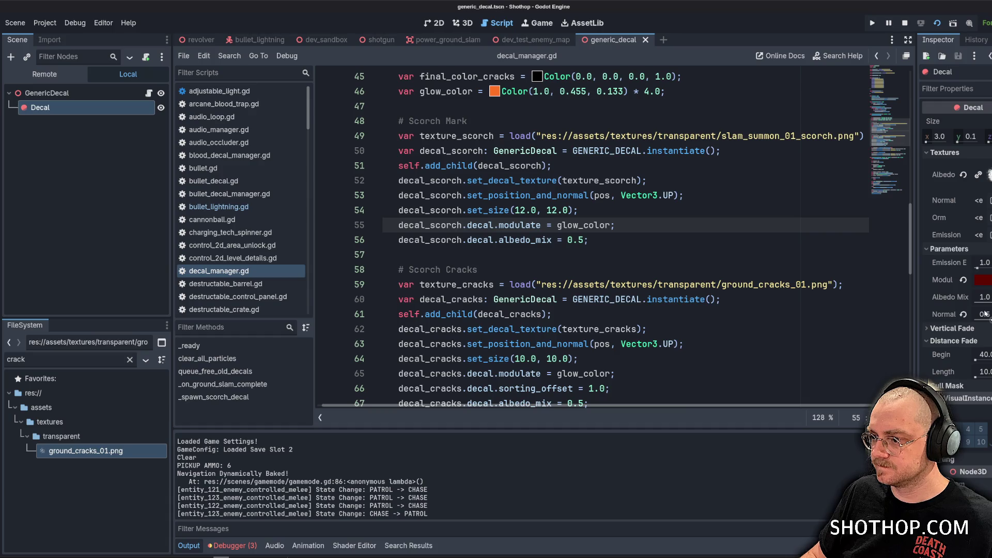
pyautogui.click(464, 26)
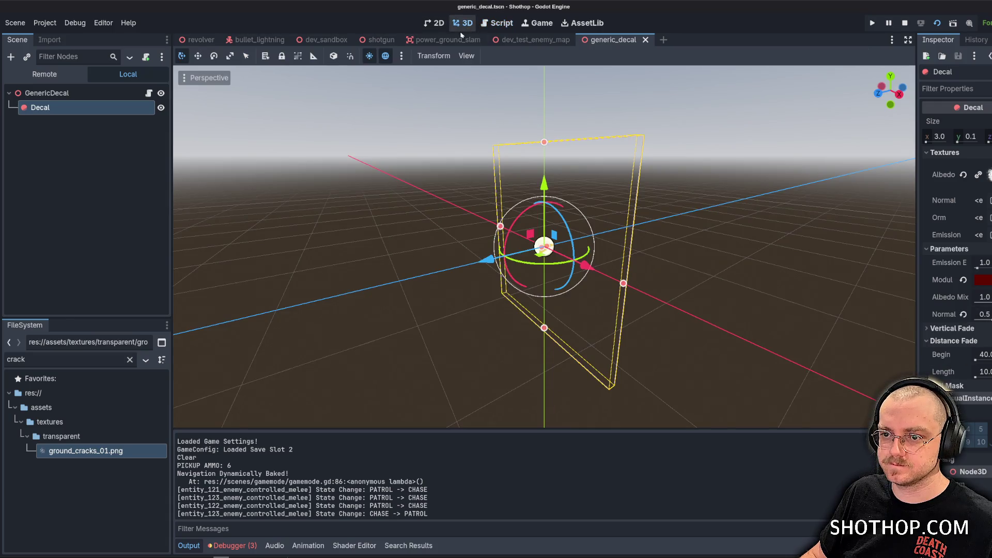
pyautogui.click(454, 40)
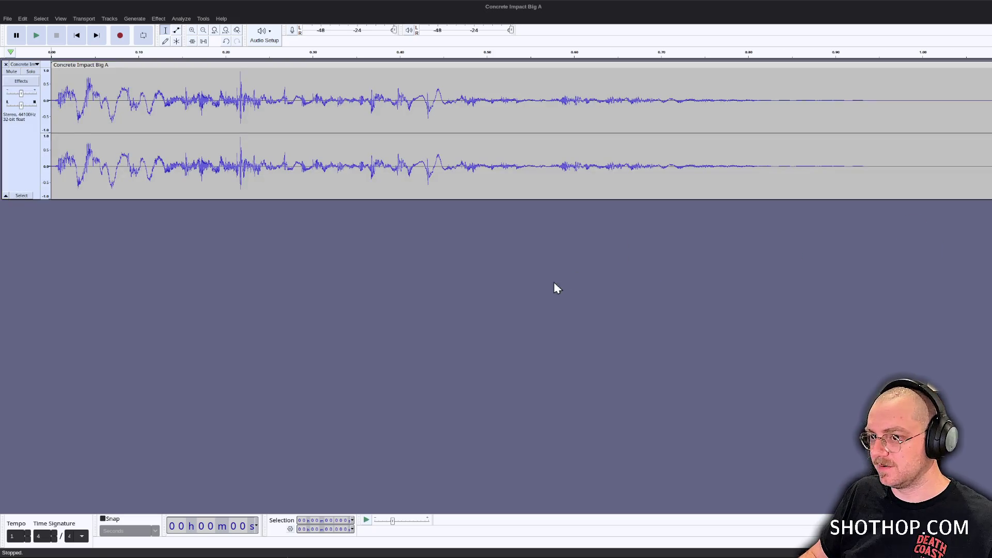
# Drag clips B and C onto track 1 directly after clip A.
pyautogui.keyDown('ctrl'); pyautogui.scroll(-4, 606, 287); pyautogui.keyUp('ctrl')
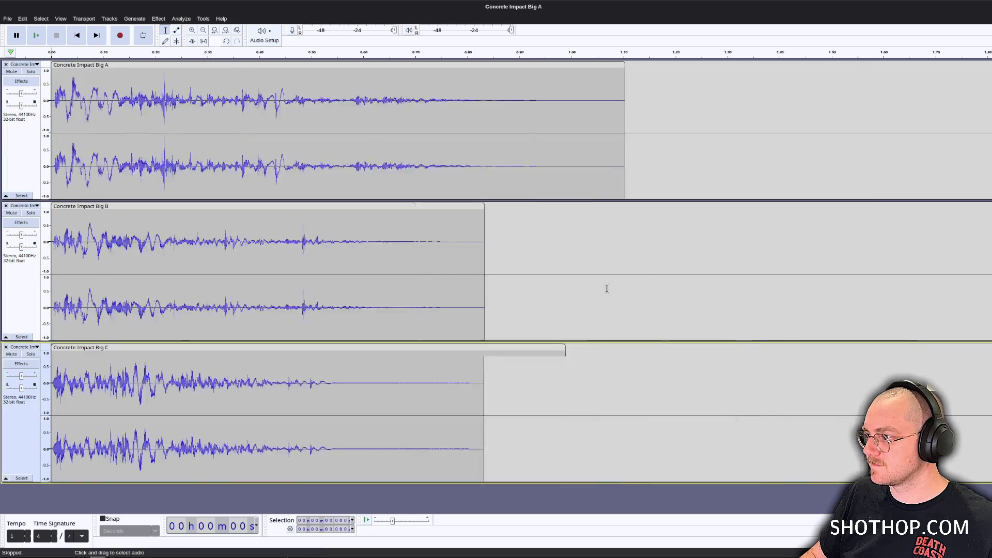
pyautogui.keyDown('ctrl'); pyautogui.scroll(-2, 205, 56); pyautogui.keyUp('ctrl')
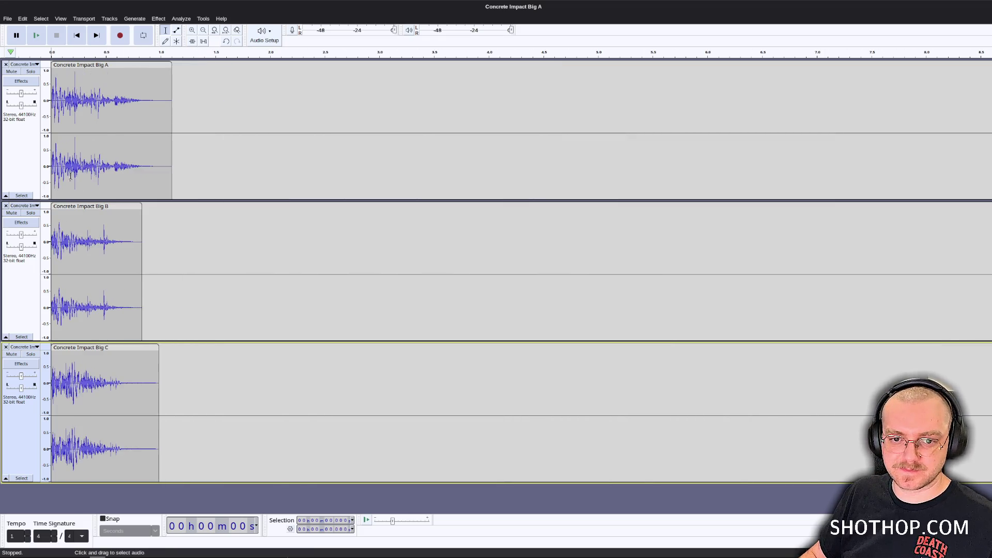
pyautogui.moveTo(98, 206)
pyautogui.mouseDown()
pyautogui.moveTo(189, 206)
pyautogui.moveTo(245, 64)
pyautogui.mouseUp()
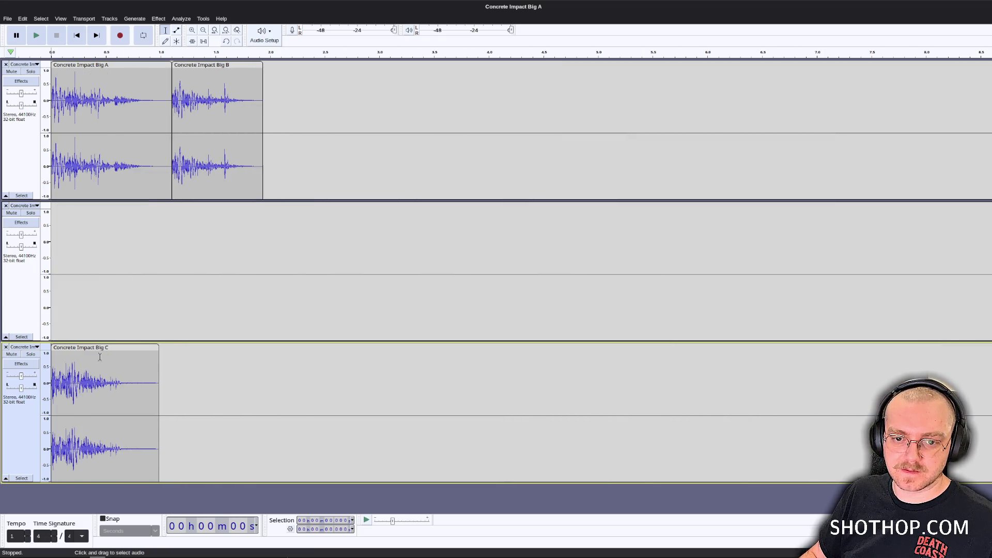
pyautogui.moveTo(103, 347); pyautogui.dragTo(315, 65)
# Close the two empty tracks and play back the three joined impacts.
pyautogui.click(5, 205)
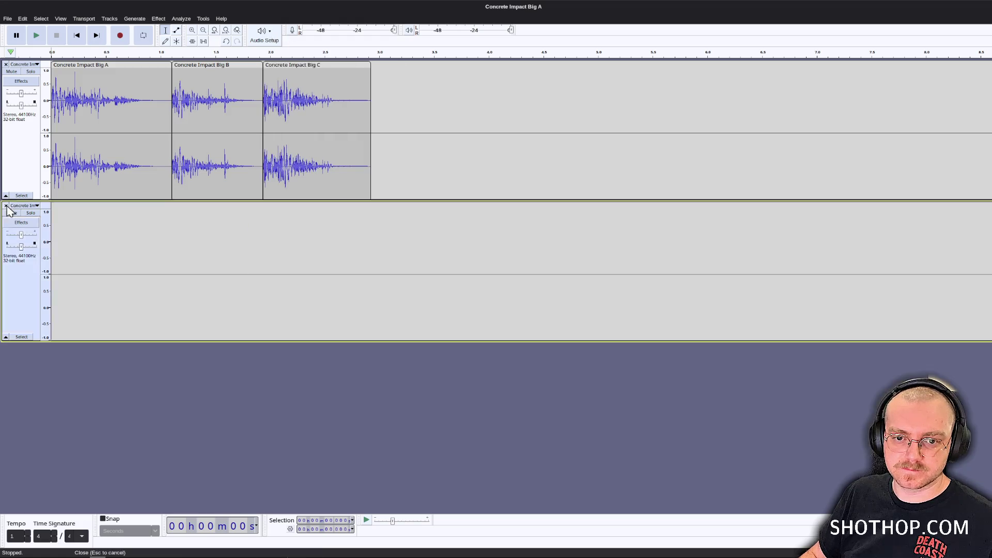
pyautogui.click(5, 205)
pyautogui.click(36, 35)
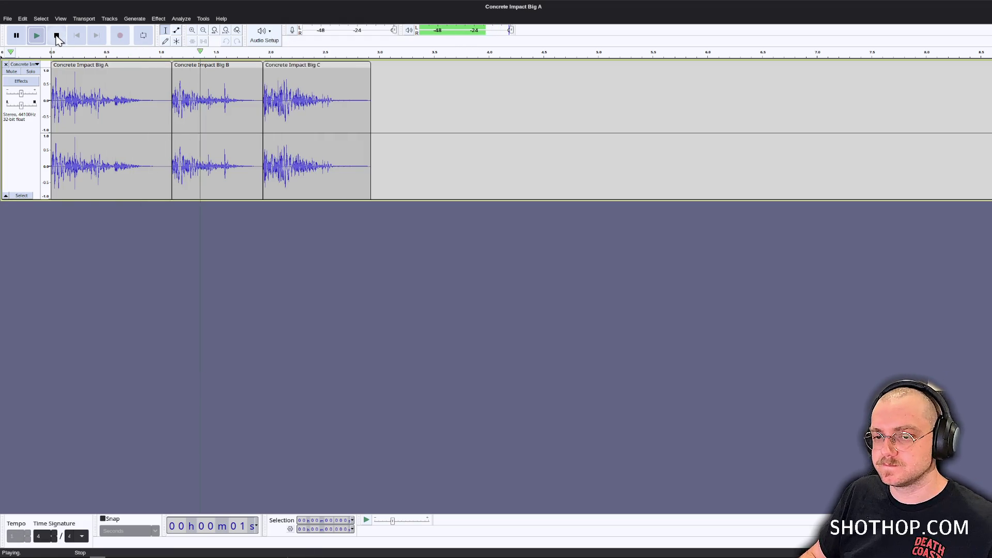
pyautogui.click(57, 36)
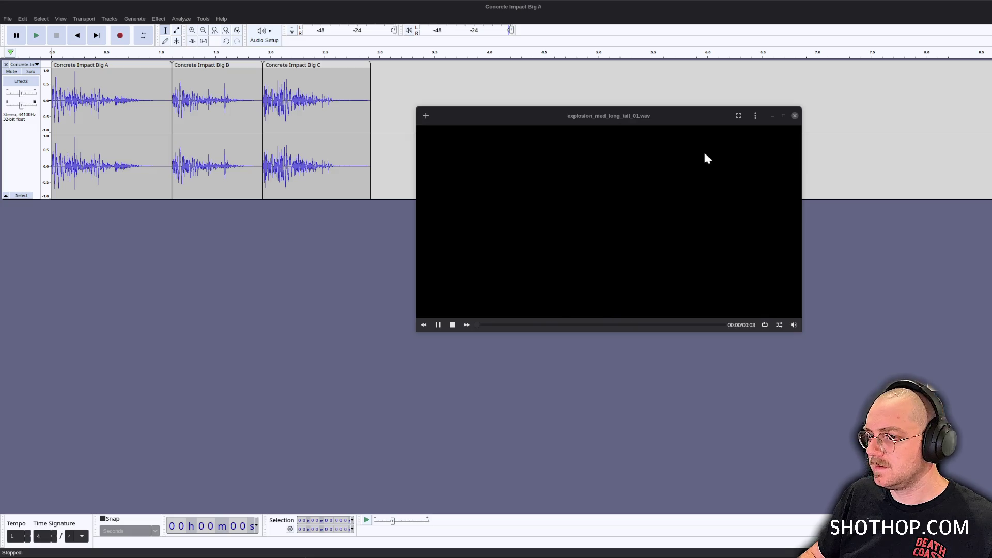
pyautogui.click(794, 116)
# Push clips B and C later to leave gaps between the three impacts.
pyautogui.moveTo(305, 59); pyautogui.dragTo(425, 65)
pyautogui.moveTo(217, 65); pyautogui.dragTo(273, 65)
pyautogui.moveTo(466, 68); pyautogui.dragTo(546, 69)
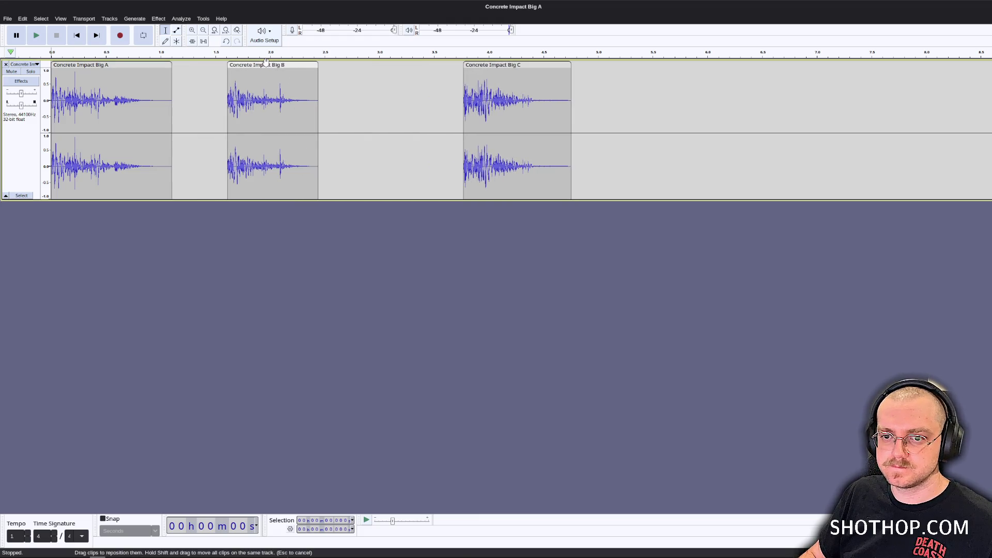
pyautogui.moveTo(258, 65); pyautogui.dragTo(302, 65)
# Add explosion_med_long_tail_01 as a second track, audition the mix, and select the explosion clip.
pyautogui.moveTo(938, 326)
pyautogui.mouseDown()
pyautogui.moveTo(252, 276)
pyautogui.moveTo(136, 248)
pyautogui.mouseUp()
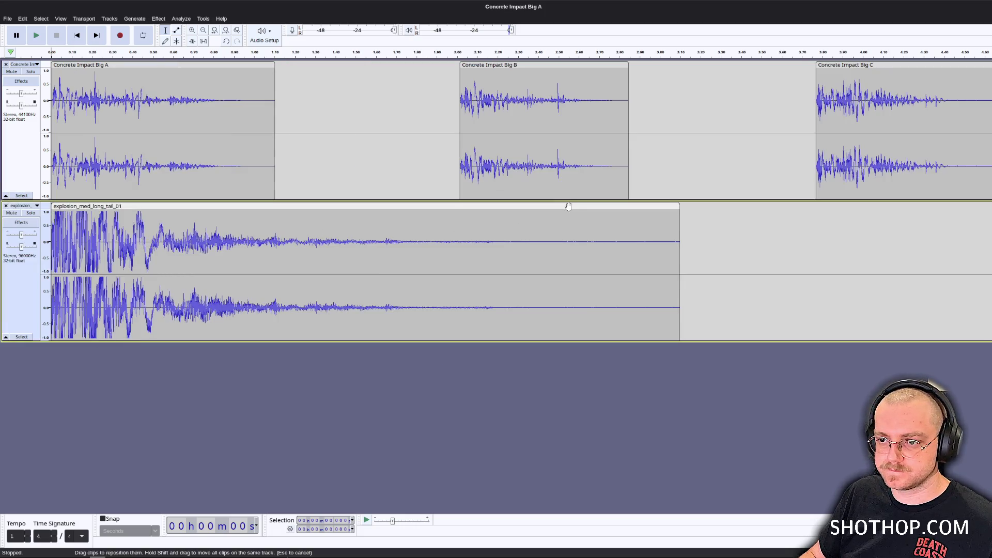
pyautogui.moveTo(565, 206)
pyautogui.mouseDown()
pyautogui.moveTo(547, 206)
pyautogui.moveTo(618, 206)
pyautogui.moveTo(561, 207)
pyautogui.mouseUp()
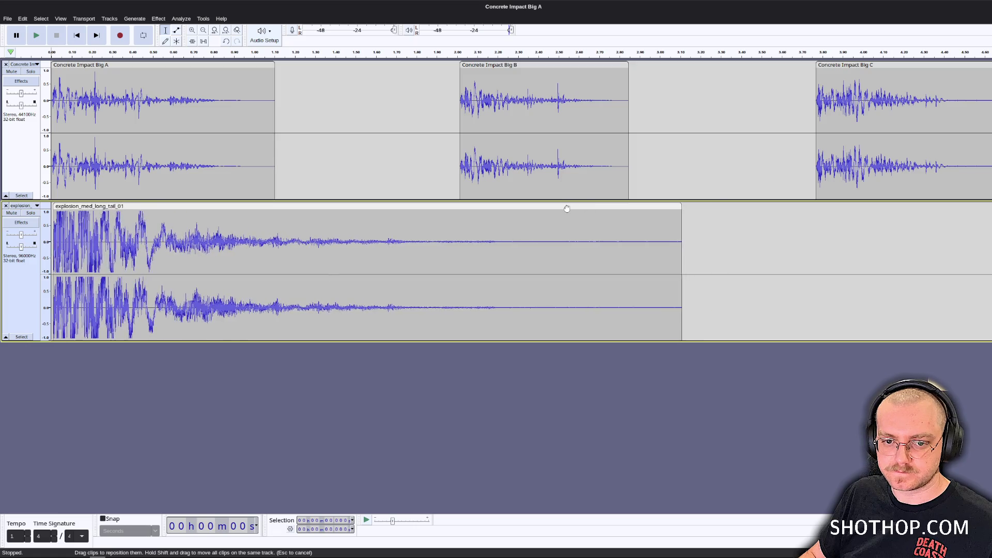
pyautogui.press('space')
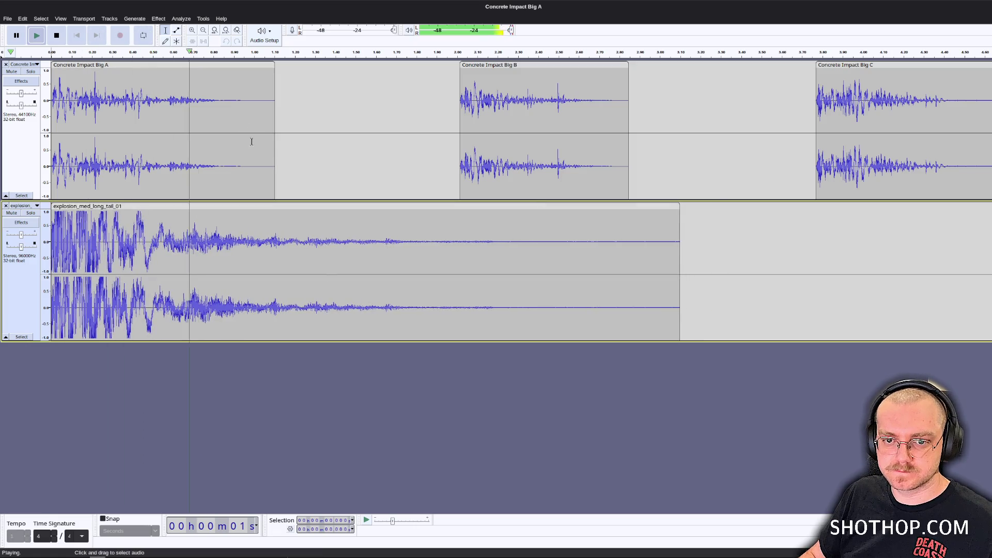
pyautogui.press('space')
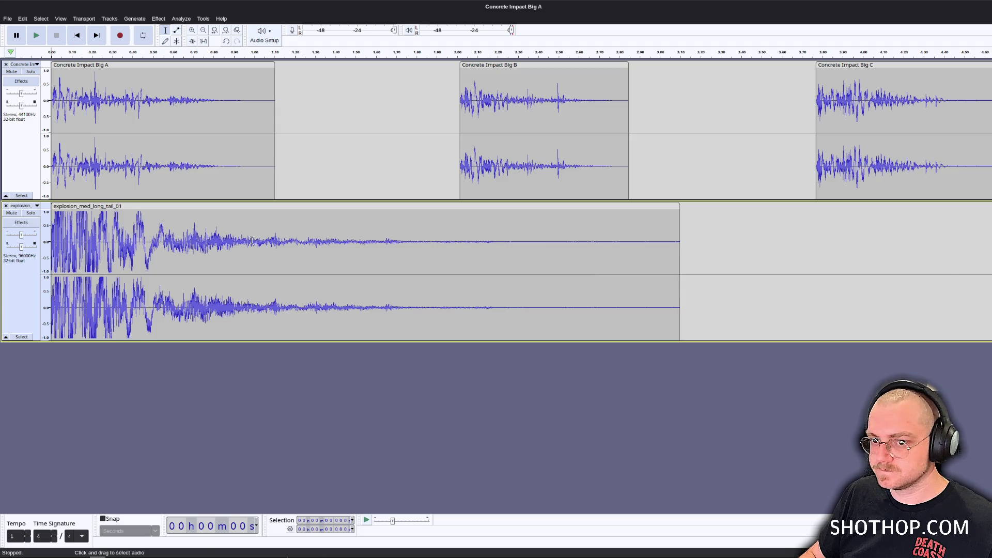
pyautogui.moveTo(680, 262); pyautogui.dragTo(51, 243)
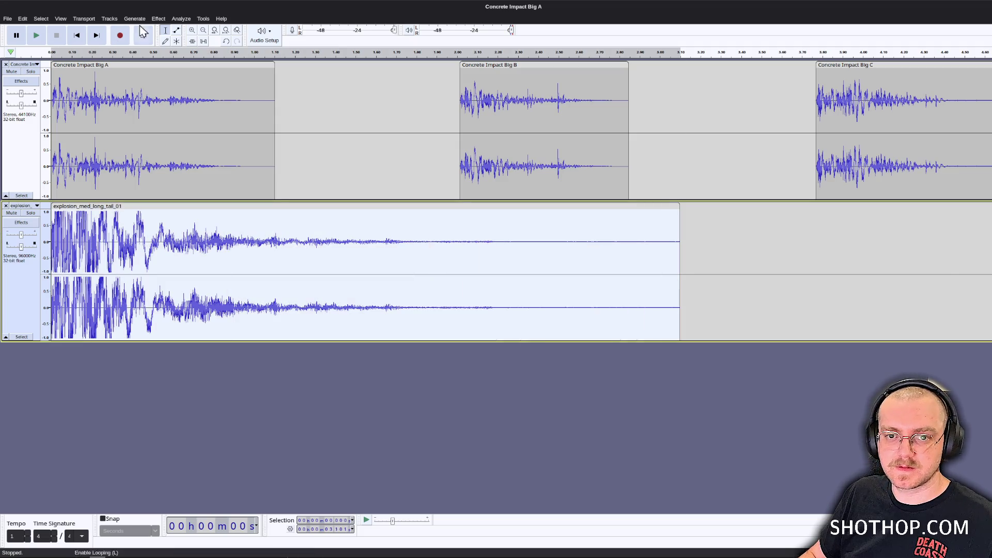
pyautogui.click(158, 18)
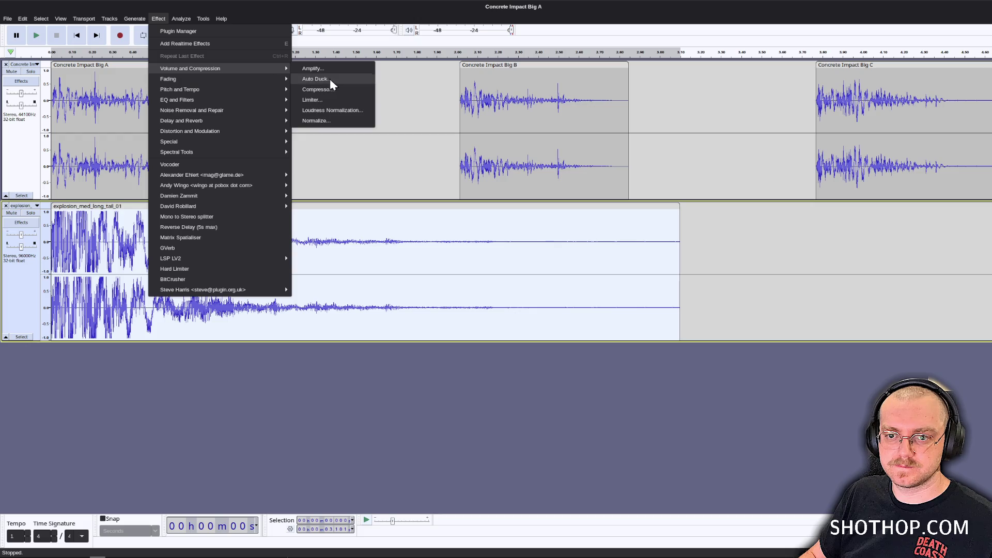
# Amplify the explosion clip by about -10 dB and play the mix.
pyautogui.click(331, 69)
pyautogui.moveTo(789, 396); pyautogui.dragTo(776, 397)
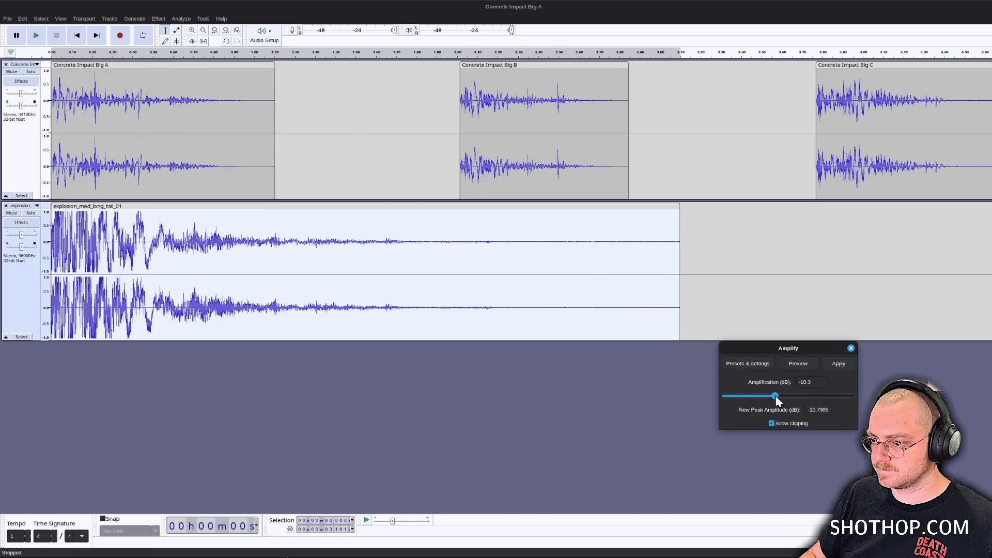
pyautogui.click(837, 364)
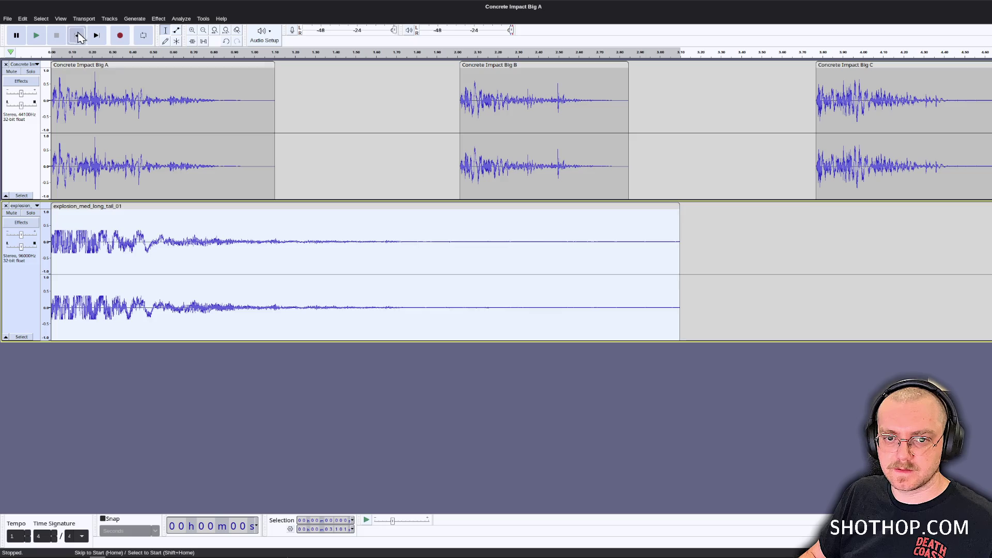
pyautogui.press('space')
pyautogui.press('space')
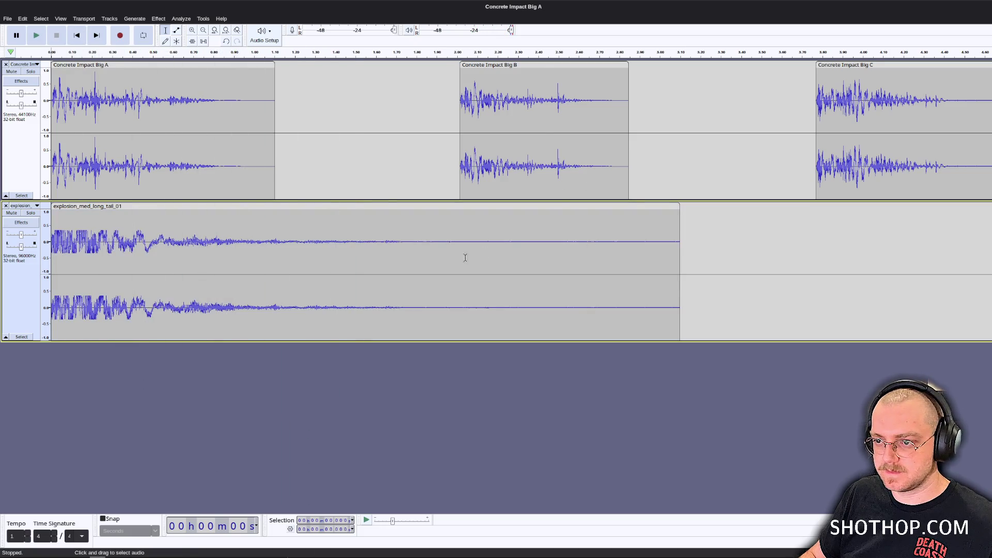
# Delete the explosion's tail after 2.0 s.
pyautogui.scroll(-1, 326, 247)
pyautogui.click(395, 229)
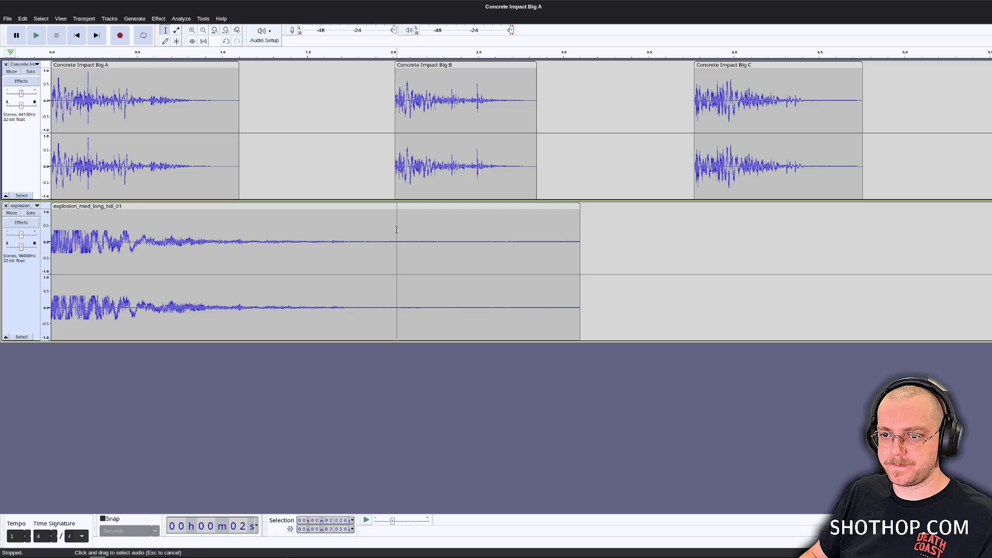
pyautogui.moveTo(394, 229); pyautogui.dragTo(580, 230)
pyautogui.press('Delete')
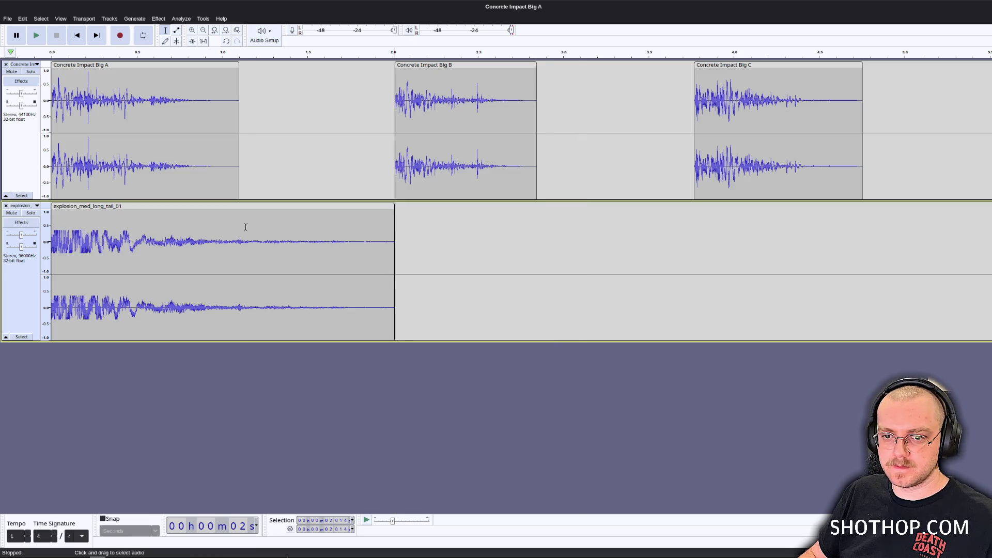
# Apply Fade Out to the explosion from about 0.69 s to its end.
pyautogui.moveTo(169, 231); pyautogui.dragTo(394, 238)
pyautogui.click(159, 18)
pyautogui.moveTo(186, 78)
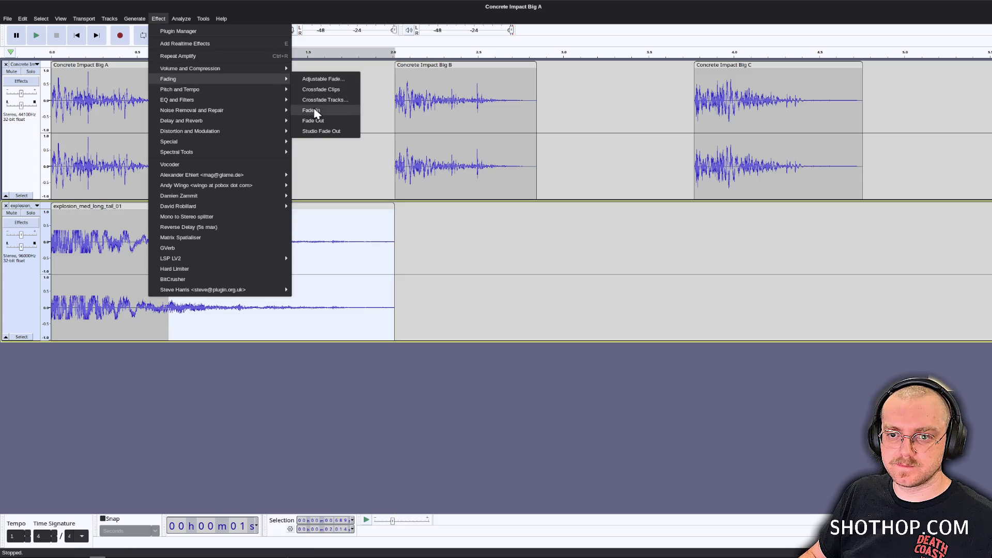
pyautogui.click(317, 111)
# Select the explosion clip and move Concrete Impact Big C further right.
pyautogui.click(274, 235)
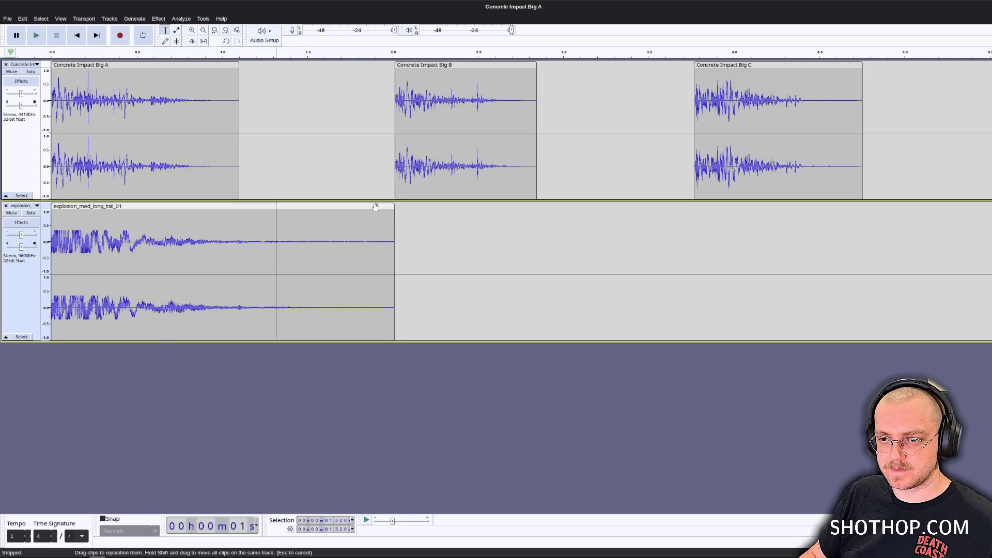
pyautogui.click(377, 206)
pyautogui.moveTo(756, 64); pyautogui.dragTo(911, 64)
# Move clip B further right and paste explosion copies under clips B and C.
pyautogui.moveTo(467, 61); pyautogui.dragTo(549, 61)
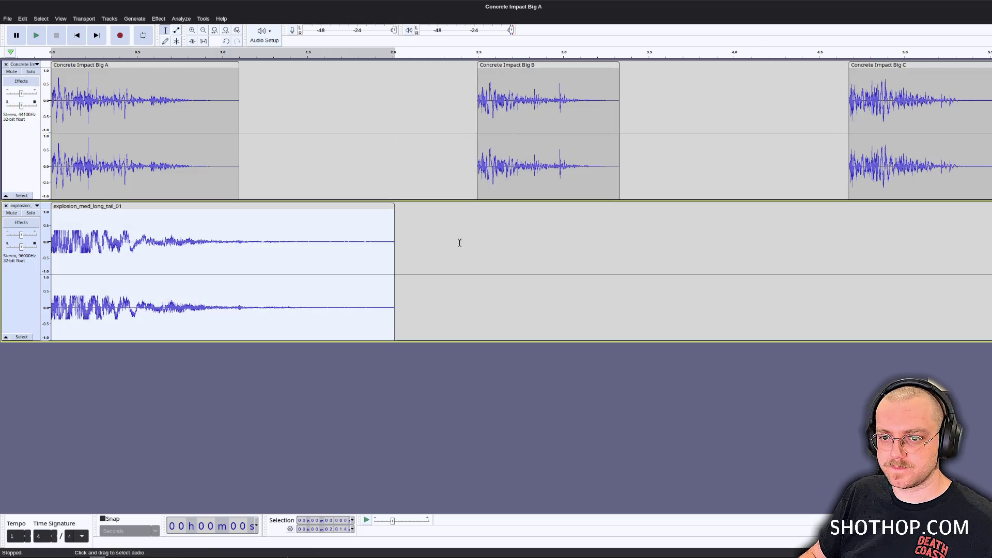
pyautogui.click(483, 240)
pyautogui.click(477, 240)
pyautogui.hotkey('ctrl', 'v')
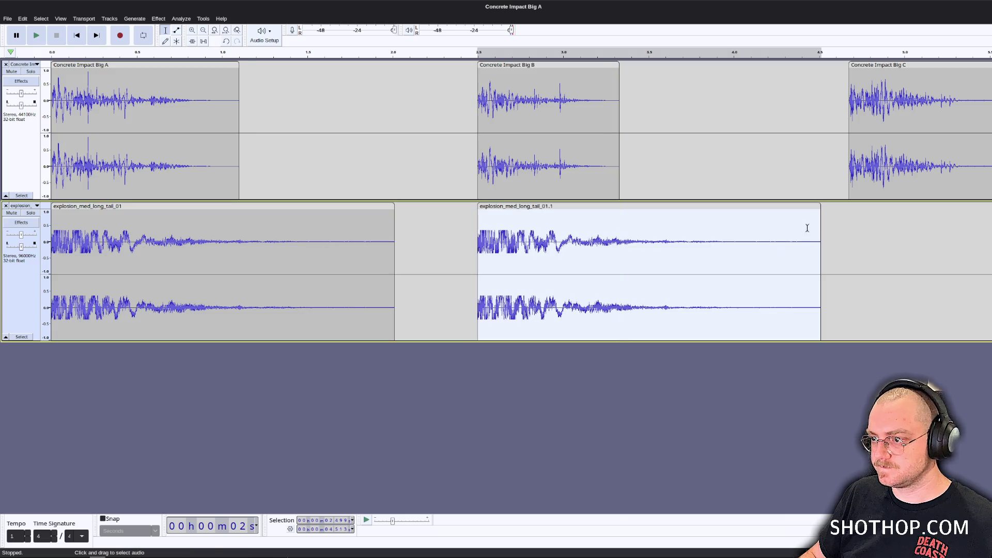
pyautogui.click(849, 228)
pyautogui.hotkey('ctrl', 'v')
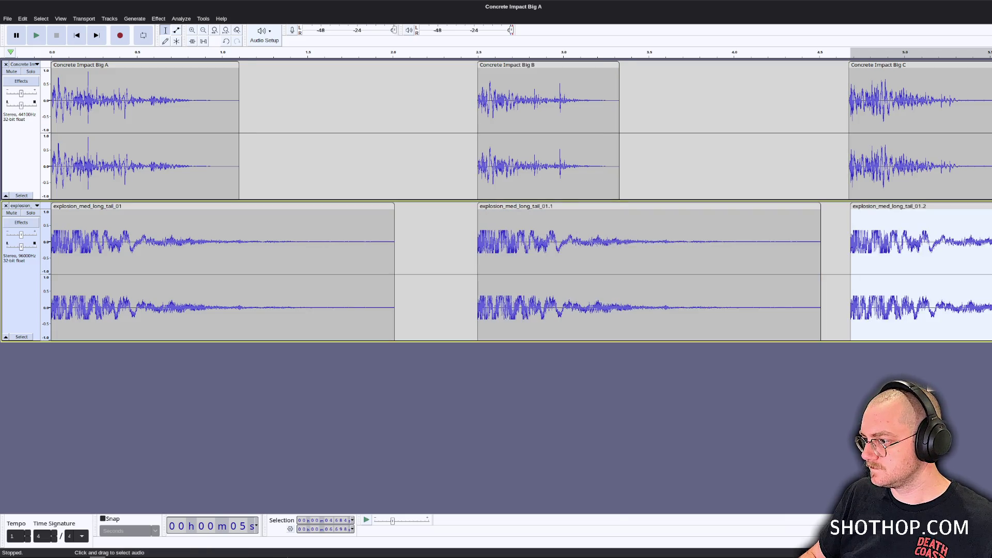
# Audition the layered hits from the start, the second impact, and the third impact.
pyautogui.scroll(-1, 632, 260)
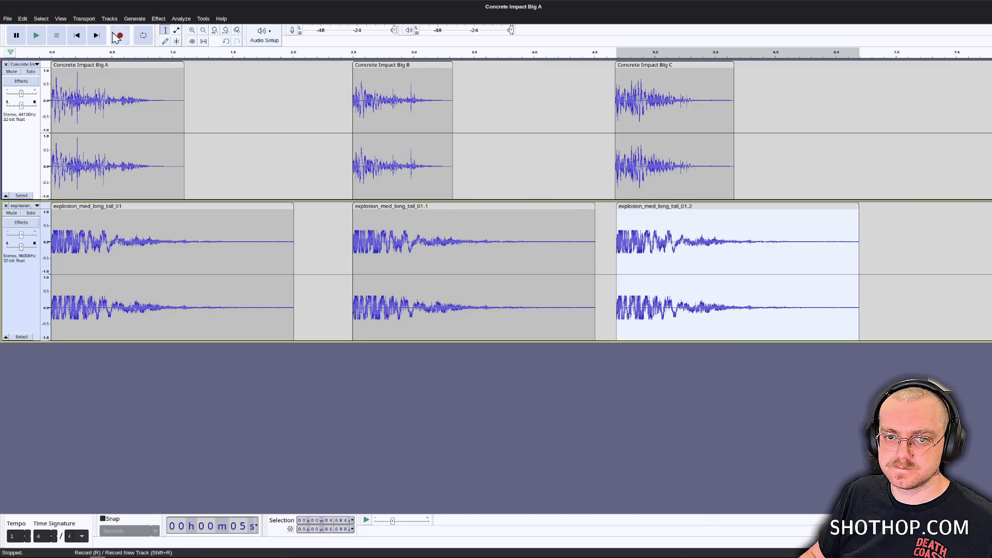
pyautogui.click(72, 37)
pyautogui.press('space')
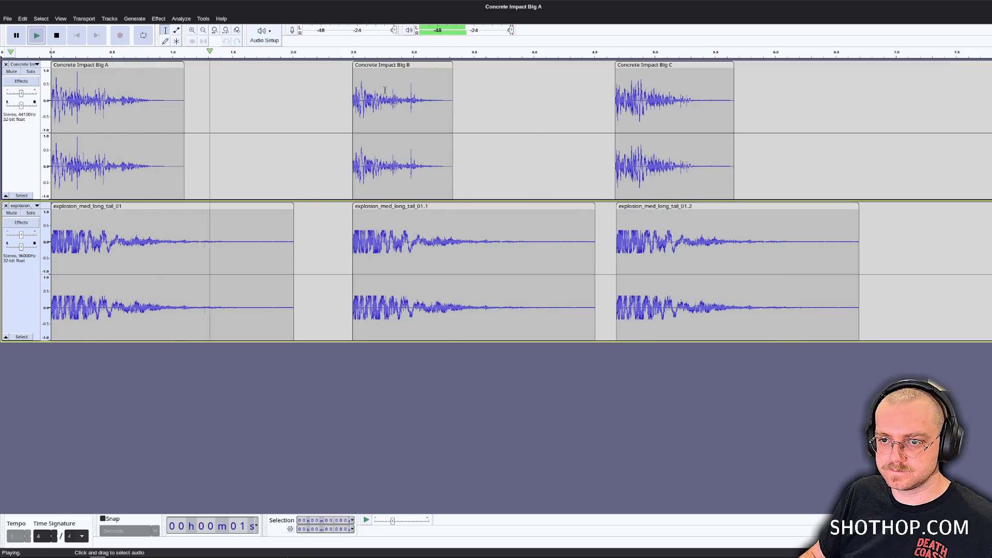
pyautogui.press('space')
pyautogui.click(349, 86)
pyautogui.press('space')
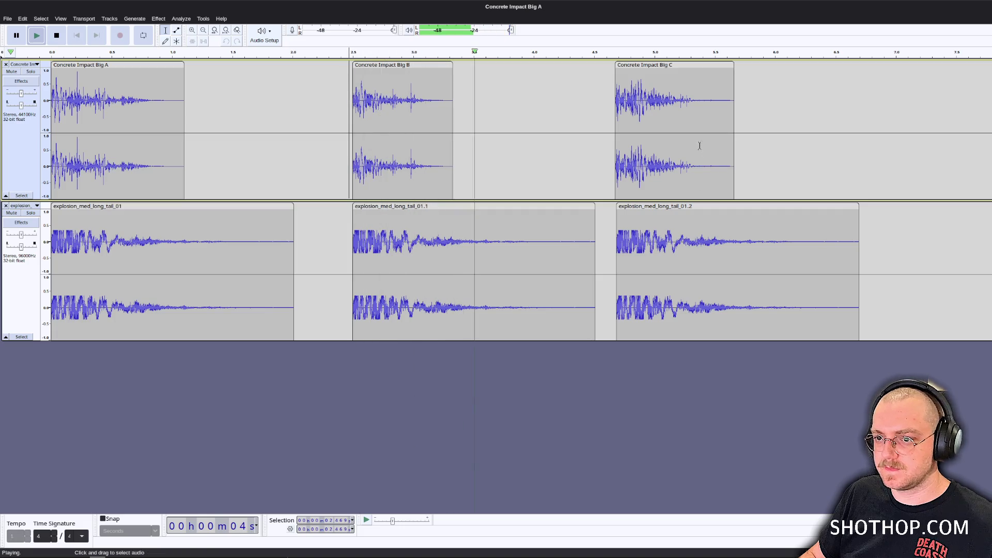
pyautogui.press('space')
pyautogui.click(612, 123)
pyautogui.press('space')
pyautogui.press('space')
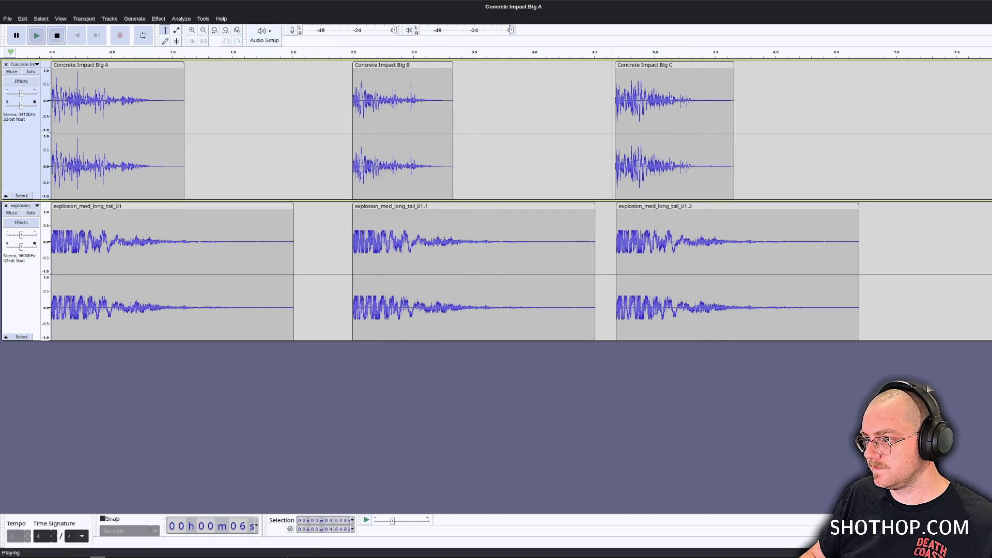
pyautogui.hotkey('alt', 'Tab')
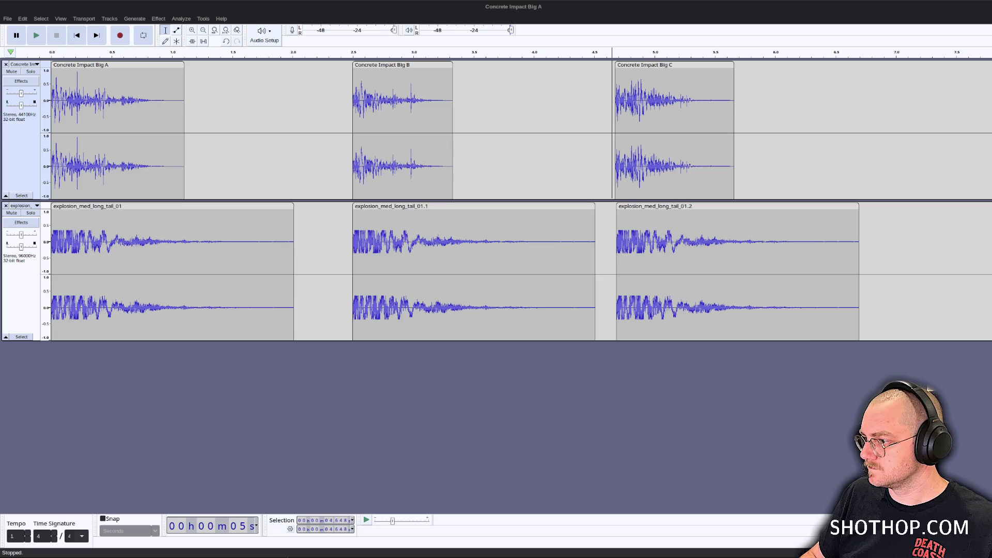
# Add burn_ice_001 as a new track and delete its audio after about 2.5 s.
pyautogui.moveTo(704, 380); pyautogui.dragTo(101, 395)
pyautogui.click(581, 381)
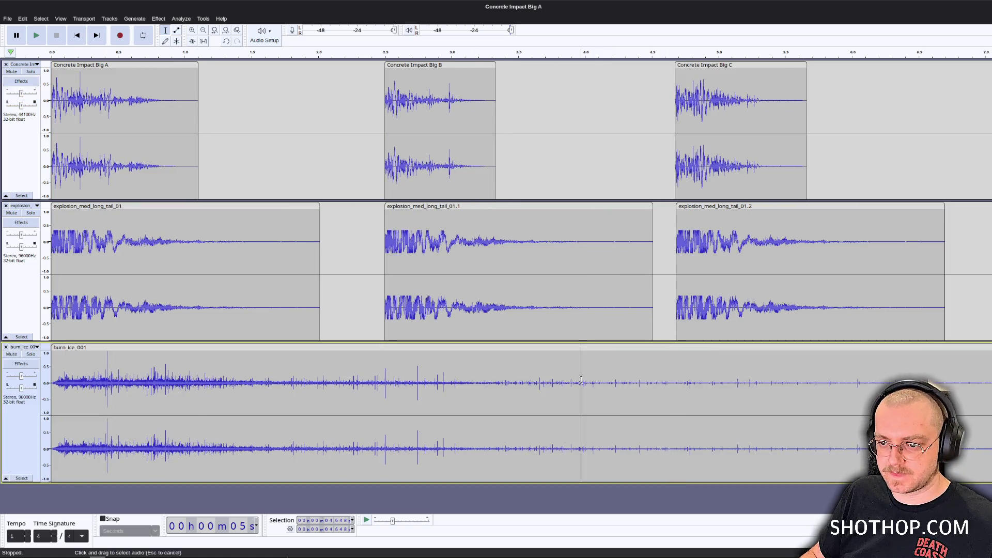
pyautogui.moveTo(386, 372); pyautogui.dragTo(956, 386)
pyautogui.press('Delete')
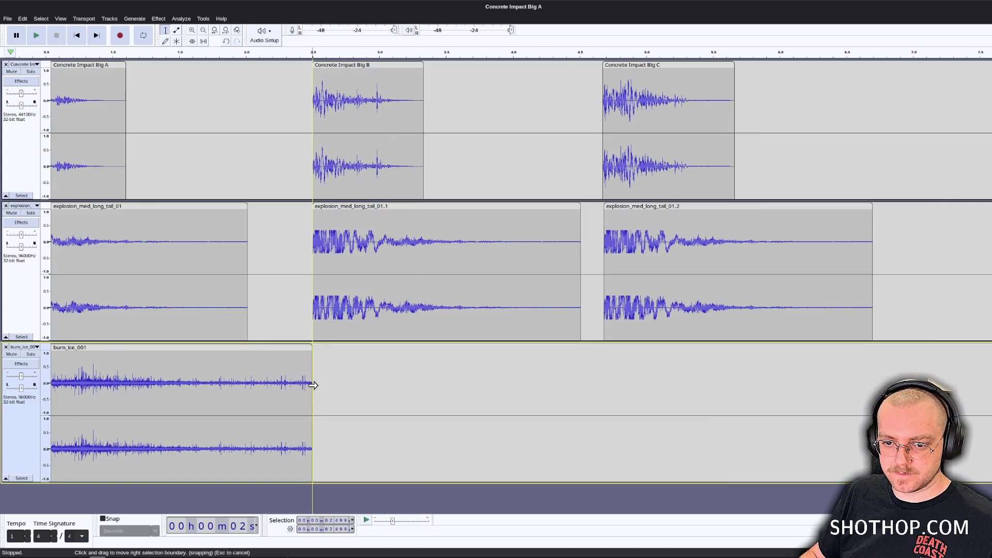
# Fade out the burn_ice tail and audition the full mix from the start.
pyautogui.moveTo(306, 386); pyautogui.dragTo(114, 386)
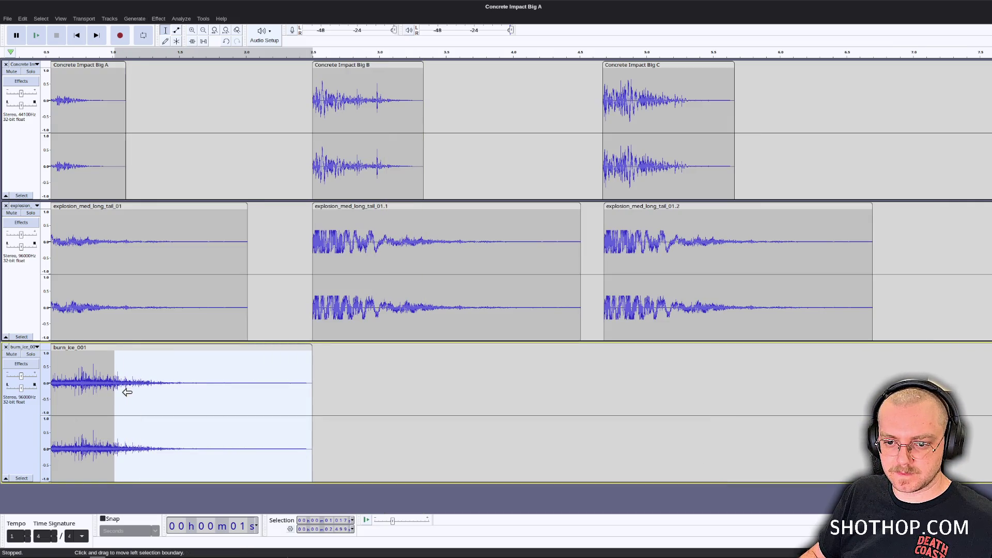
pyautogui.press('Home')
pyautogui.press('space')
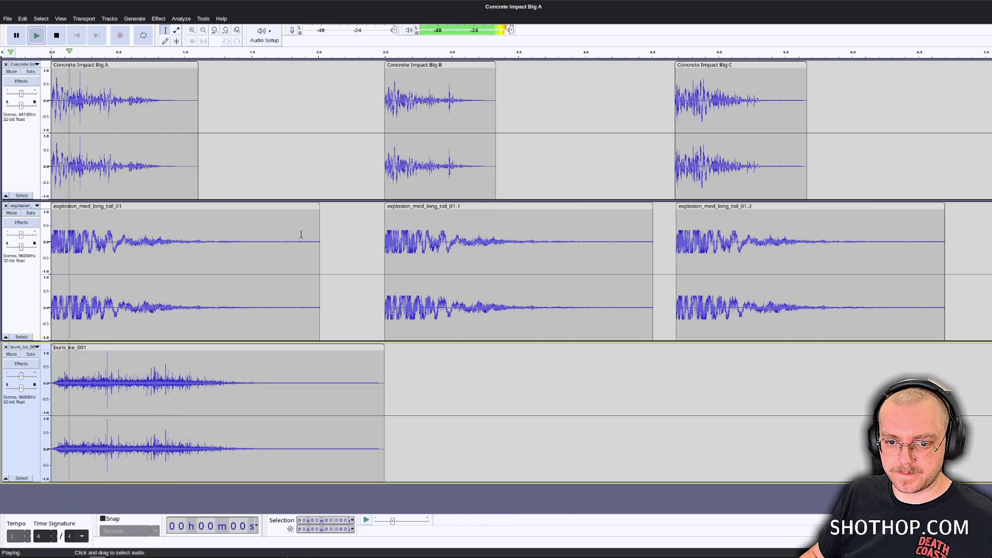
pyautogui.press('space')
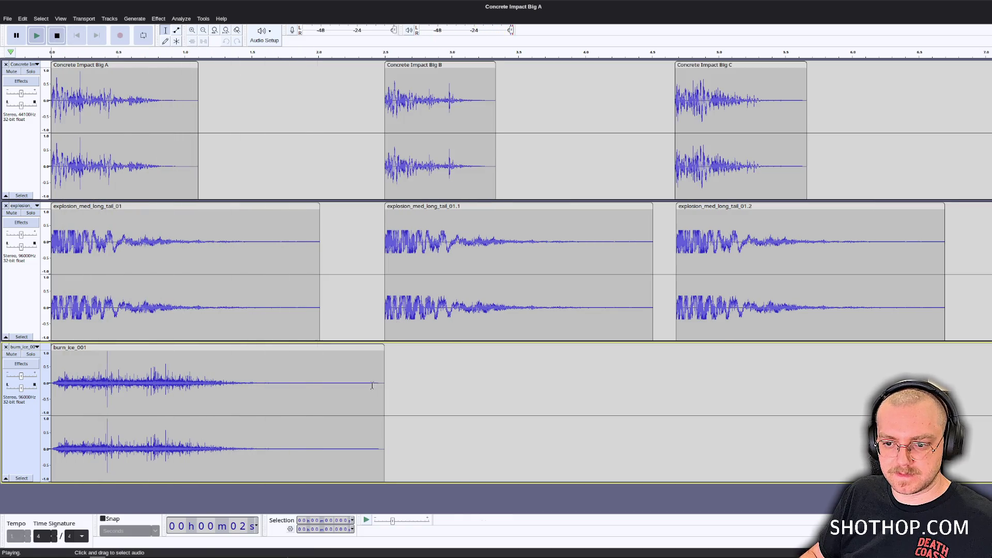
pyautogui.moveTo(382, 387); pyautogui.dragTo(113, 387)
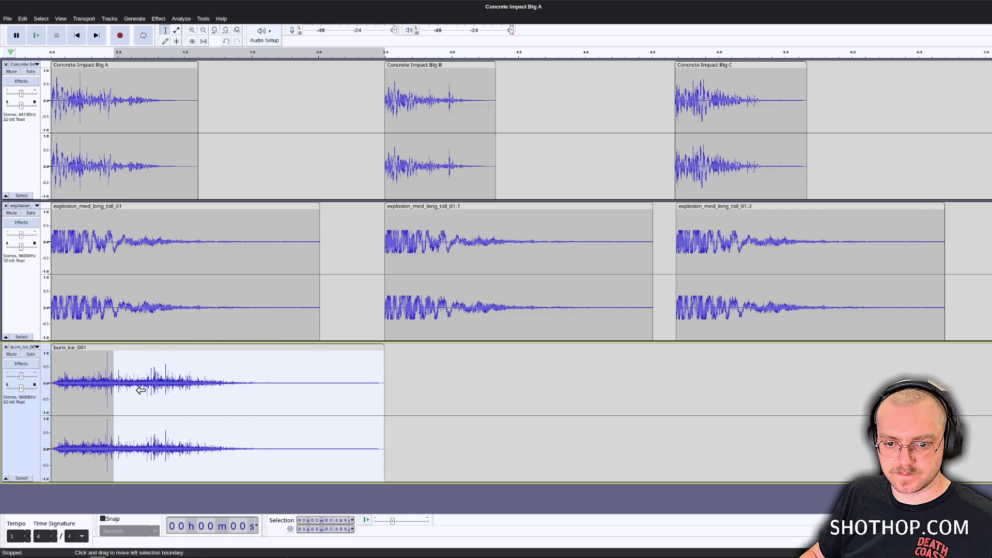
pyautogui.press('Home')
pyautogui.press('space')
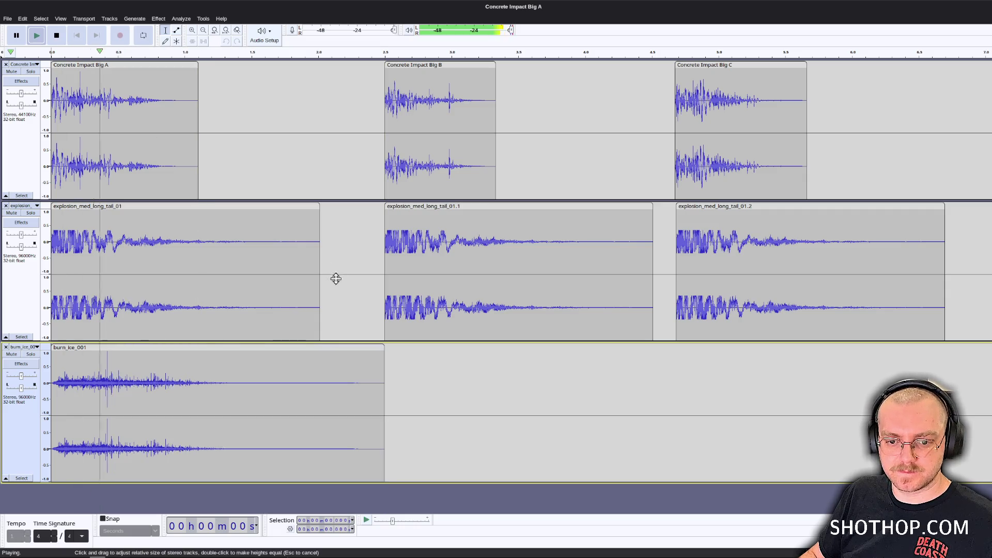
pyautogui.press('space')
# Paste a copy of burn_ice_001 butted right after the first clip.
pyautogui.click(253, 348)
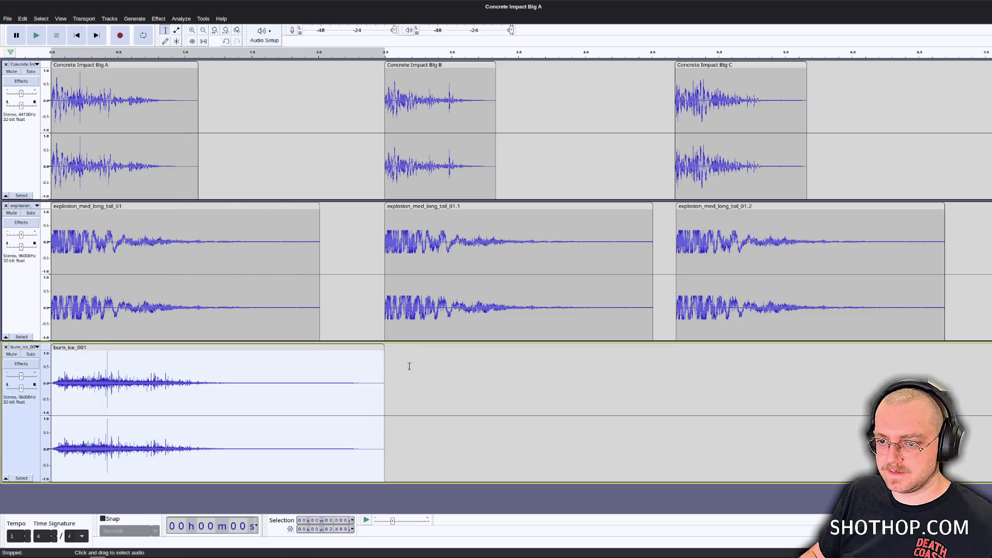
pyautogui.click(384, 364)
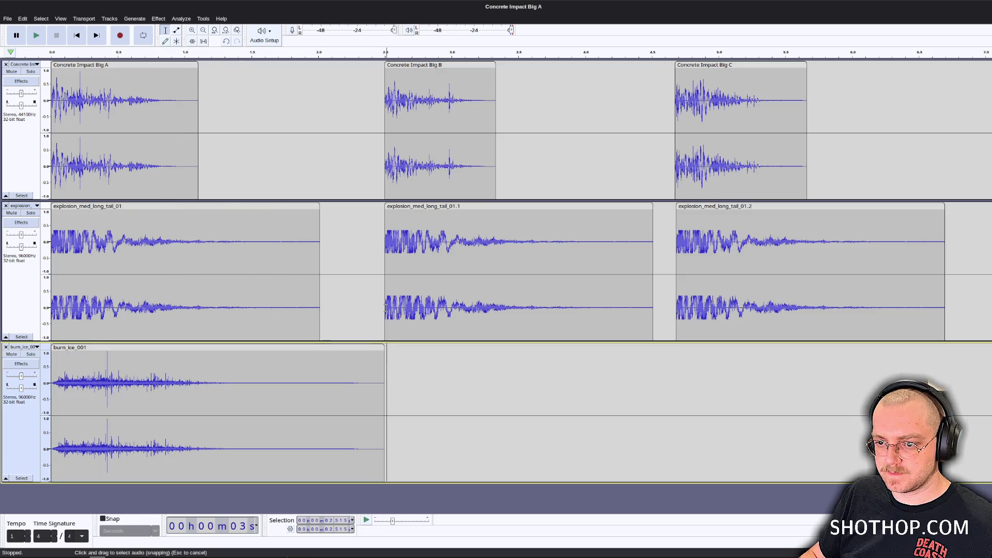
pyautogui.click(399, 400)
pyautogui.hotkey('ctrl', 'v')
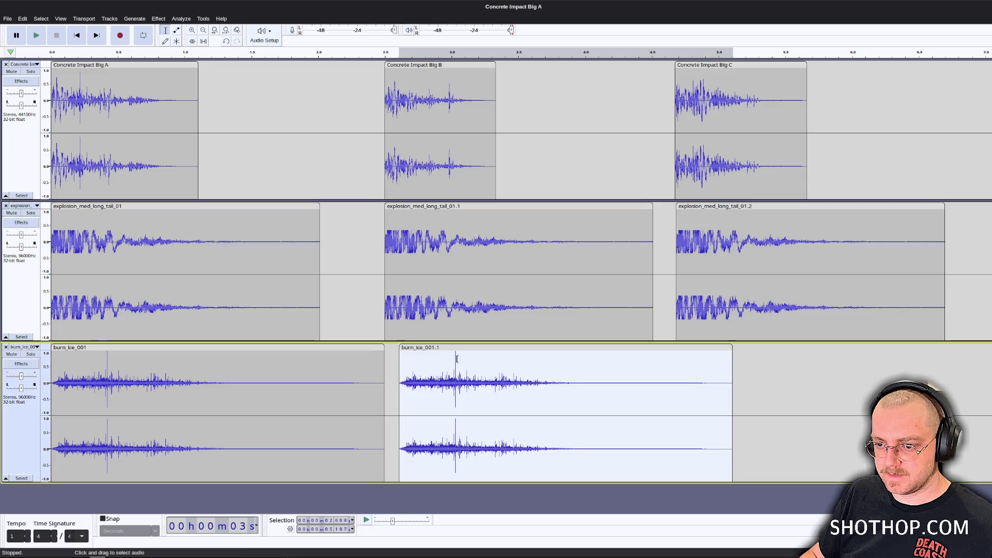
pyautogui.moveTo(444, 351); pyautogui.dragTo(430, 352)
pyautogui.click(802, 376)
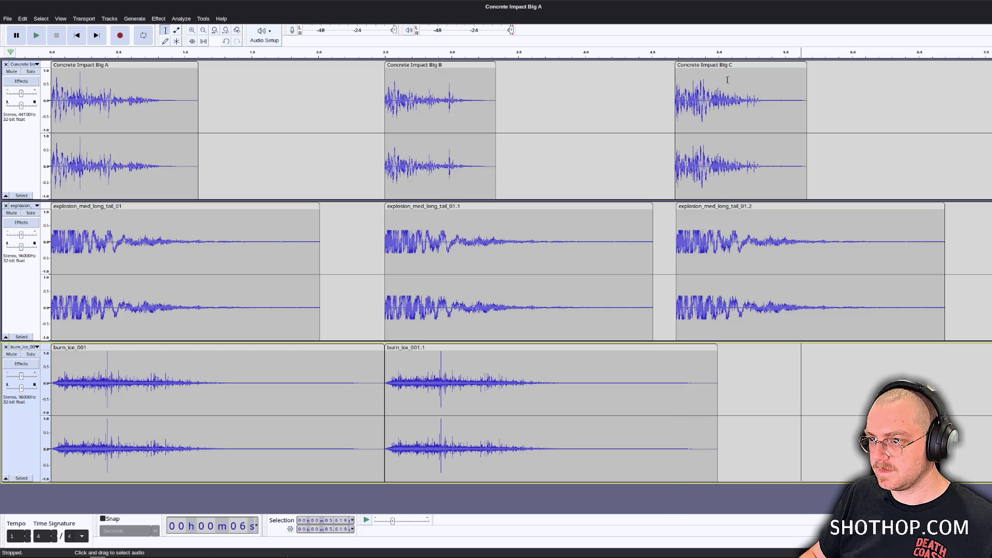
# Shift clip C and the third explosion copy slightly right to line them up.
pyautogui.moveTo(733, 64); pyautogui.dragTo(796, 64)
pyautogui.moveTo(718, 206); pyautogui.dragTo(780, 207)
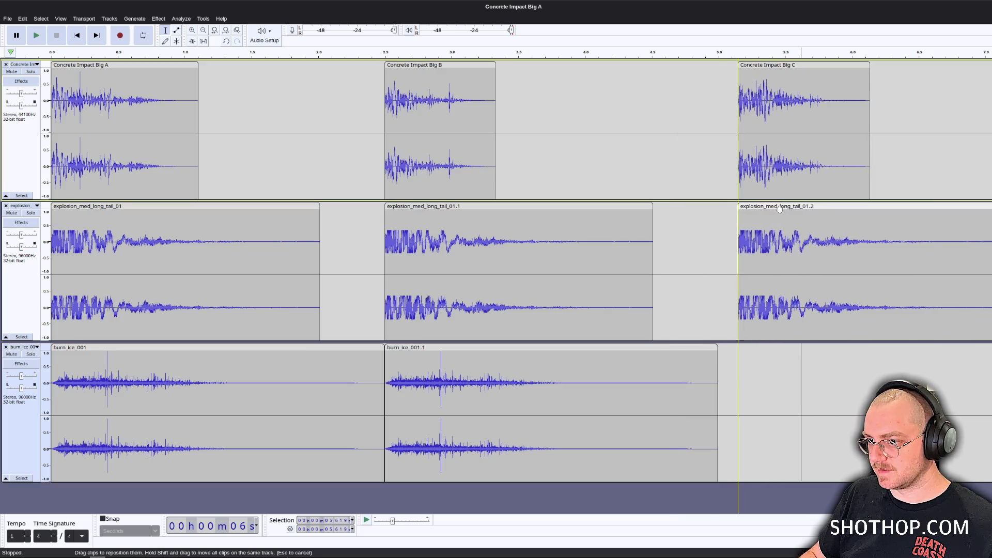
pyautogui.click(741, 378)
# Paste burn_ice_001 at clip C's start in the burn_ice track.
pyautogui.hotkey('ctrl', 'v')
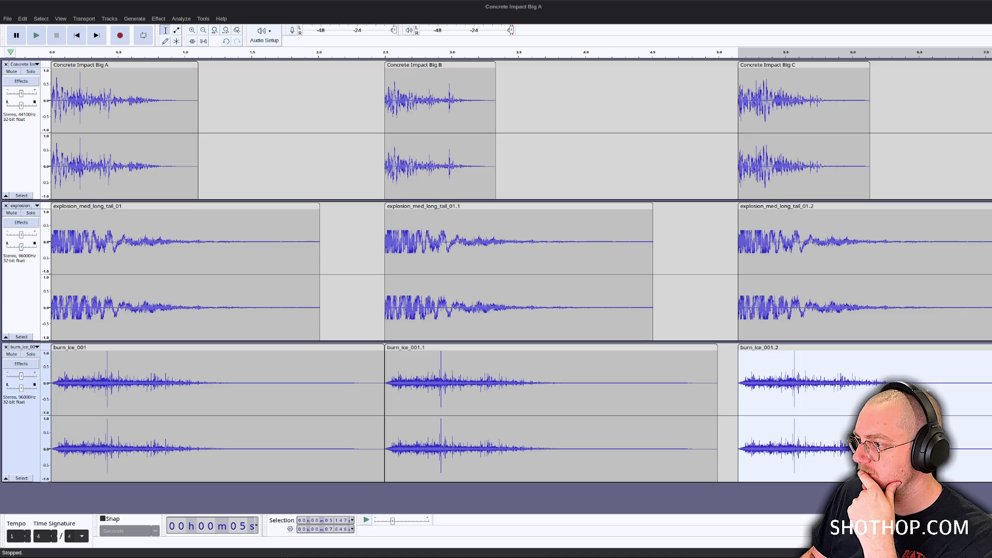
# Zoom out to see all clips and play the project from the start, including the Howitzer track.
pyautogui.click(343, 294)
pyautogui.hotkey('ctrl', '3')
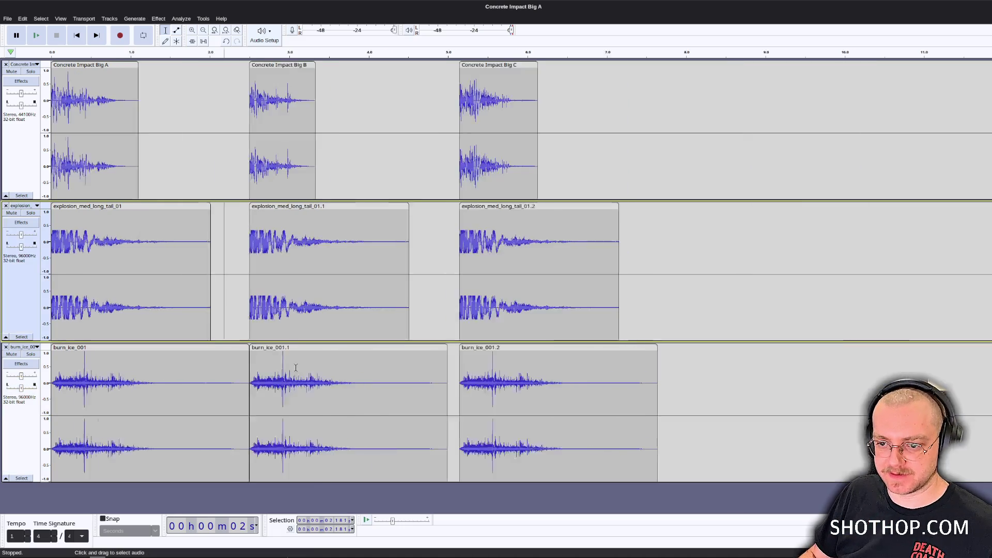
pyautogui.keyDown('ctrl'); pyautogui.scroll(-1, 296, 368); pyautogui.keyUp('ctrl')
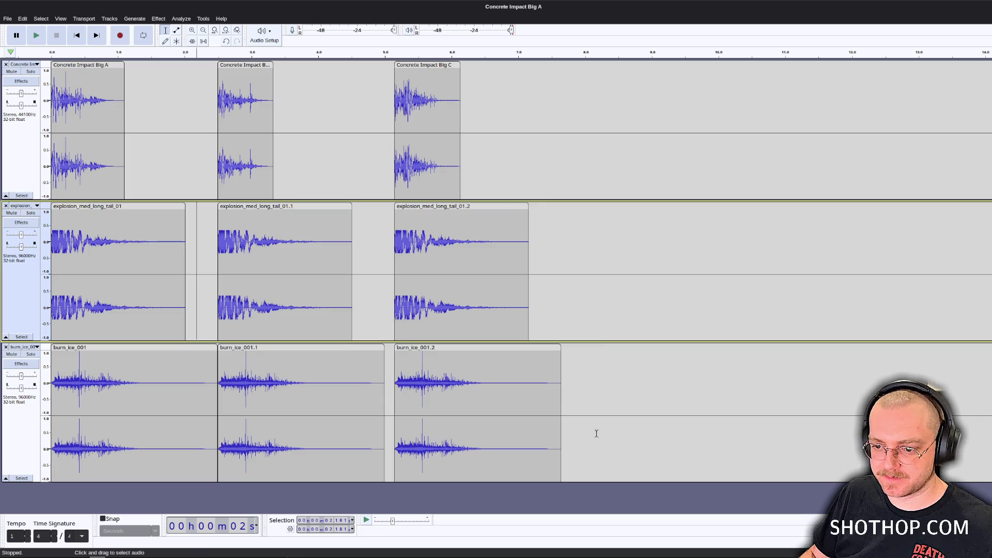
pyautogui.moveTo(163, 505); pyautogui.dragTo(118, 506)
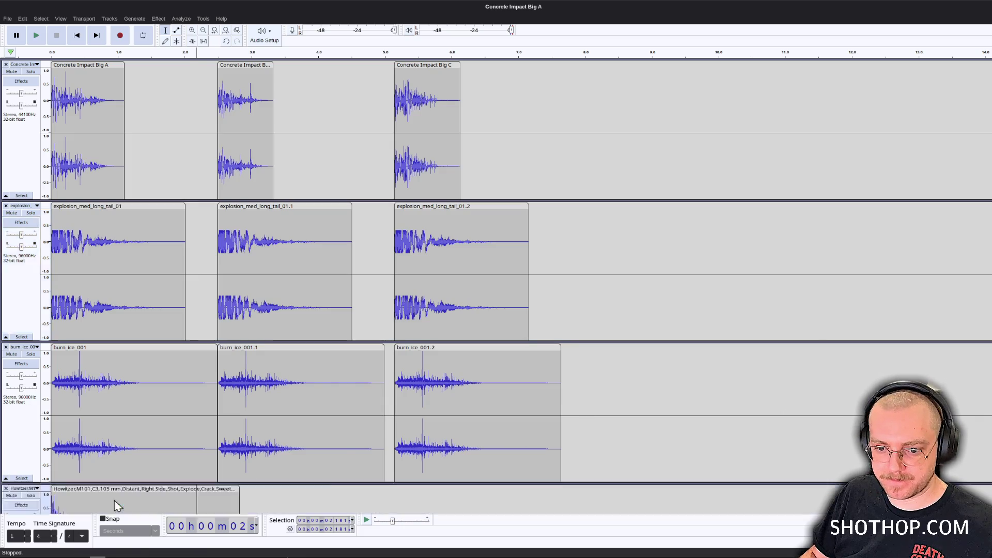
pyautogui.click(76, 35)
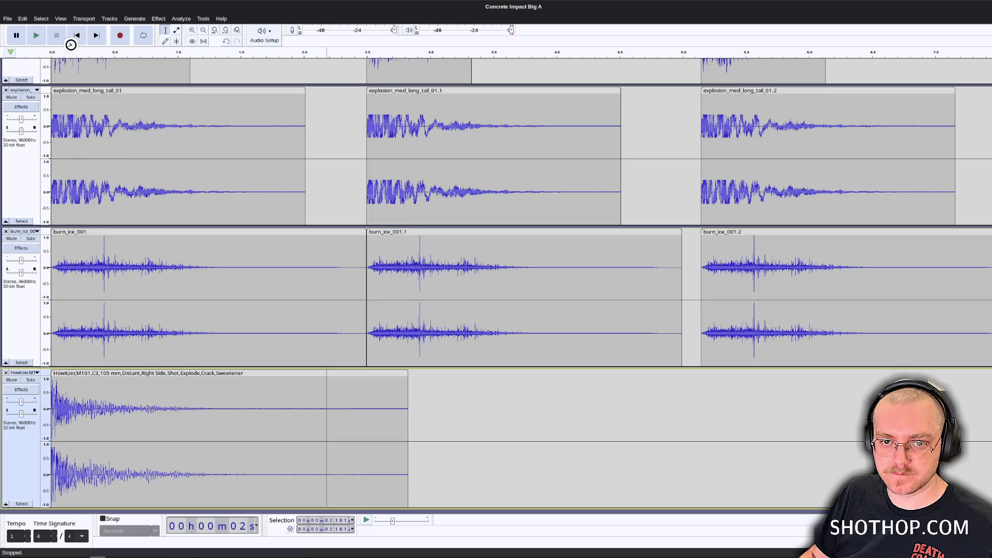
pyautogui.press('space')
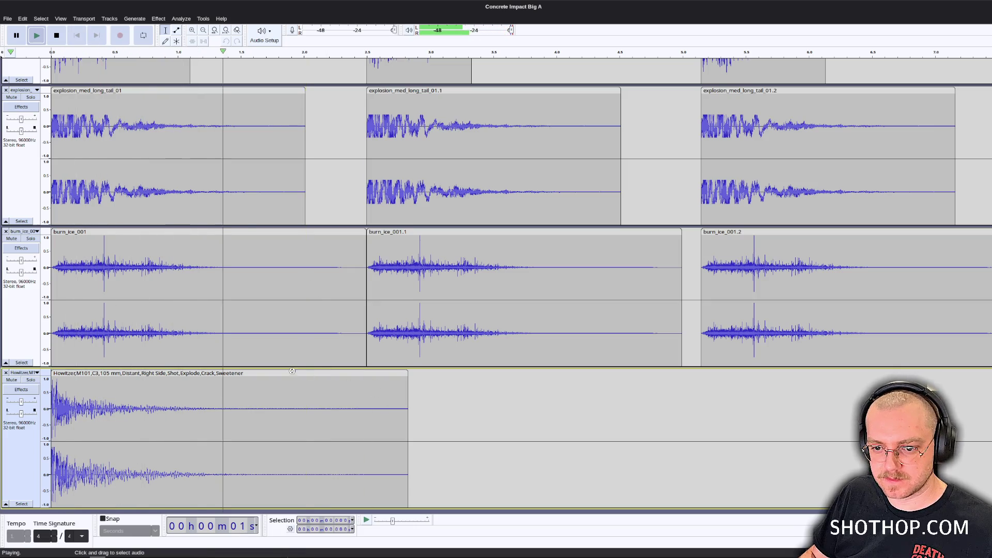
pyautogui.press('space')
# Trim the Howitzer clip's tail after 2.5 s and reselect the whole clip.
pyautogui.moveTo(414, 411); pyautogui.dragTo(215, 413)
pyautogui.press('Delete')
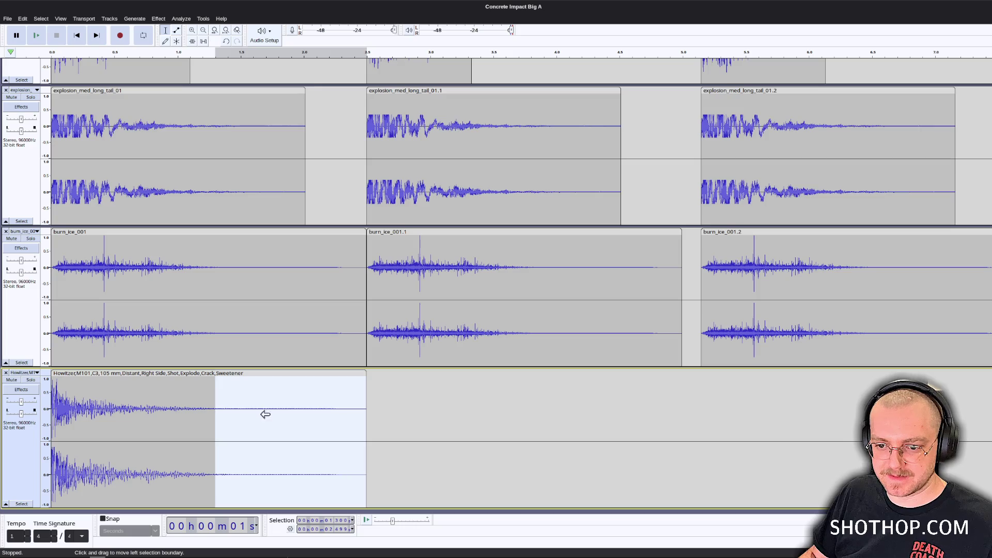
pyautogui.click(299, 412)
pyautogui.moveTo(366, 409); pyautogui.dragTo(126, 406)
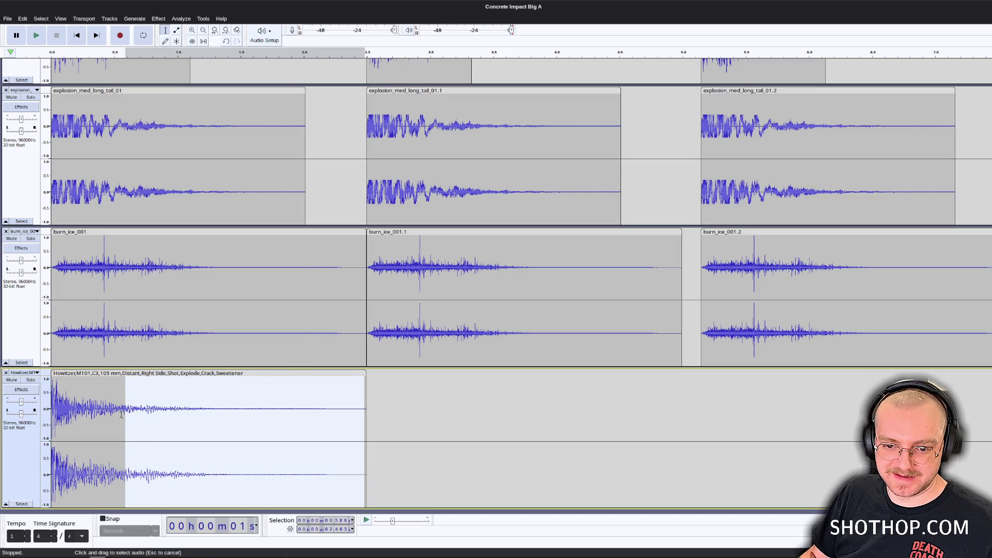
pyautogui.doubleClick(129, 400)
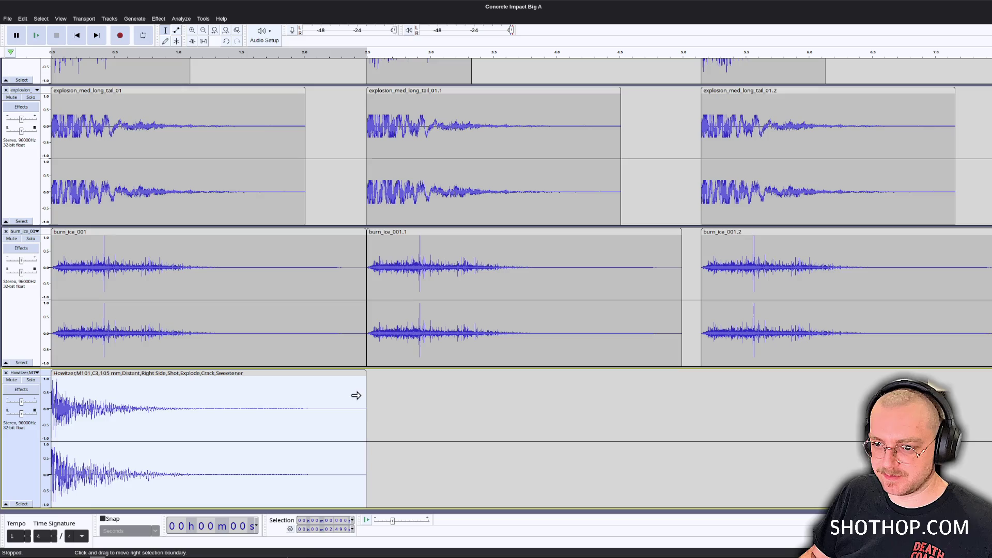
# Paste Howitzer copies at about 2.5 s and 5.2 s, aligned under the second and third hits.
pyautogui.click(373, 394)
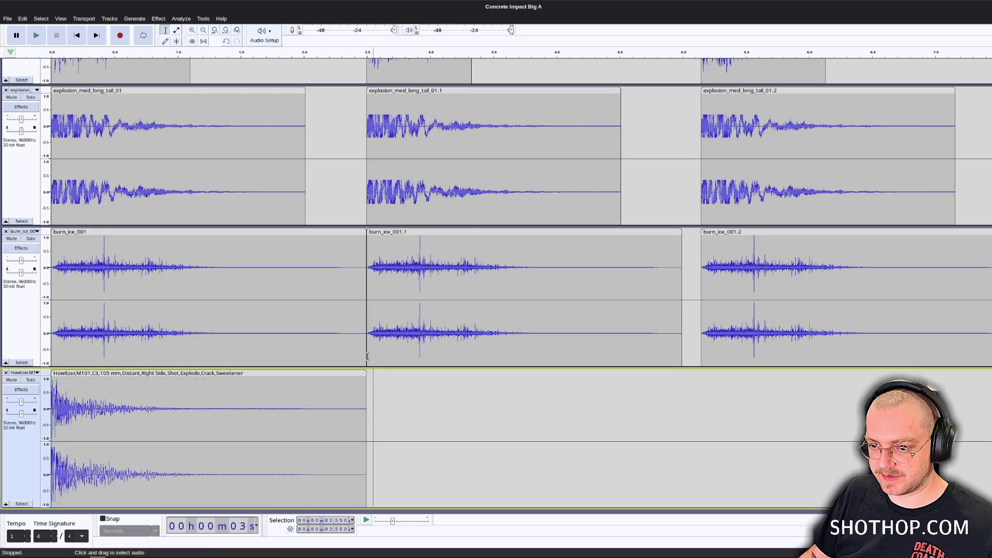
pyautogui.hotkey('ctrl', 'v')
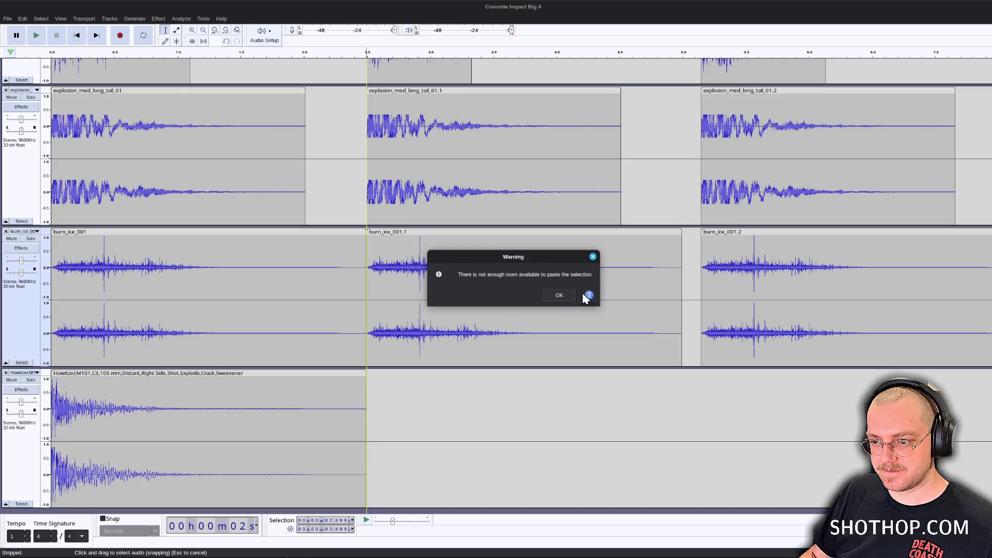
pyautogui.click(558, 295)
pyautogui.click(421, 408)
pyautogui.hotkey('ctrl', 'v')
pyautogui.moveTo(442, 375); pyautogui.dragTo(389, 376)
pyautogui.click(771, 411)
pyautogui.hotkey('ctrl', 'v')
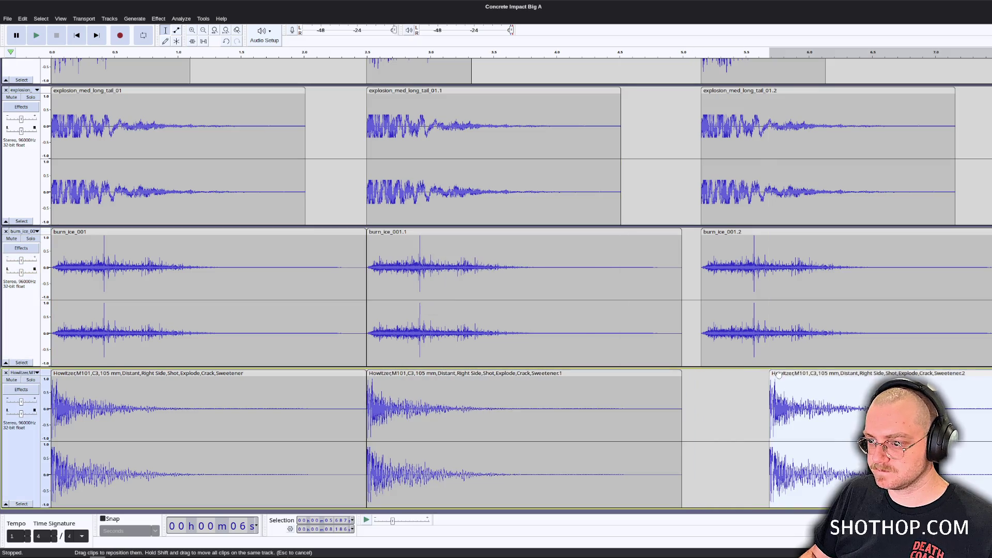
pyautogui.moveTo(778, 375); pyautogui.dragTo(709, 375)
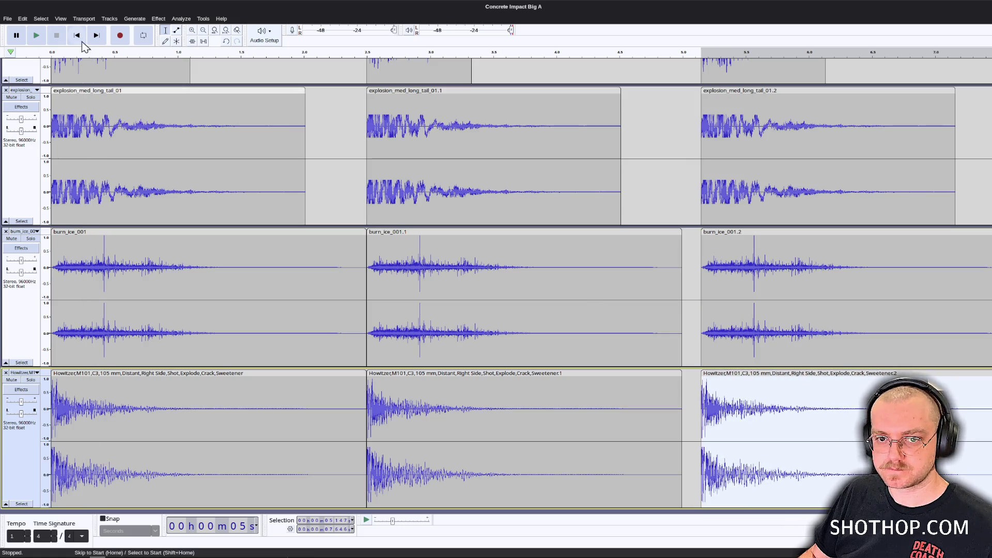
# Play the arrangement from the start to check the three Howitzer layers.
pyautogui.click(77, 35)
pyautogui.press('space')
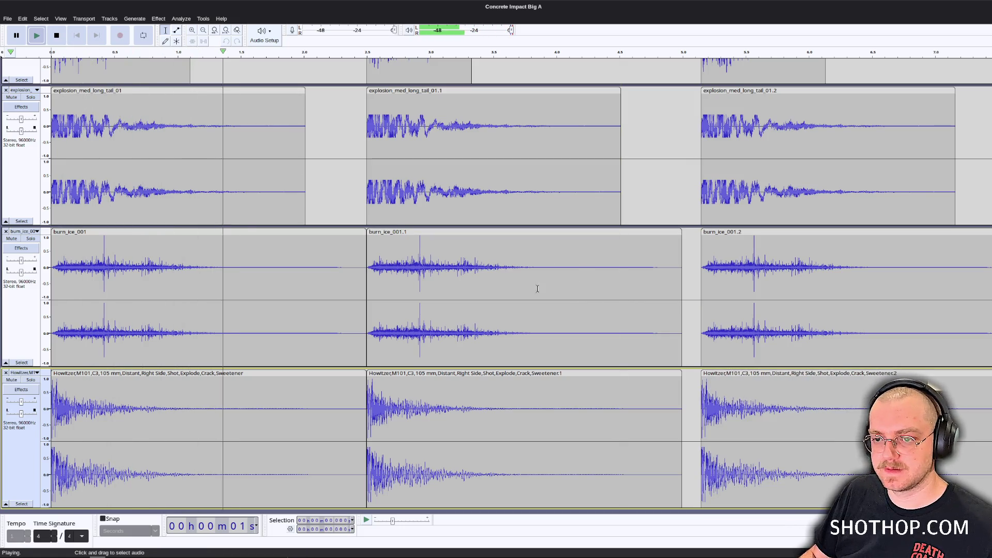
pyautogui.keyDown('ctrl'); pyautogui.scroll(-1, 537, 288); pyautogui.keyUp('ctrl')
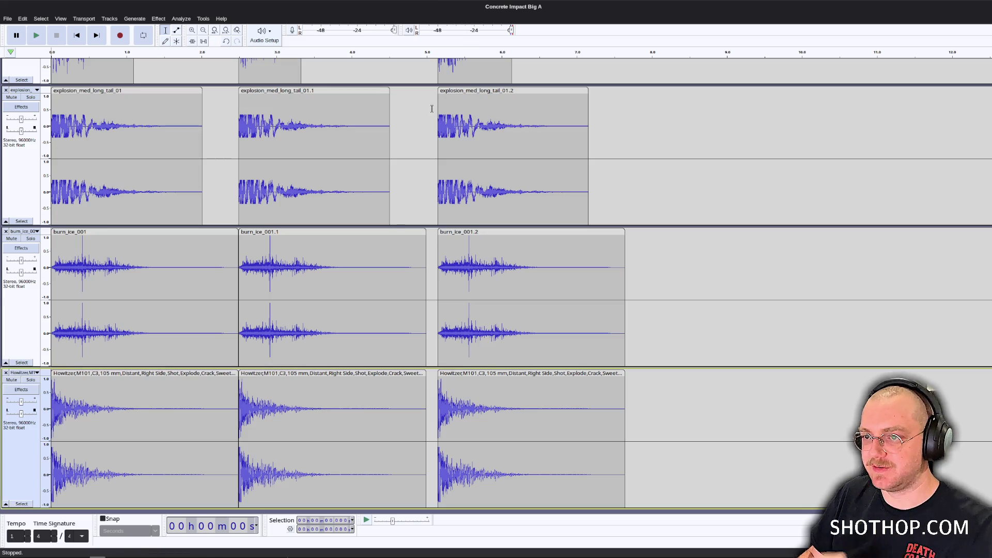
pyautogui.scroll(-1, 237, 363)
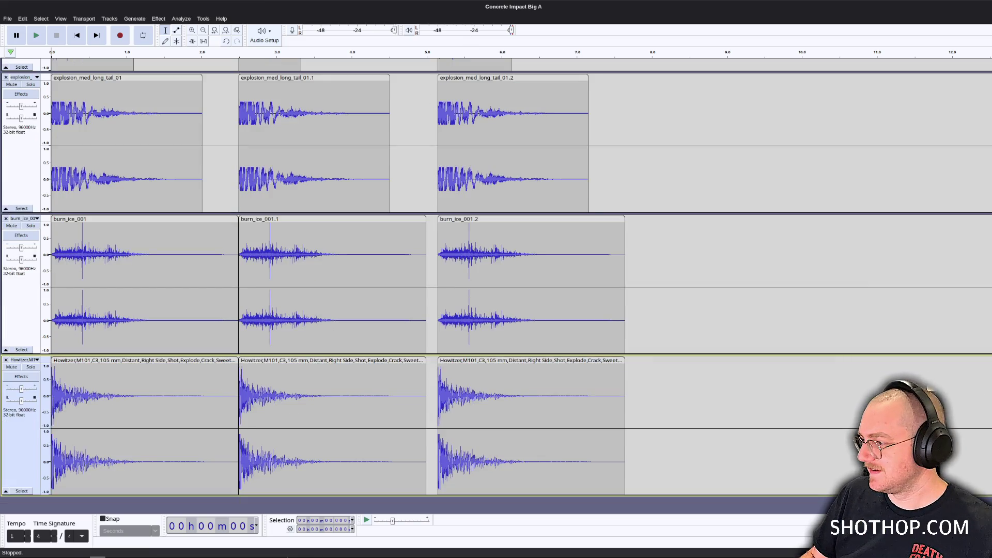
# Import the ROCKCrsh Type A rock-breaking file as a new track and trim its silent start.
pyautogui.moveTo(991, 330); pyautogui.dragTo(889, 348)
pyautogui.moveTo(56, 506); pyautogui.dragTo(57, 503)
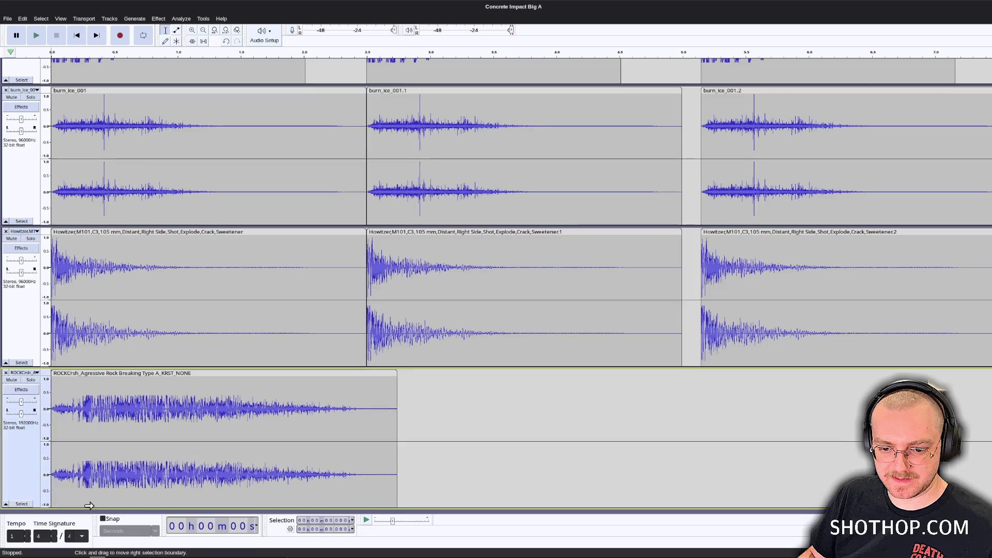
pyautogui.moveTo(85, 400); pyautogui.dragTo(51, 400)
pyautogui.press('Delete')
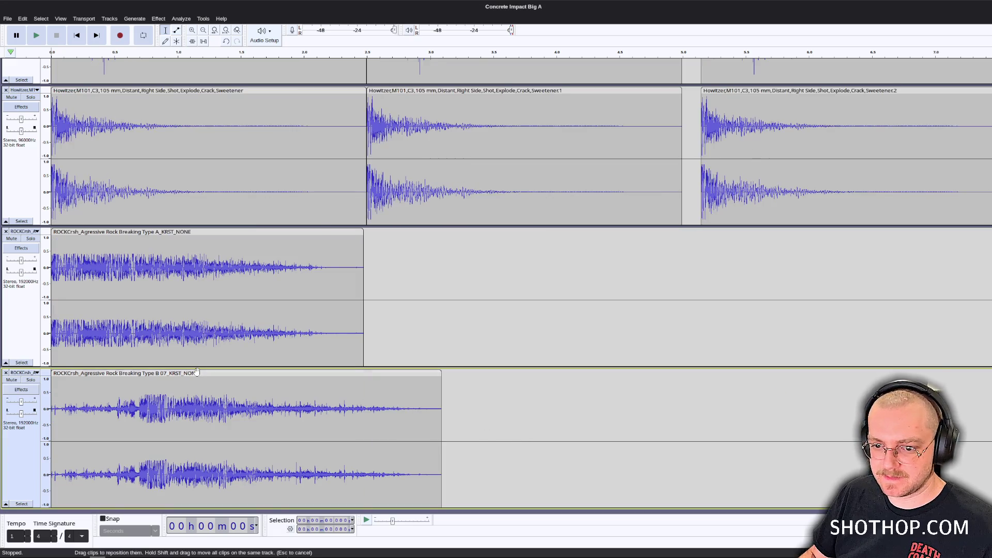
# Move the Type B 07 and B 06 clips onto the rock track, trimmed and aligned under the second and third hits.
pyautogui.moveTo(156, 373); pyautogui.dragTo(516, 232)
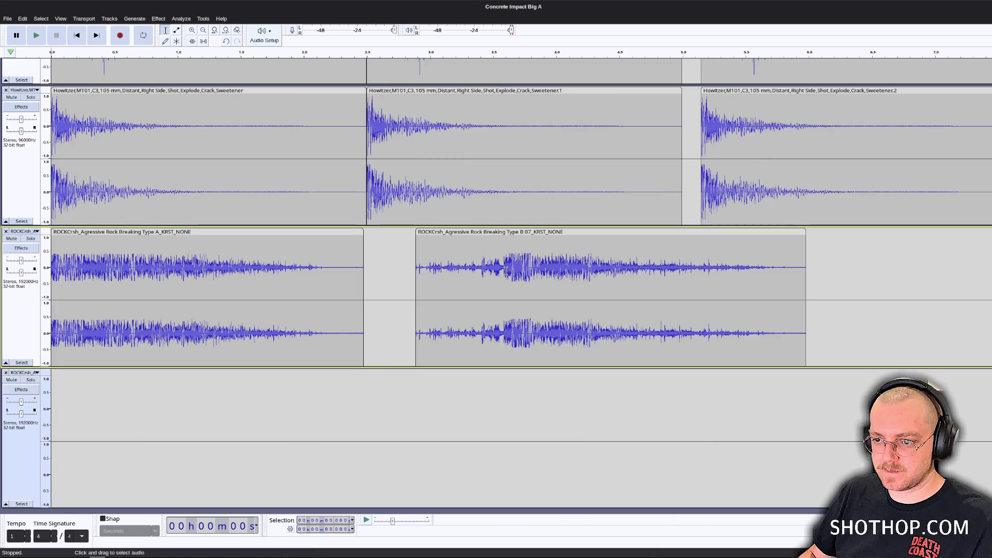
pyautogui.moveTo(506, 273); pyautogui.dragTo(409, 273)
pyautogui.press('Delete')
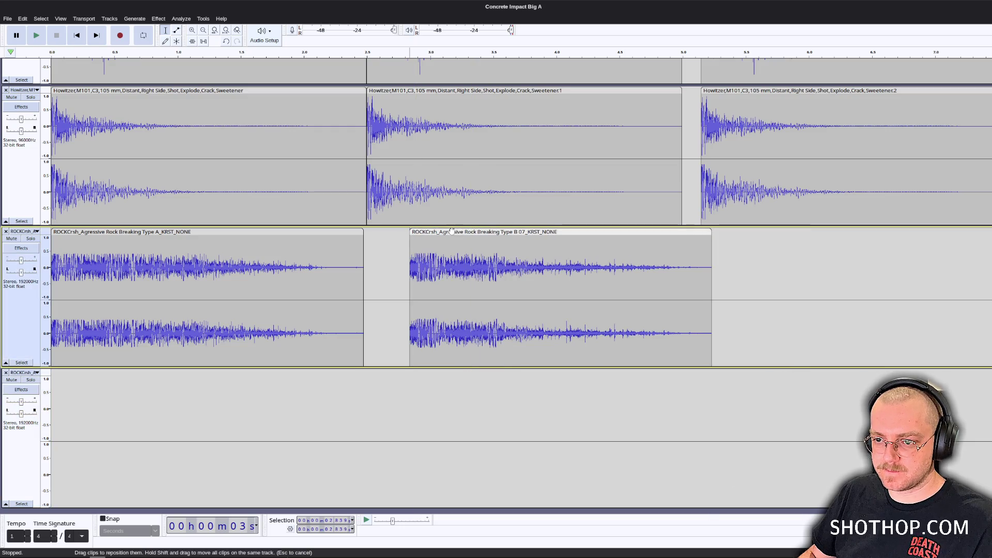
pyautogui.moveTo(452, 231); pyautogui.dragTo(410, 231)
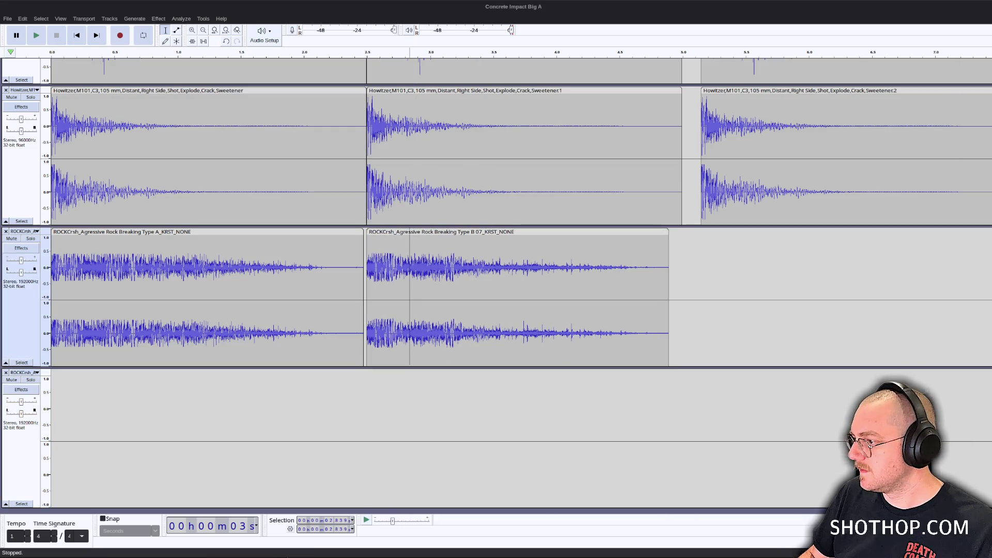
pyautogui.scroll(-3, 778, 284)
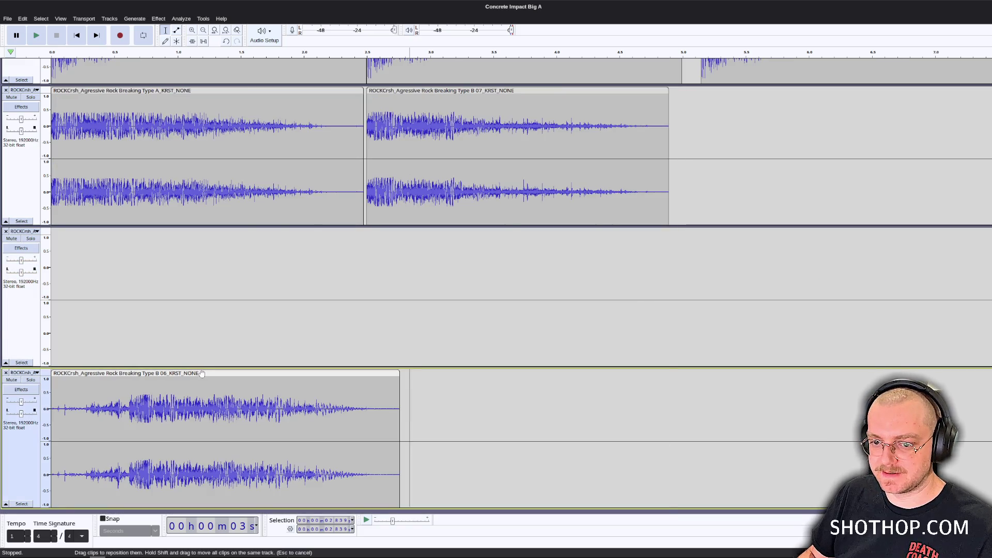
pyautogui.moveTo(219, 376)
pyautogui.mouseDown()
pyautogui.moveTo(793, 56)
pyautogui.moveTo(831, 55)
pyautogui.mouseUp()
pyautogui.scroll(3, 760, 262)
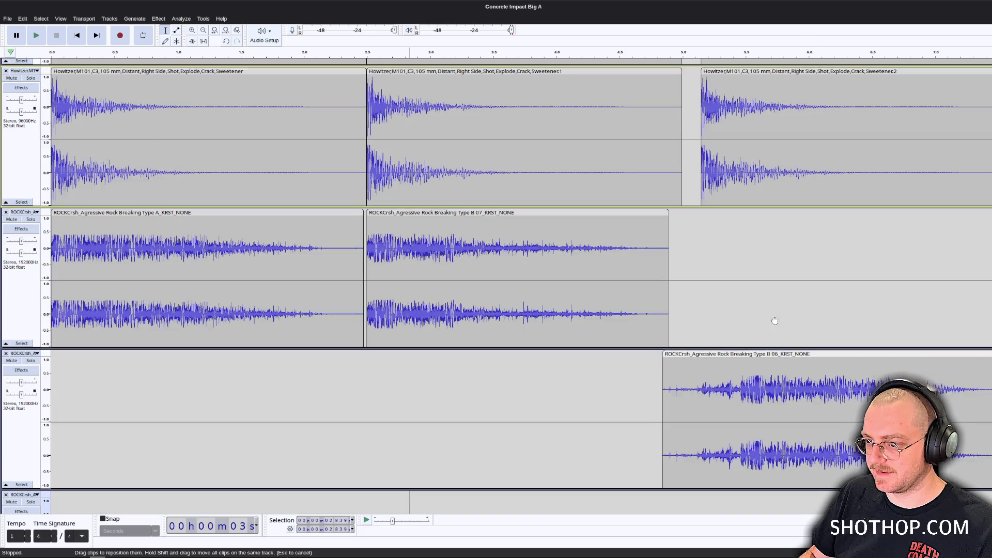
pyautogui.moveTo(755, 360)
pyautogui.mouseDown()
pyautogui.moveTo(801, 243)
pyautogui.moveTo(699, 252)
pyautogui.mouseUp()
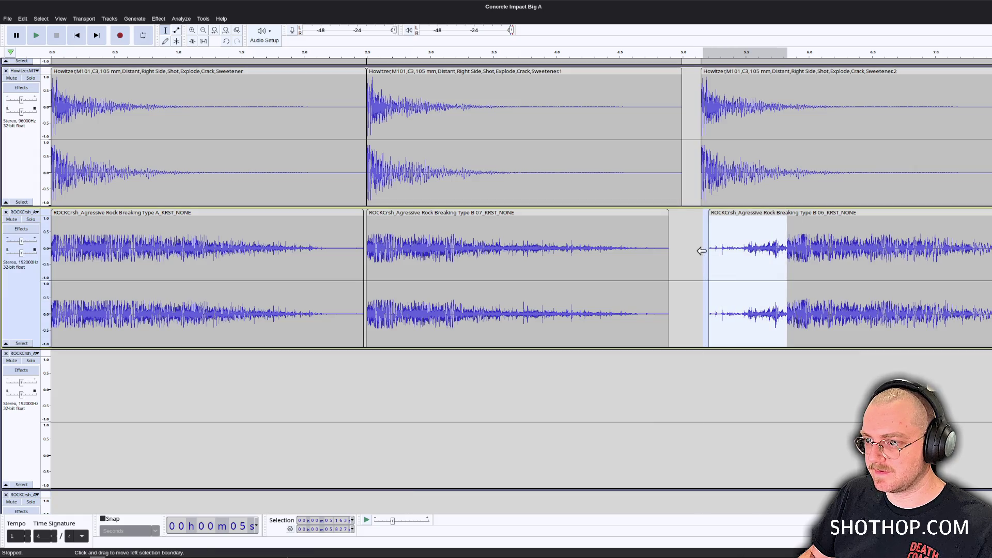
pyautogui.moveTo(739, 212); pyautogui.dragTo(730, 213)
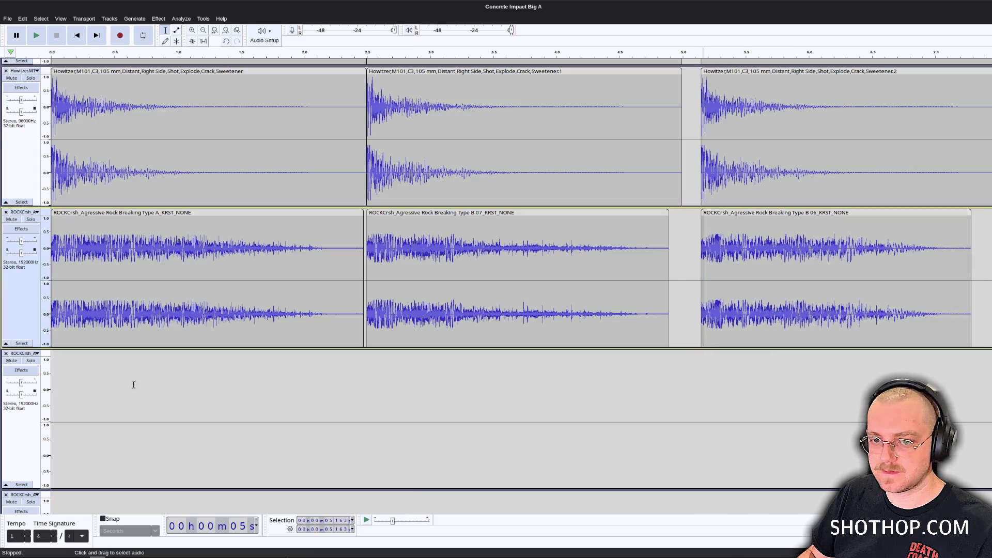
# Close the two empty rock-crash tracks and play all layers from the start.
pyautogui.click(6, 353)
pyautogui.click(6, 353)
pyautogui.click(5, 343)
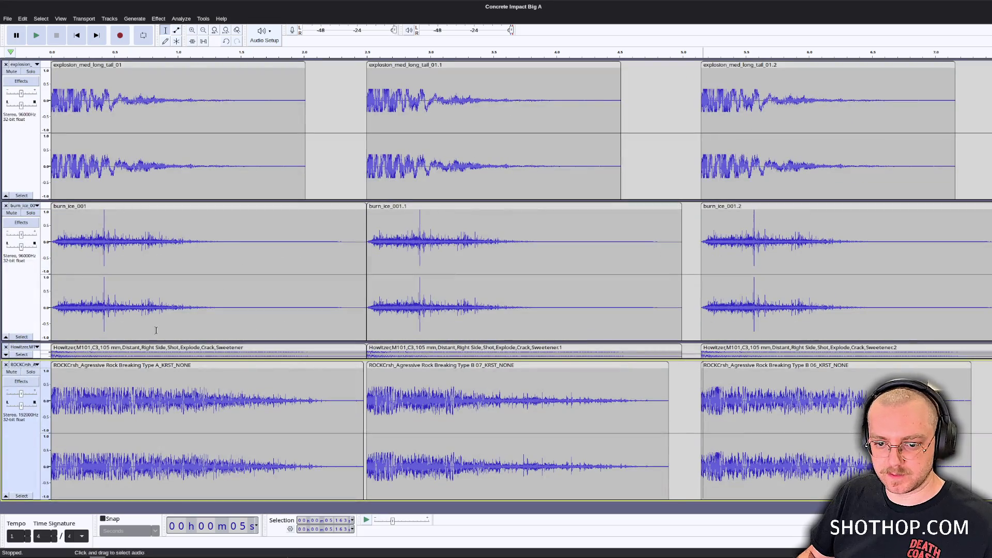
pyautogui.click(5, 354)
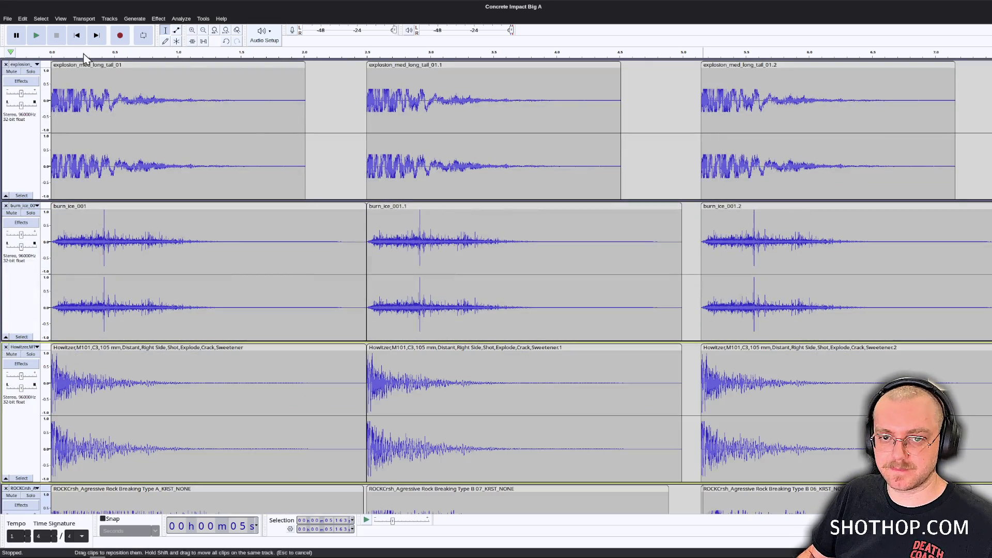
pyautogui.press('space')
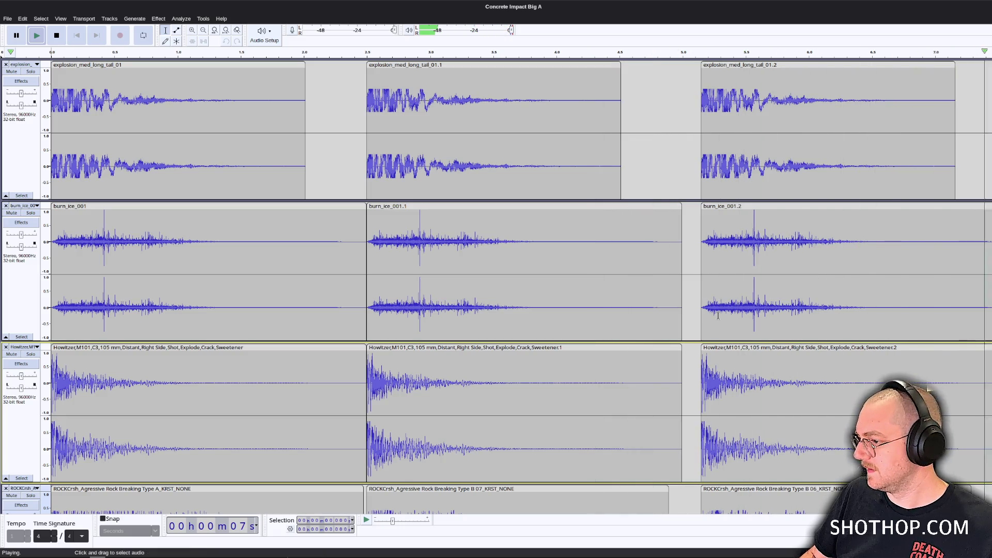
# Stop playback and mix and render all tracks into a single Mix 1 track.
pyautogui.click(84, 19)
pyautogui.moveTo(115, 23)
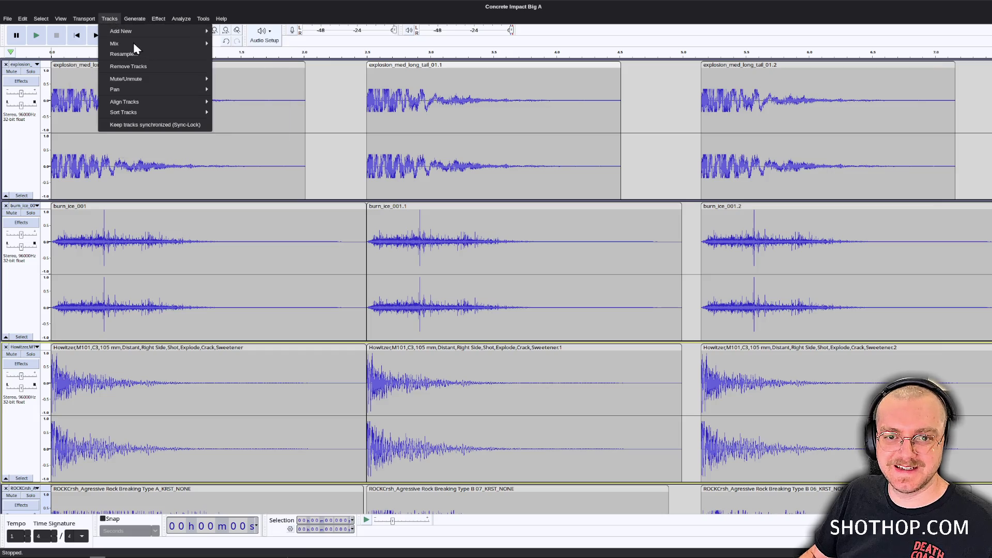
pyautogui.moveTo(149, 41)
pyautogui.click(230, 53)
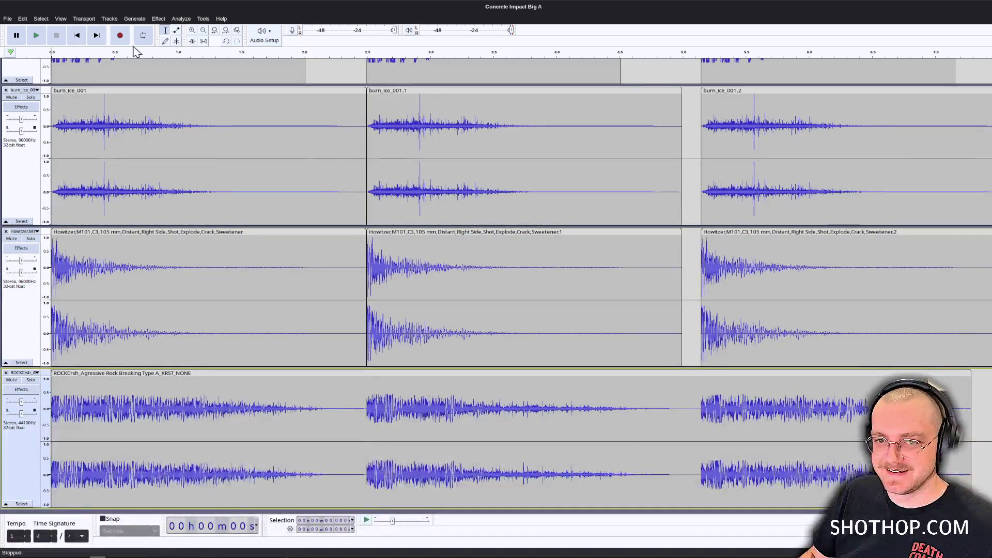
pyautogui.hotkey('ctrl', 'a')
pyautogui.click(109, 19)
pyautogui.moveTo(155, 43)
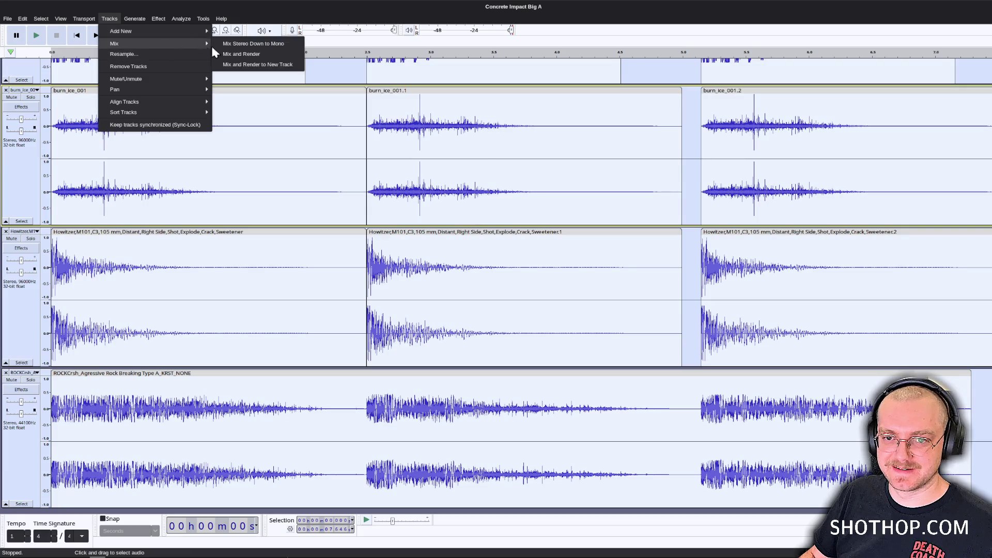
pyautogui.click(230, 51)
pyautogui.click(481, 137)
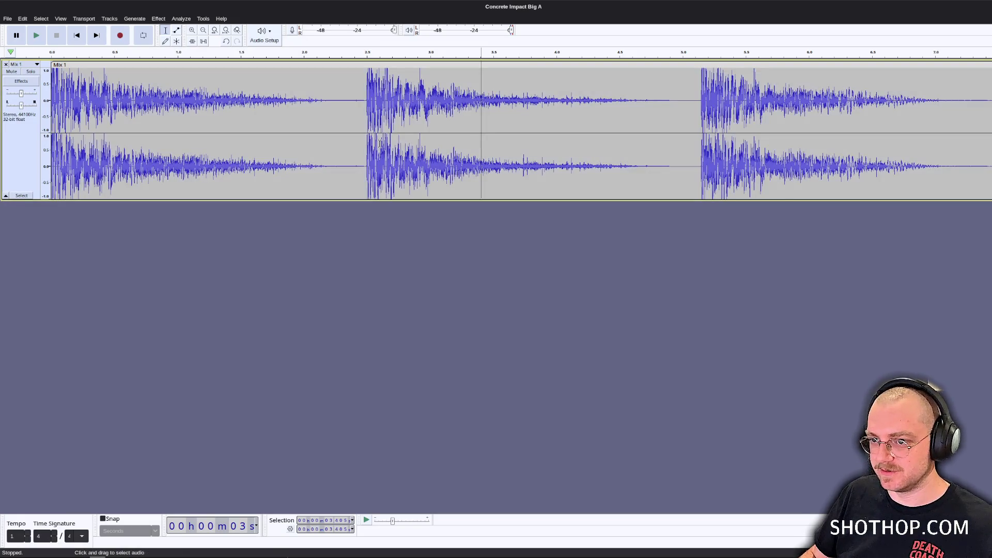
# Export the mix as an Ogg Vorbis file in Downloads under a new file name.
pyautogui.click(7, 18)
pyautogui.click(45, 90)
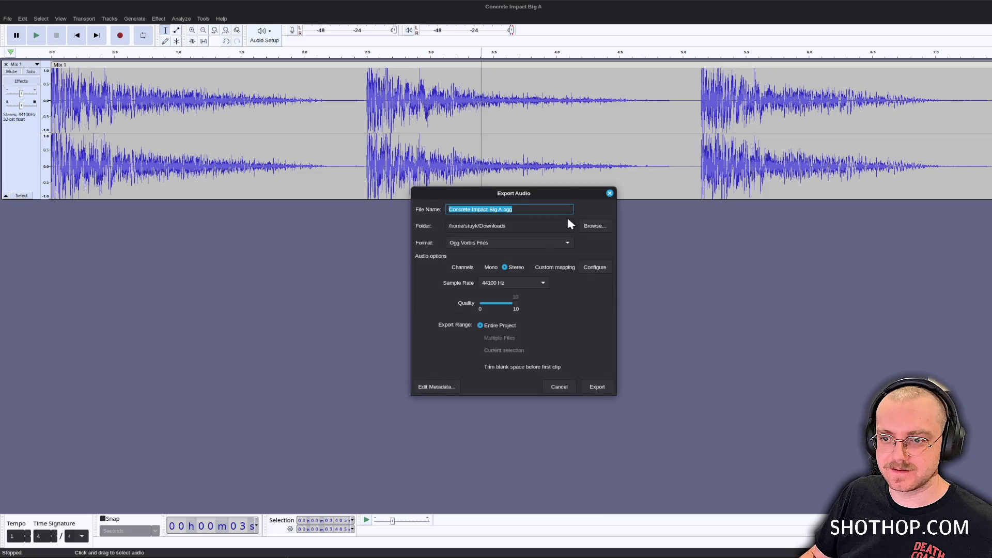
pyautogui.click(590, 221)
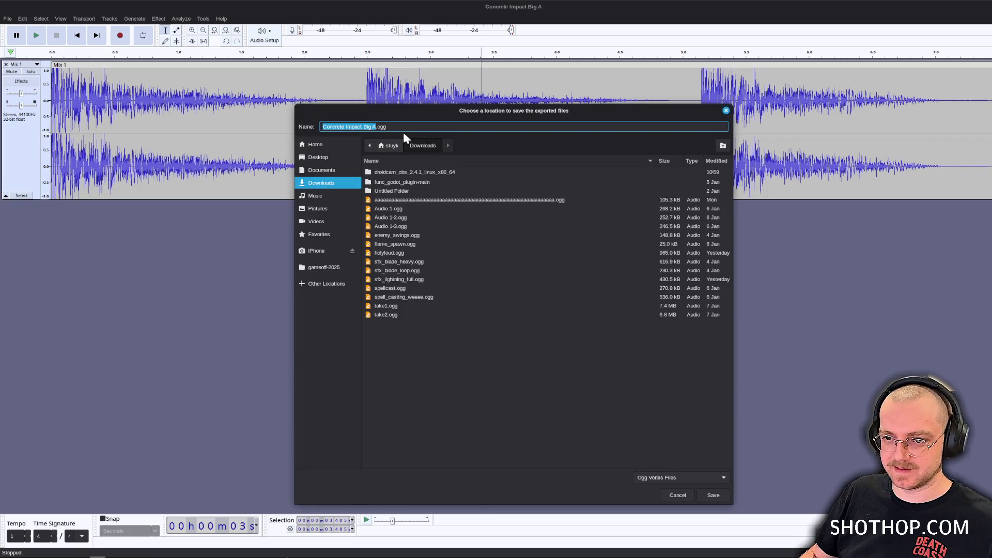
pyautogui.moveTo(373, 128); pyautogui.dragTo(320, 128)
pyautogui.write('hiodhjsklfkl;dsal;fsda')
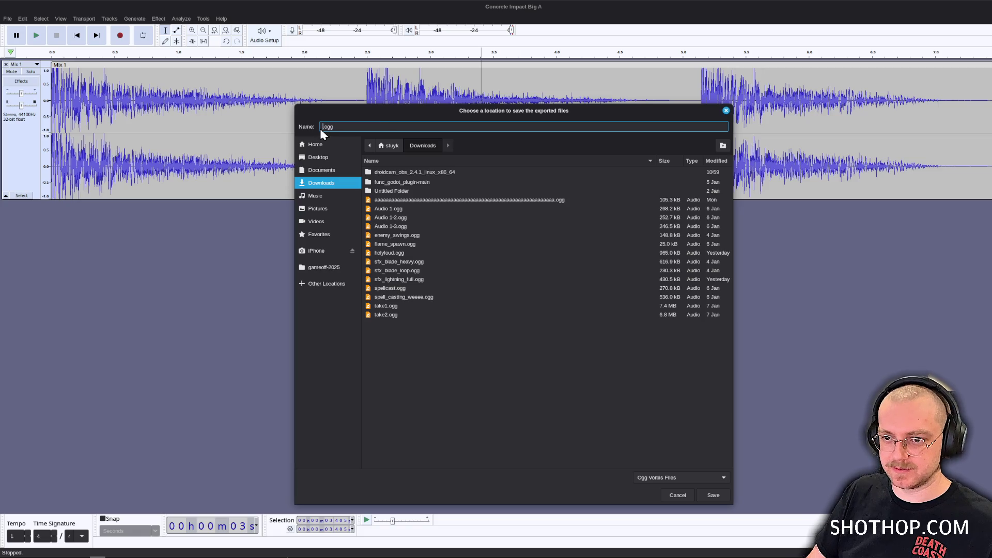
pyautogui.press('Return')
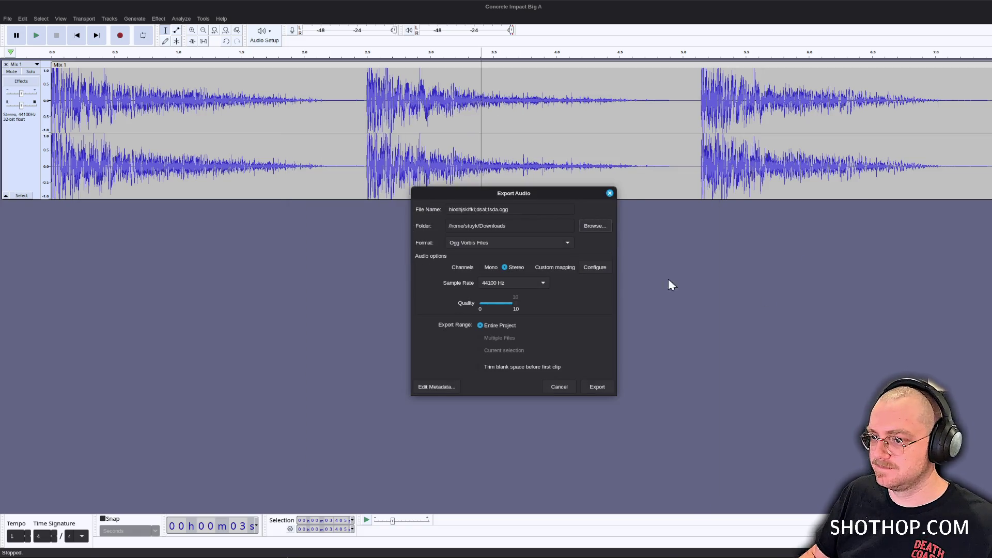
pyautogui.click(596, 387)
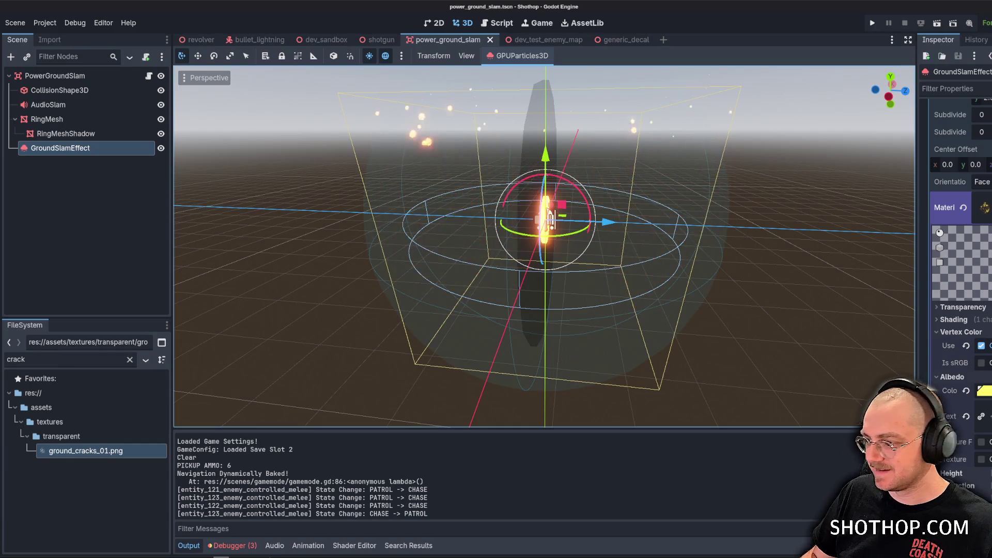
# Launch FL Studio 2025 from the application launcher by searching 'fl'.
pyautogui.press('super')
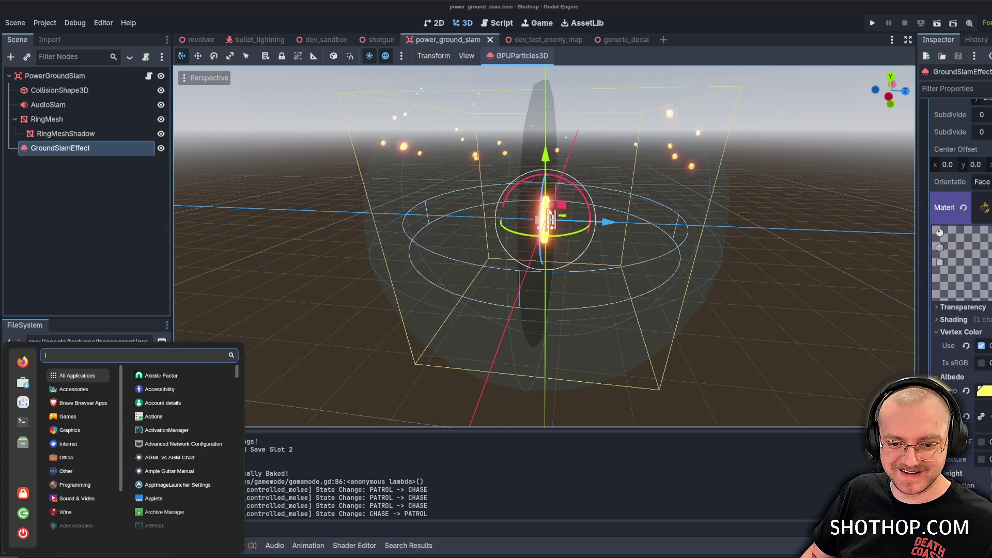
pyautogui.write('fl')
pyautogui.press('Down')
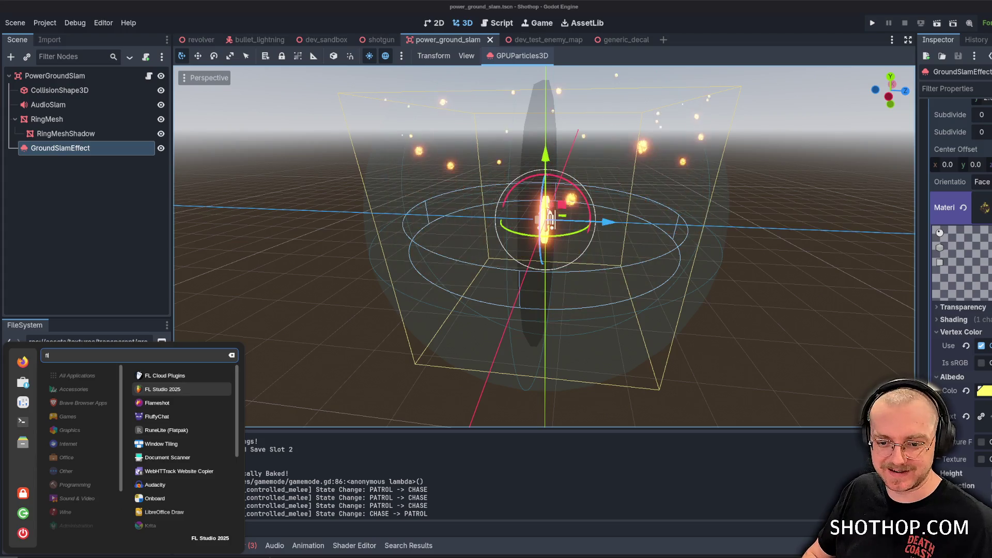
pyautogui.press('Return')
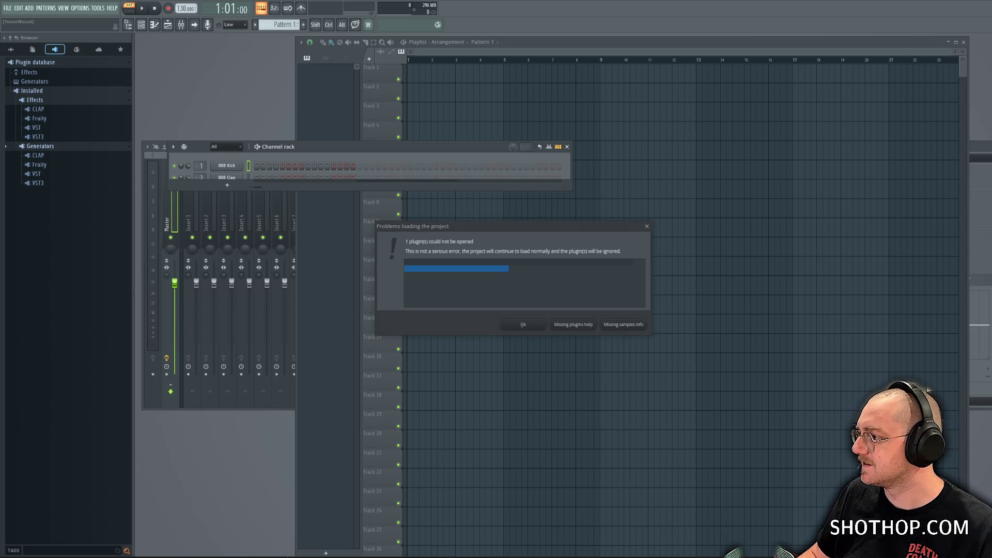
# Accept the 'Problems loading the project' warning so the five-channel project loads.
pyautogui.click(525, 325)
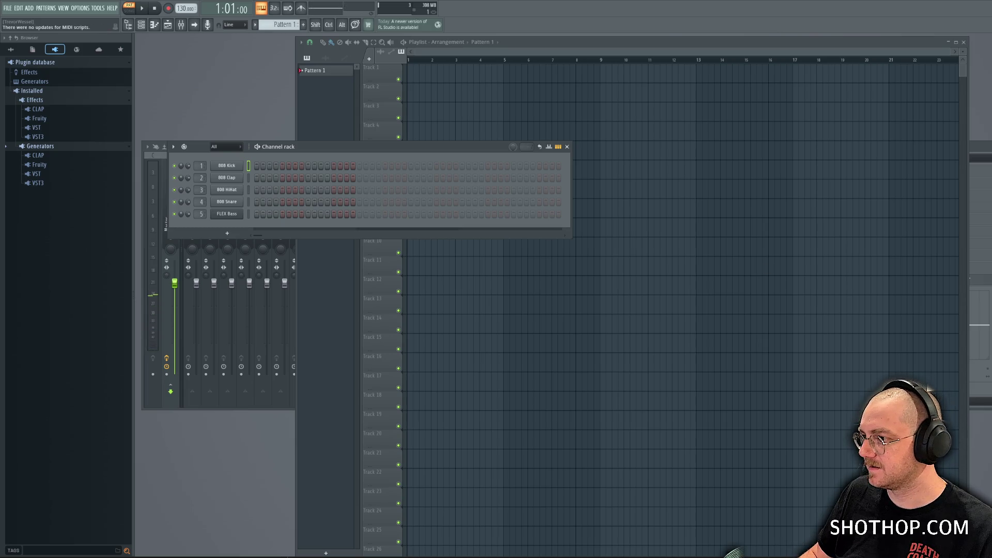
# Preview Bone Break C, Bone Break D and GOREBone_Break Bone 16_KRST, then close the player.
pyautogui.hotkey('alt', 'Tab')
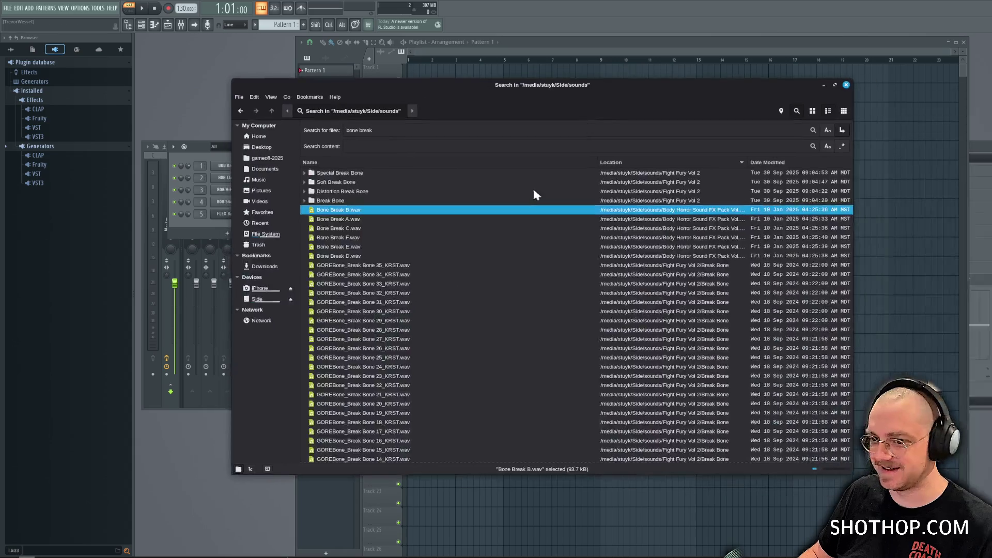
pyautogui.doubleClick(405, 226)
pyautogui.doubleClick(369, 256)
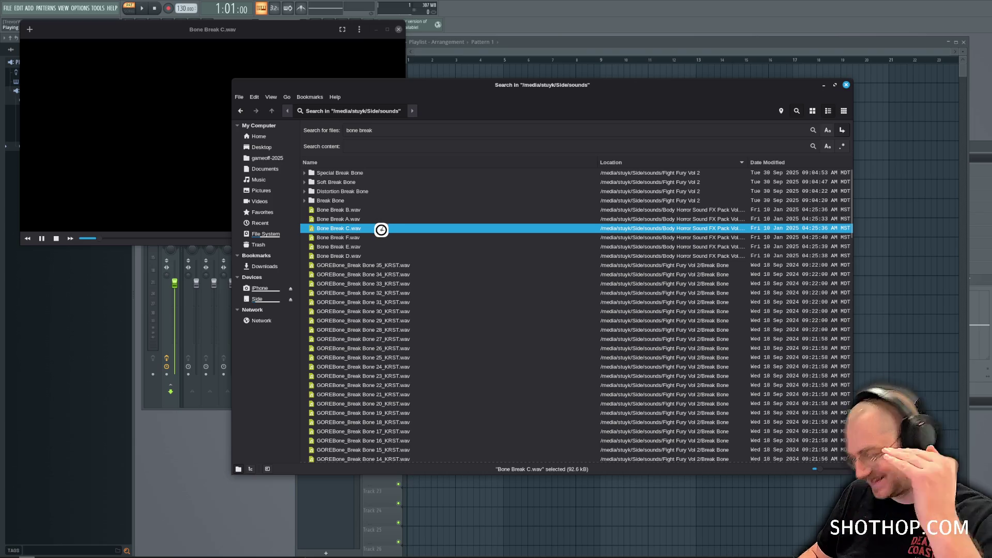
pyautogui.scroll(-6, 390, 238)
pyautogui.doubleClick(402, 278)
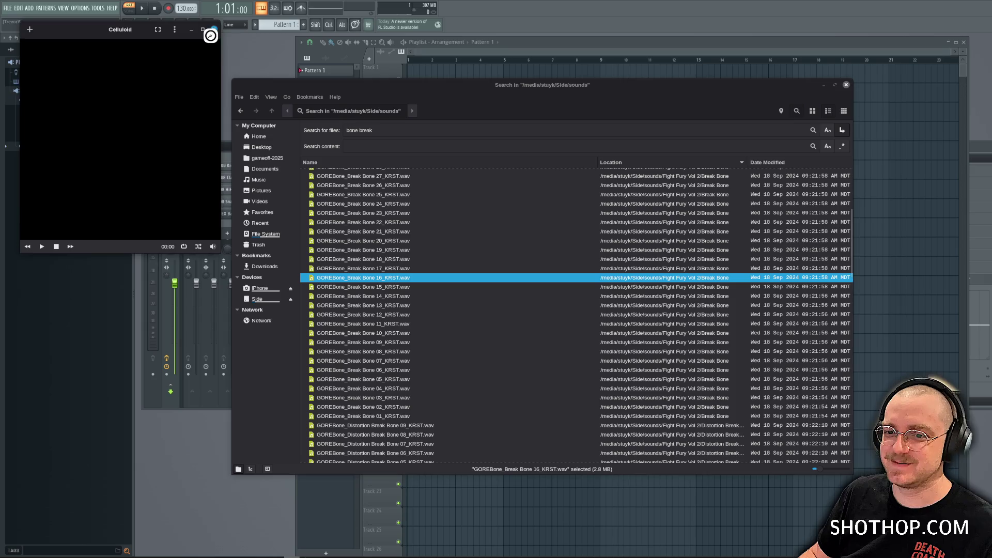
pyautogui.click(214, 29)
# Search for 'landing' and preview Body Robotman Landing 005 and Debris Heavy Landing 005 and 004.
pyautogui.doubleClick(400, 131)
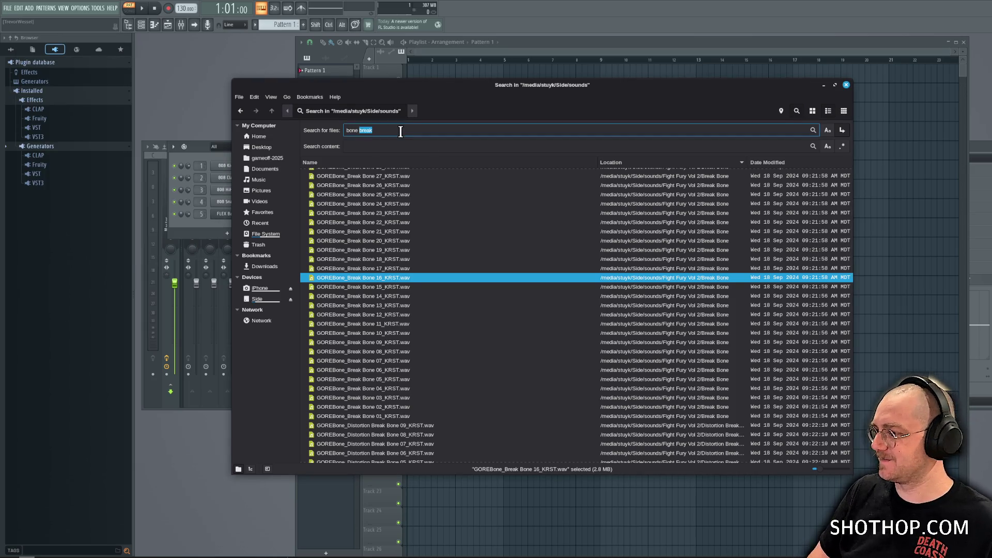
pyautogui.write('landing')
pyautogui.press('Return')
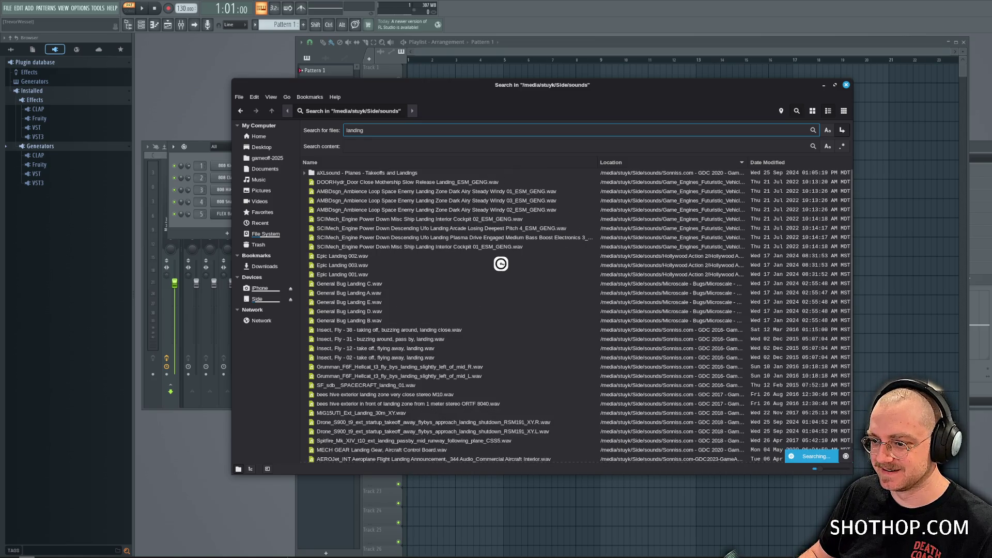
pyautogui.scroll(-5, 505, 263)
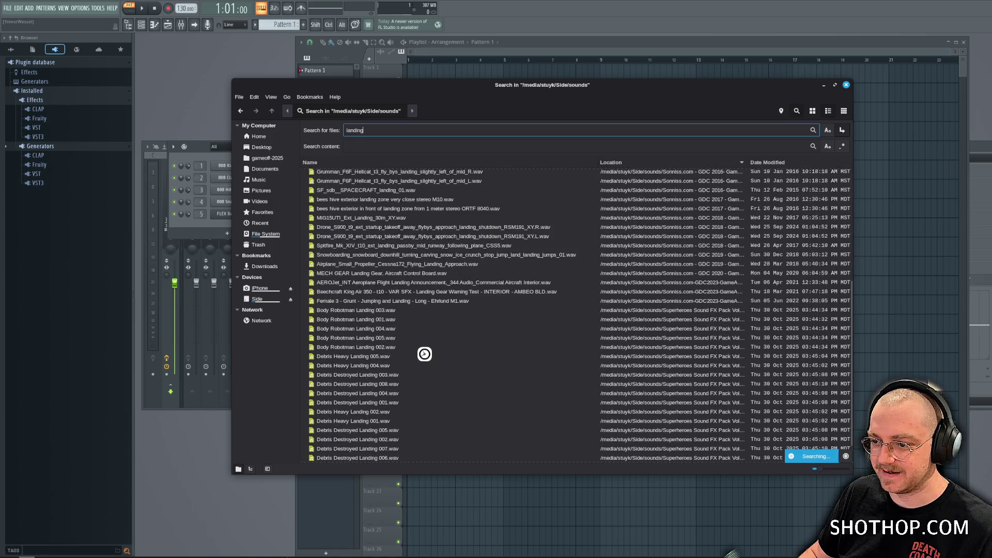
pyautogui.doubleClick(401, 339)
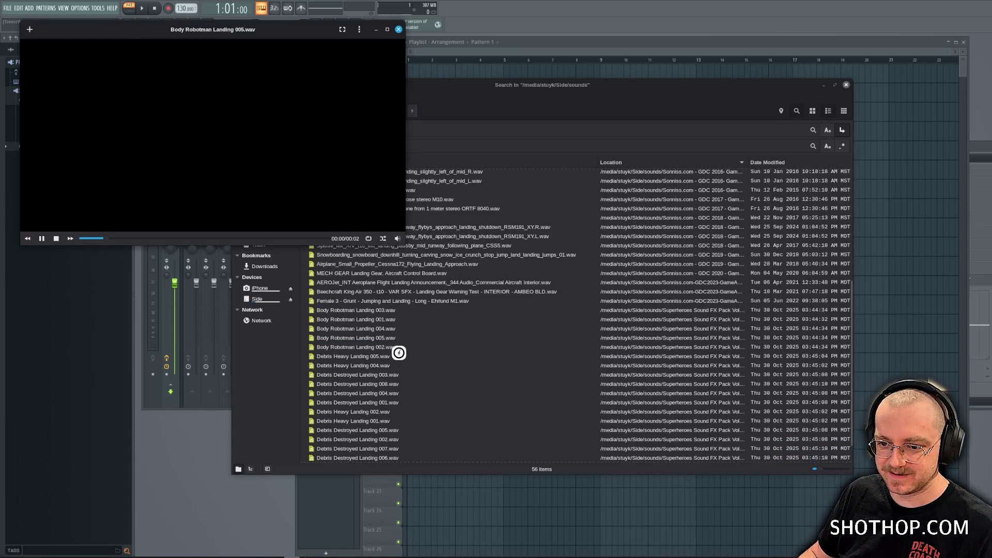
pyautogui.doubleClick(389, 356)
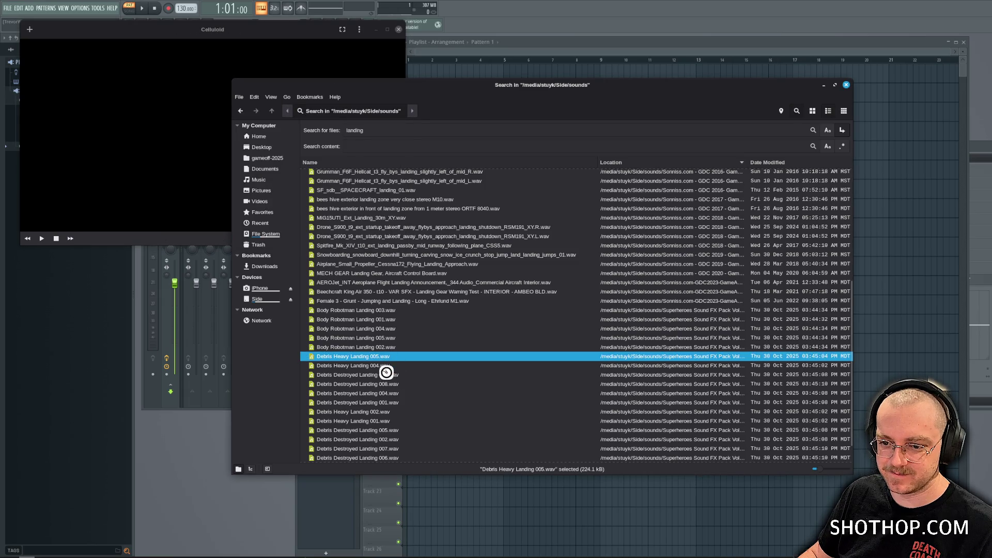
pyautogui.doubleClick(377, 366)
# Preview more Debris landing files (Destroyed 008, 005; Heavy 002, 001, 006), then close the search window.
pyautogui.doubleClick(380, 384)
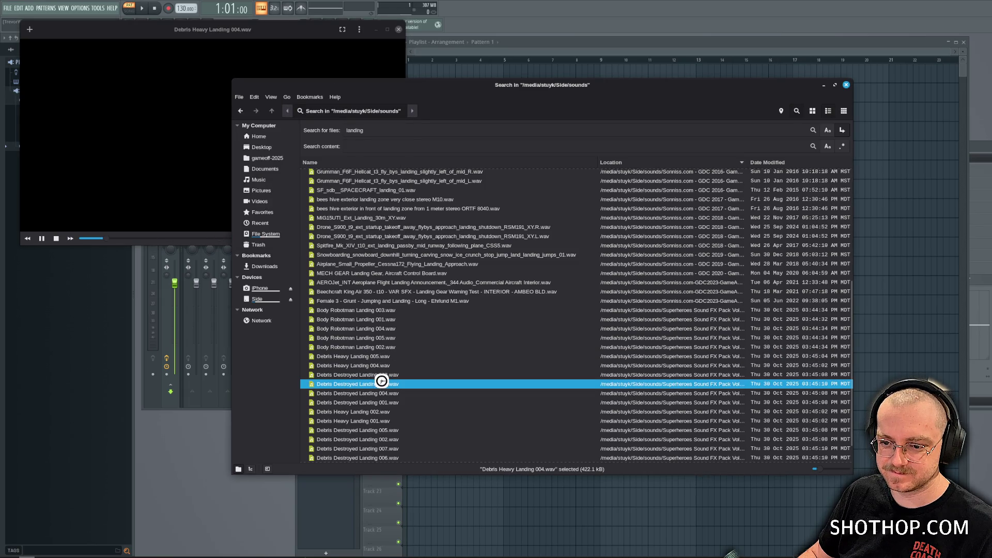
pyautogui.doubleClick(373, 412)
pyautogui.doubleClick(383, 421)
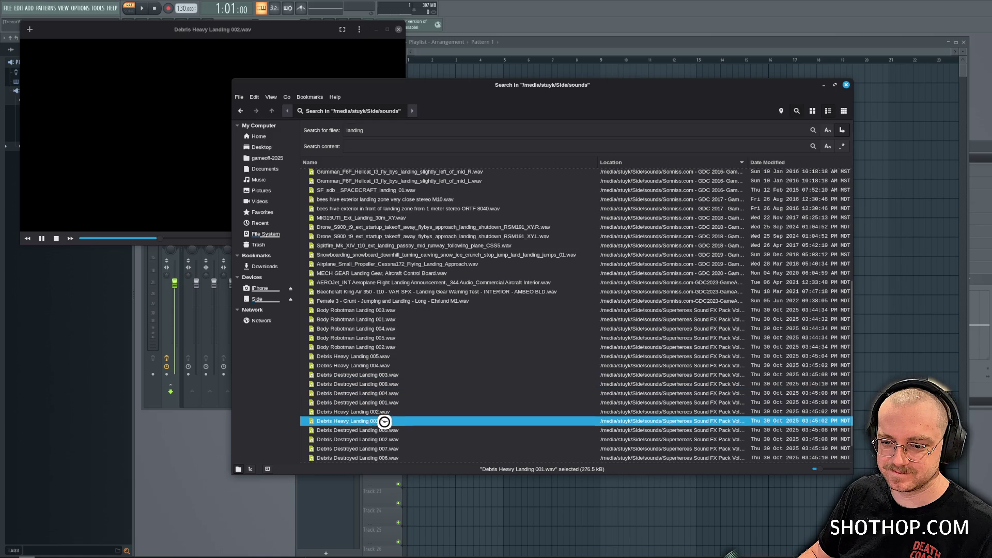
pyautogui.doubleClick(379, 429)
pyautogui.scroll(-1, 386, 448)
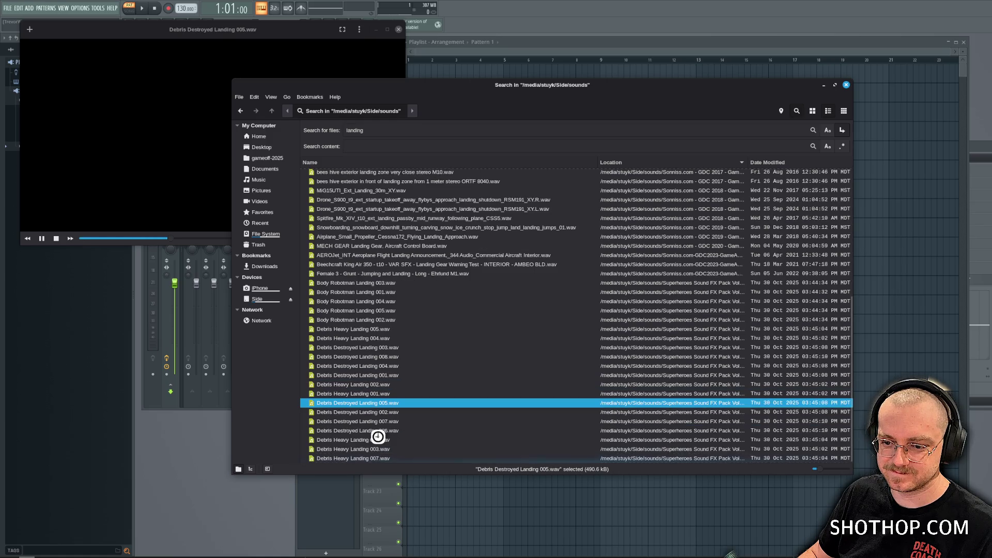
pyautogui.doubleClick(382, 430)
pyautogui.doubleClick(376, 439)
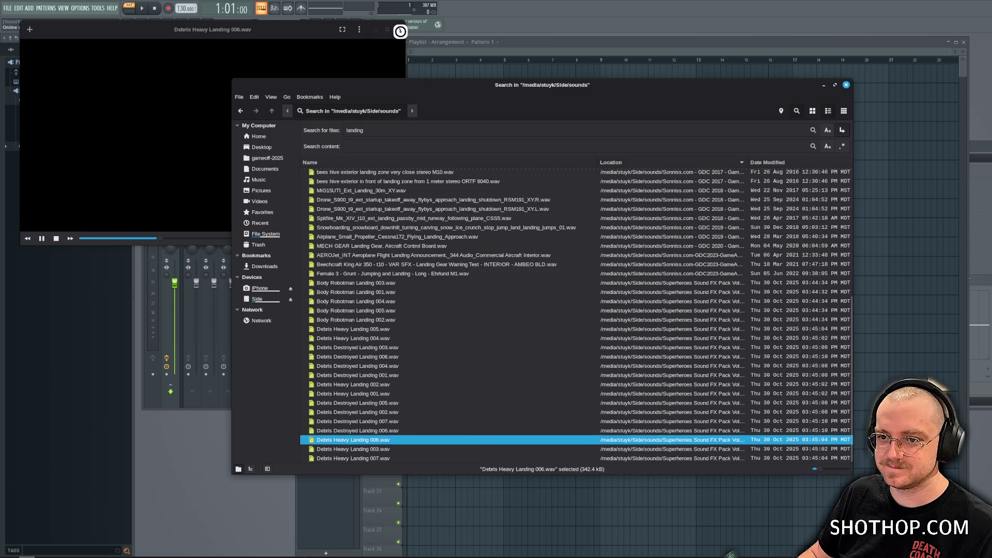
pyautogui.click(401, 32)
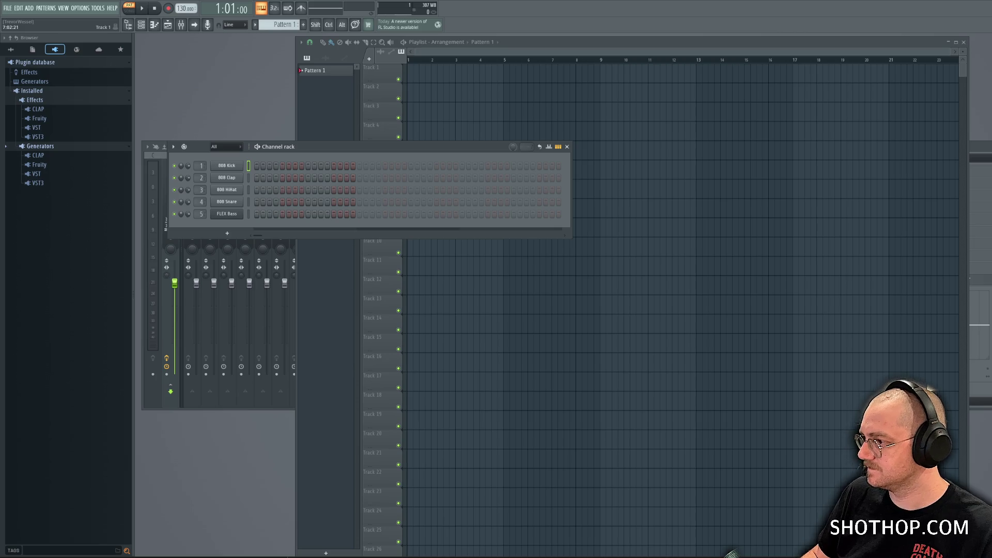
# Place the audio file on Track 1 and space its three clips near bars 1, 3.5 and 6.
pyautogui.moveTo(731, 551)
pyautogui.mouseDown()
pyautogui.moveTo(894, 233)
pyautogui.moveTo(421, 82)
pyautogui.moveTo(447, 80)
pyautogui.mouseUp()
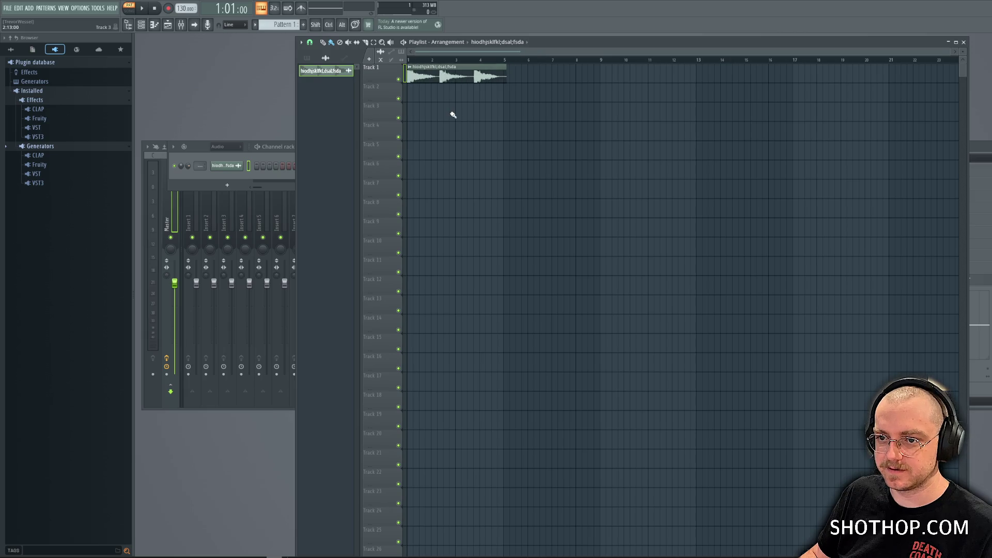
pyautogui.scroll(3, 412, 61)
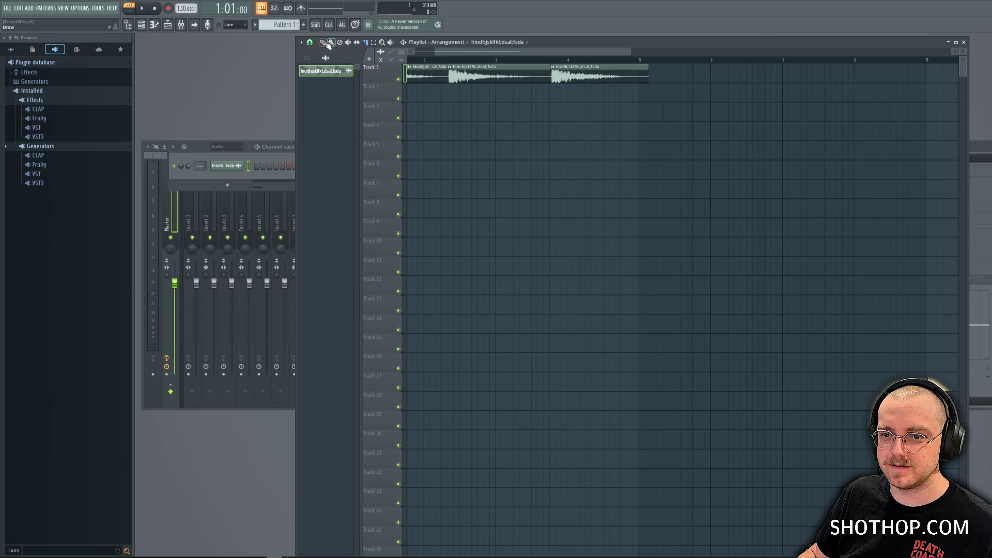
pyautogui.moveTo(583, 74); pyautogui.dragTo(722, 75)
pyautogui.moveTo(490, 78); pyautogui.dragTo(569, 78)
pyautogui.moveTo(716, 79); pyautogui.dragTo(752, 75)
pyautogui.moveTo(595, 77); pyautogui.dragTo(605, 77)
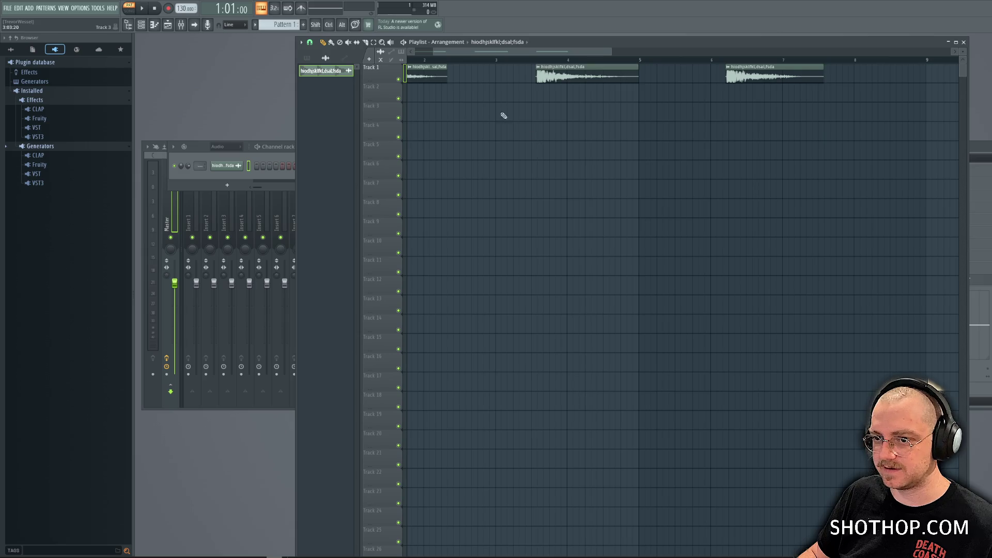
pyautogui.scroll(-2, 455, 101)
pyautogui.scroll(2, 454, 101)
pyautogui.moveTo(460, 50); pyautogui.dragTo(398, 59)
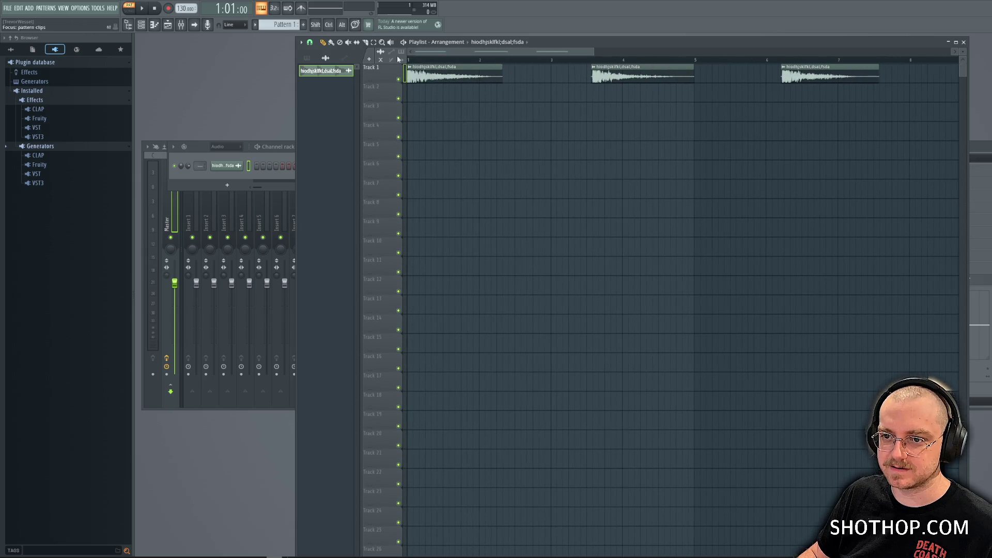
# Load Soundgoodizer into the Master's first mixer slot and play the song arrangement.
pyautogui.click(197, 146)
pyautogui.doubleClick(197, 146)
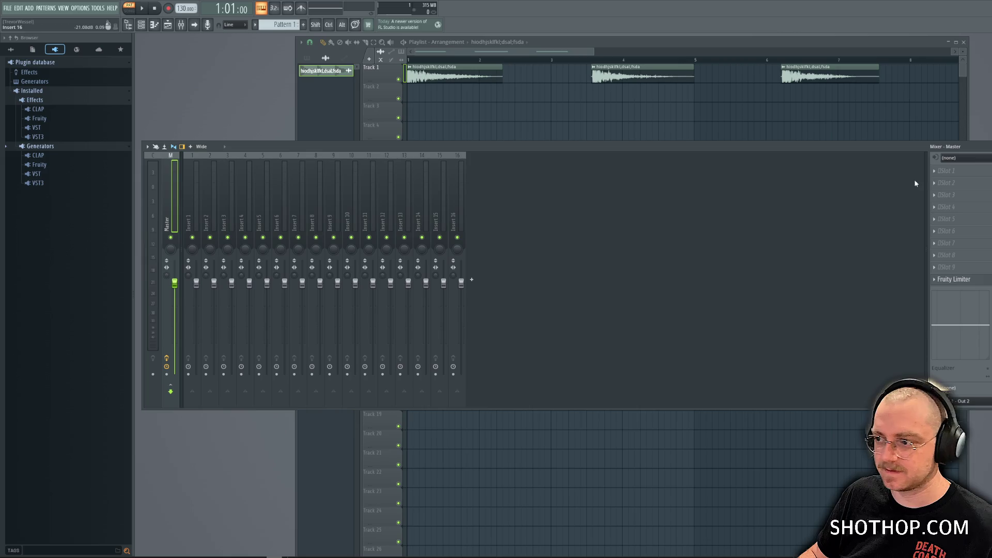
pyautogui.click(945, 170)
pyautogui.click(821, 507)
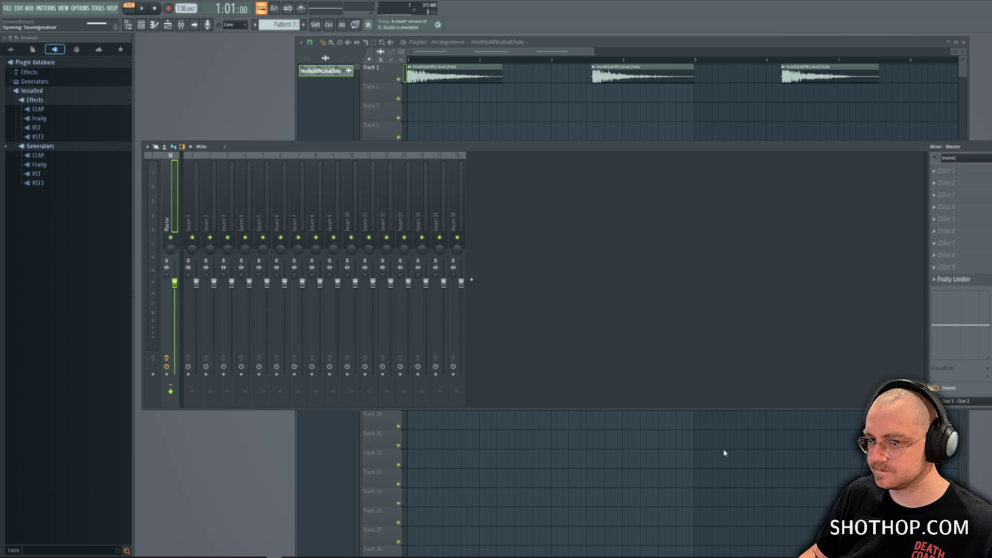
pyautogui.click(134, 8)
pyautogui.press('space')
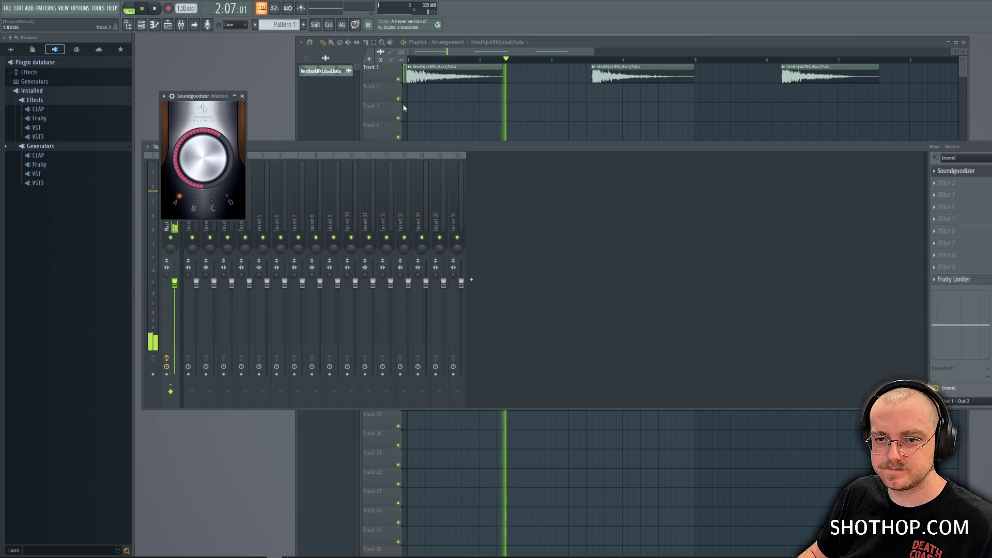
# Add Fruity Parametric EQ 2 to Master slot 2, boost band 6, lower the high shelf, then stop.
pyautogui.click(938, 184)
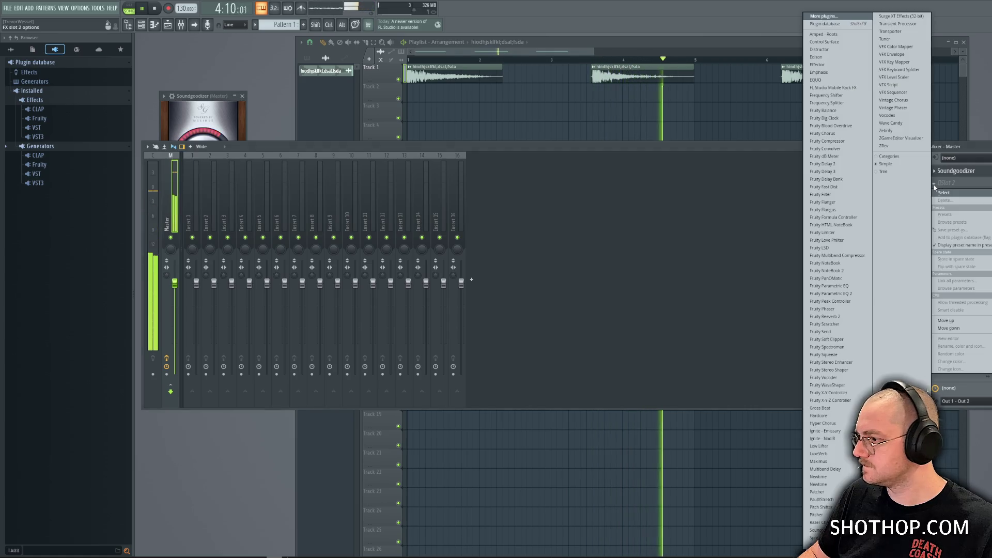
pyautogui.click(829, 294)
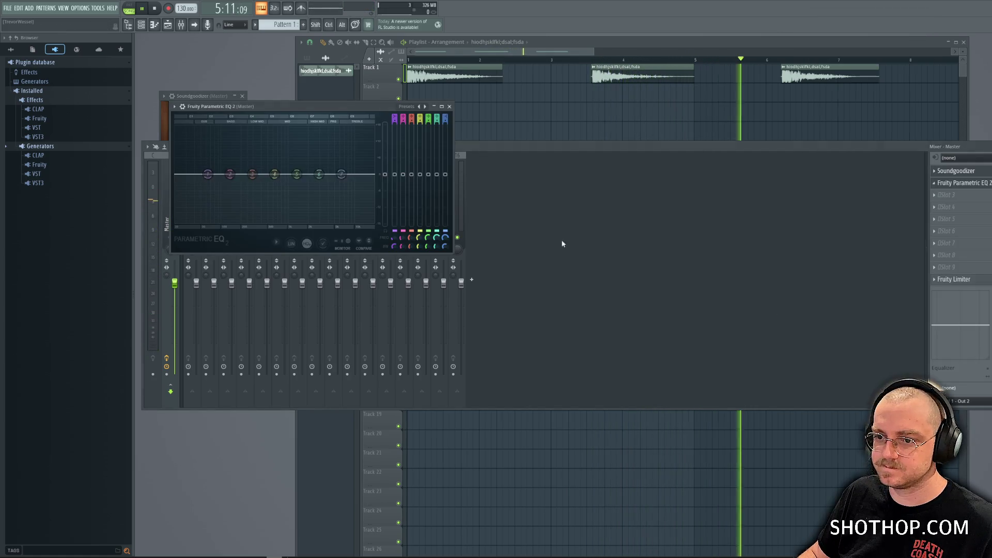
pyautogui.moveTo(345, 253)
pyautogui.mouseDown()
pyautogui.moveTo(350, 226)
pyautogui.moveTo(344, 235)
pyautogui.moveTo(365, 232)
pyautogui.mouseUp()
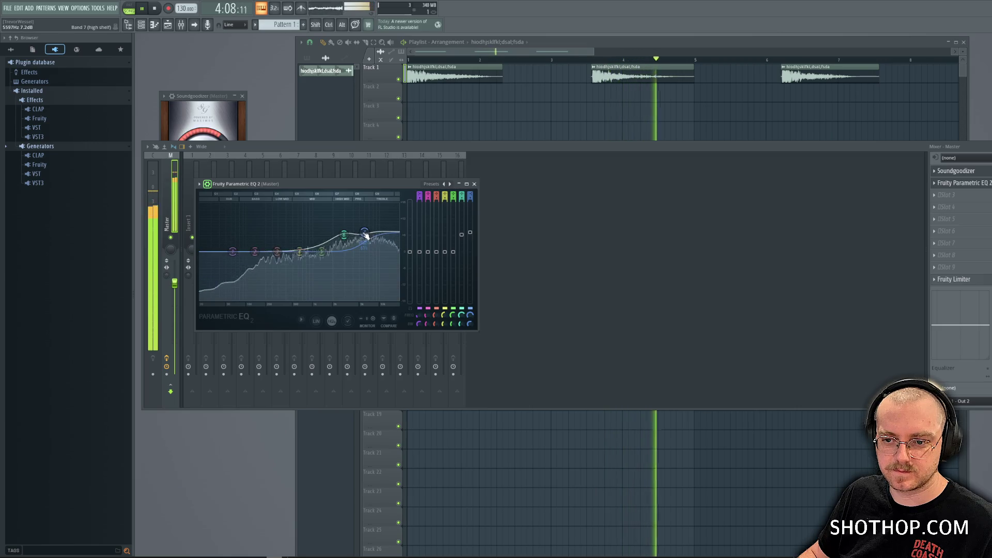
pyautogui.moveTo(364, 232); pyautogui.dragTo(341, 239)
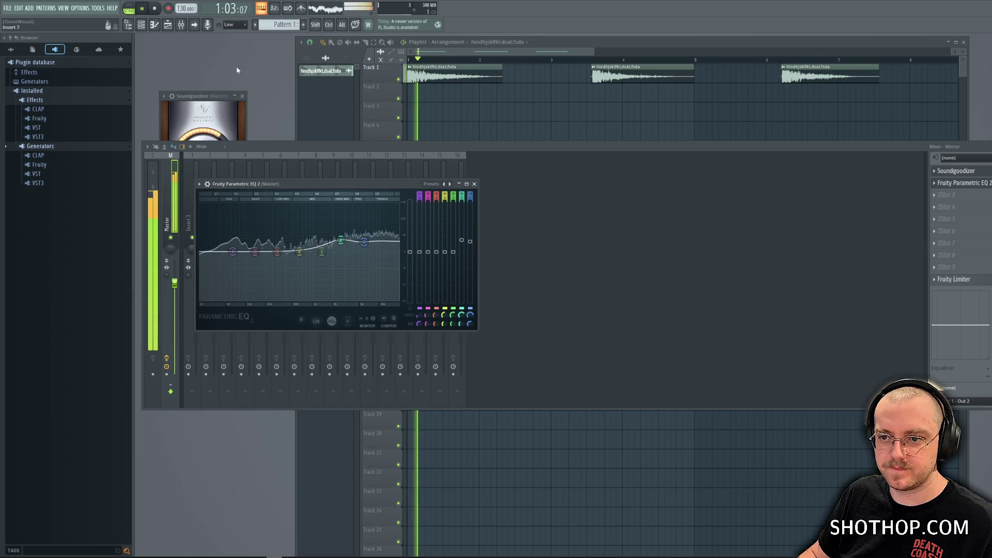
pyautogui.click(155, 10)
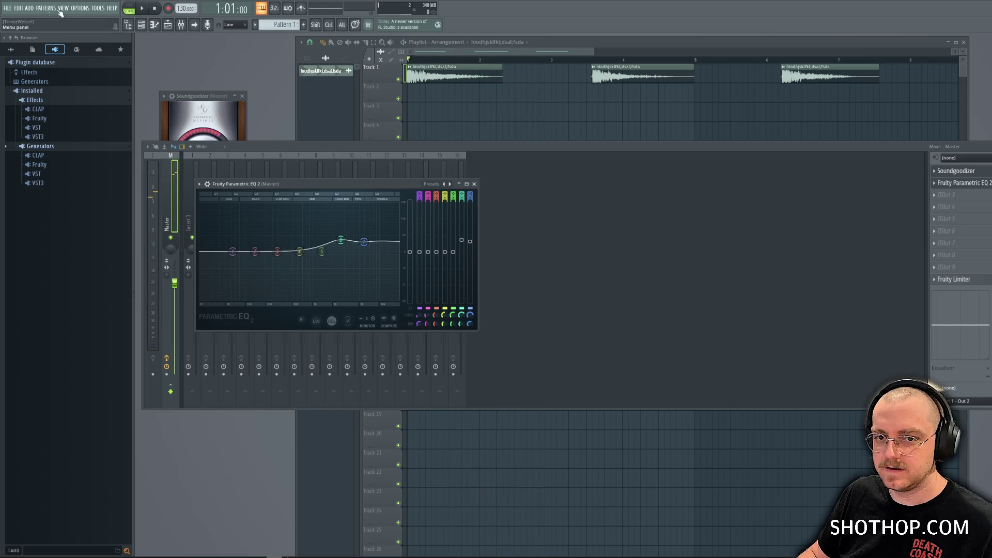
# Render the song to Ogg Vorbis as totaly_memorable_slam_sound.ogg in the home folder's ogg directory.
pyautogui.click(7, 8)
pyautogui.moveTo(31, 93)
pyautogui.click(104, 99)
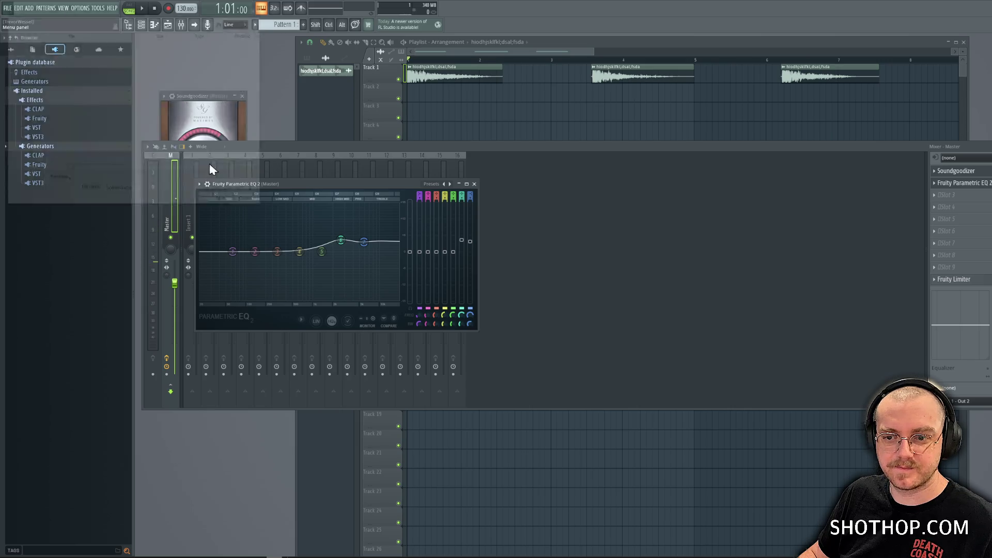
pyautogui.click(23, 65)
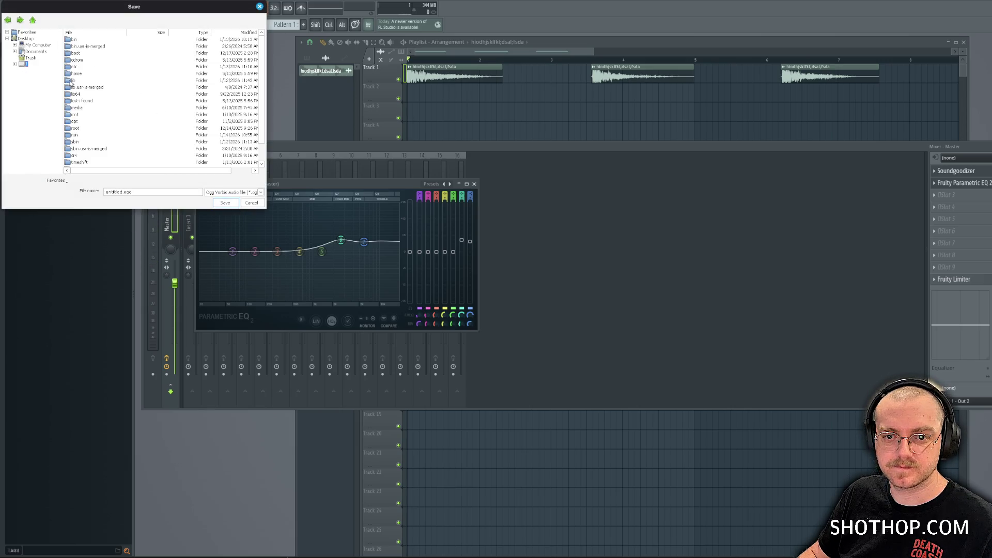
pyautogui.doubleClick(74, 75)
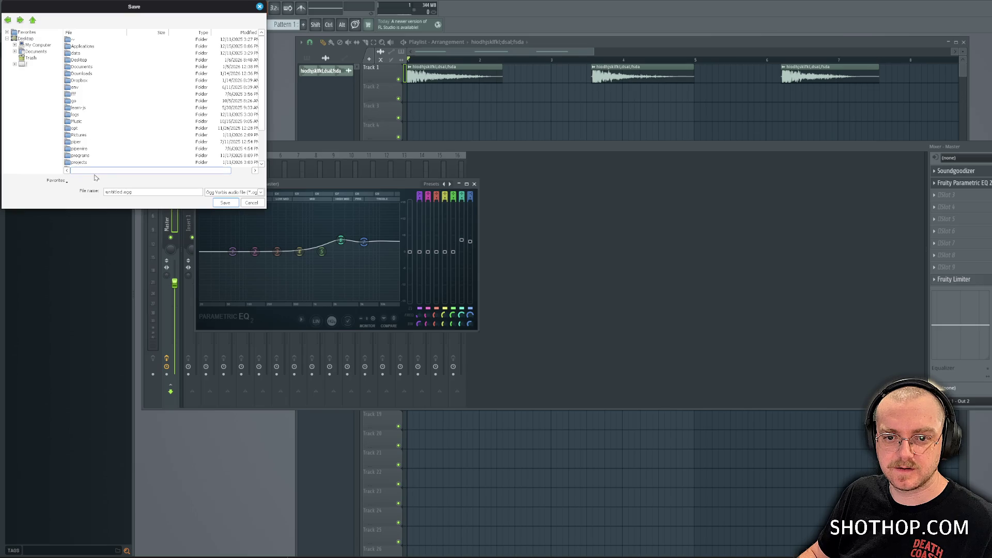
pyautogui.doubleClick(80, 73)
pyautogui.write('fatally_memorable_slow_so')
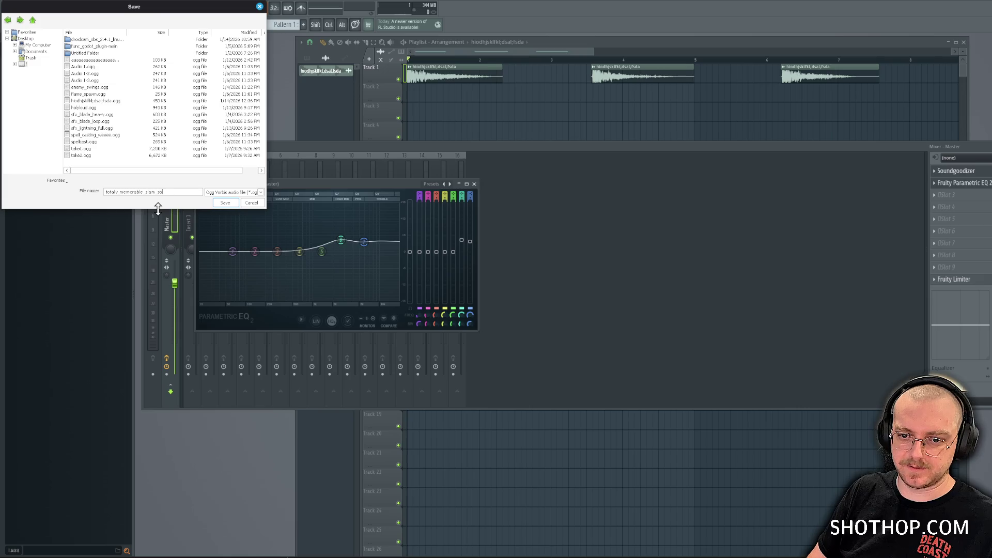
pyautogui.write('und')
pyautogui.press('Return')
pyautogui.press('Return')
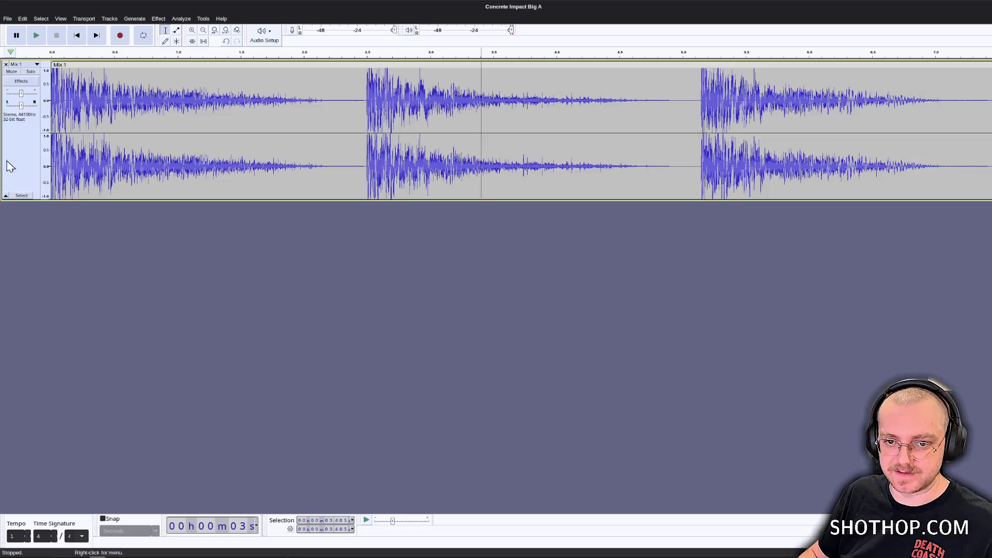
# Replace Mix 1 with the imported slam sound and label its first impact sfx_slam_impact_a.
pyautogui.click(6, 64)
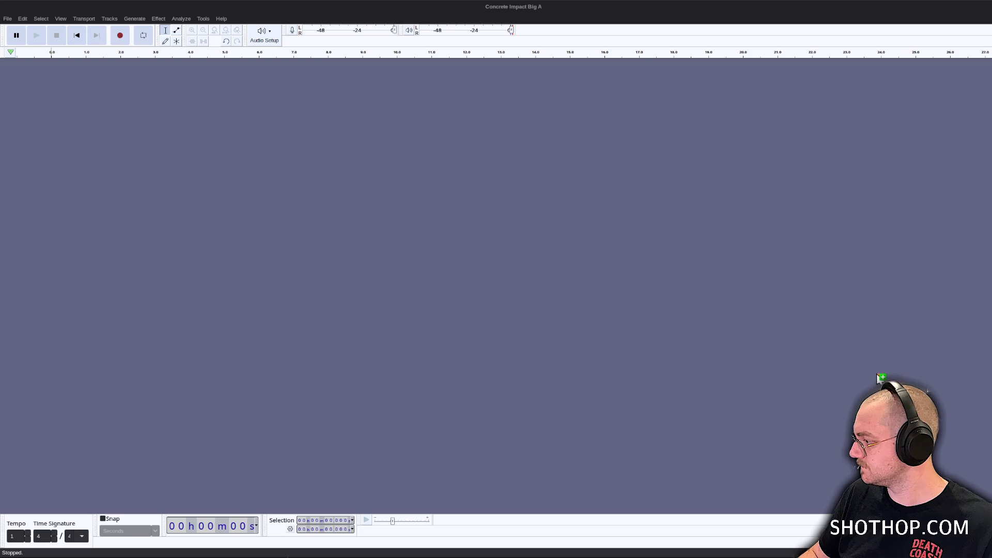
pyautogui.moveTo(881, 377); pyautogui.dragTo(398, 192)
pyautogui.moveTo(421, 107); pyautogui.dragTo(51, 129)
pyautogui.hotkey('ctrl', 'b')
pyautogui.write('sfx_slam_impact_a')
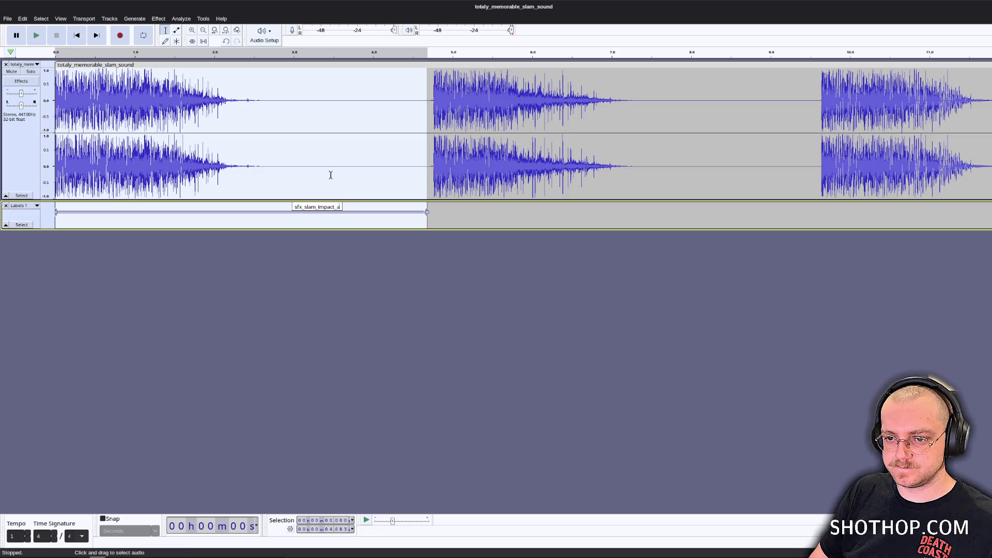
pyautogui.press('Return')
# Label the second and third impacts sfx_slam_impact_b and sfx_slam_impact_c.
pyautogui.moveTo(432, 129); pyautogui.dragTo(788, 119)
pyautogui.hotkey('ctrl', 'b')
pyautogui.write('sfx_slam_impac')
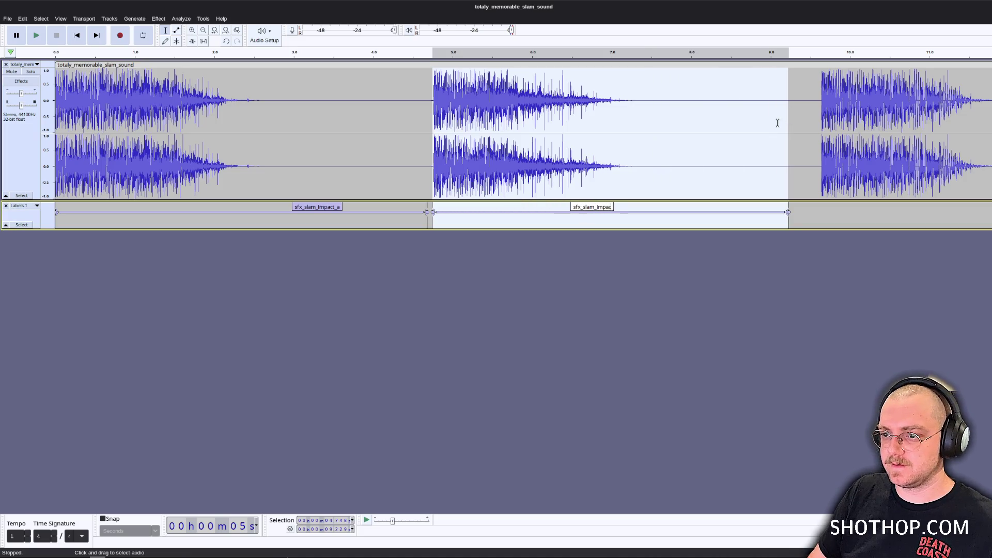
pyautogui.write('t_b')
pyautogui.press('Return')
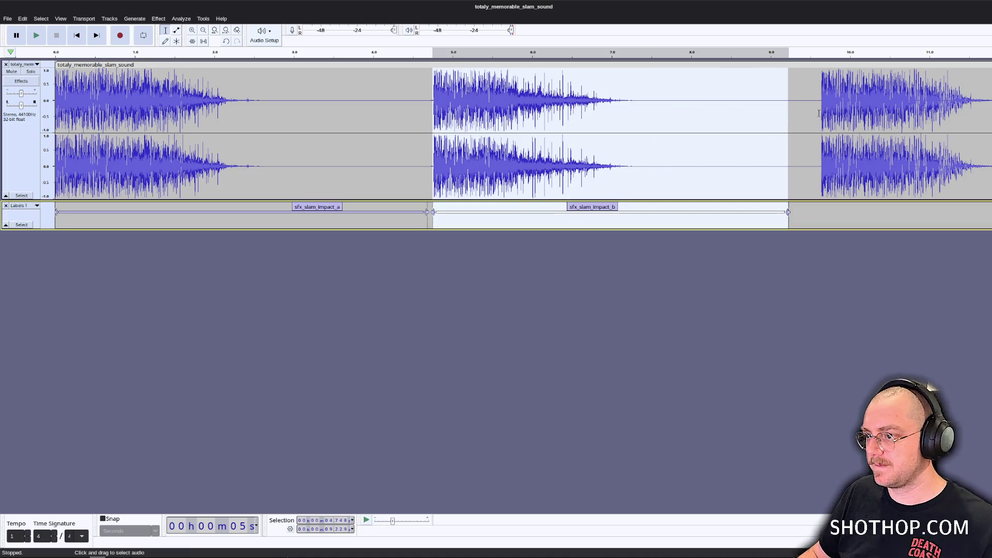
pyautogui.moveTo(818, 112)
pyautogui.mouseDown()
pyautogui.moveTo(990, 106)
pyautogui.moveTo(846, 95)
pyautogui.moveTo(900, 106)
pyautogui.mouseUp()
pyautogui.hotkey('ctrl', 'b')
pyautogui.write('sfx_slam_impact_c')
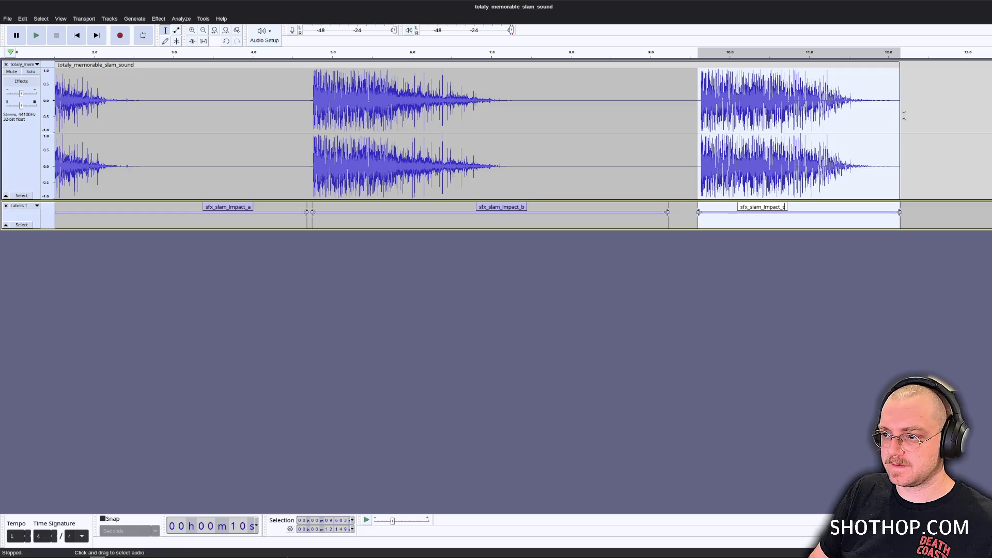
pyautogui.press('Return')
# Amplify the whole slam track by -4.9 dB and play it back.
pyautogui.click(675, 106)
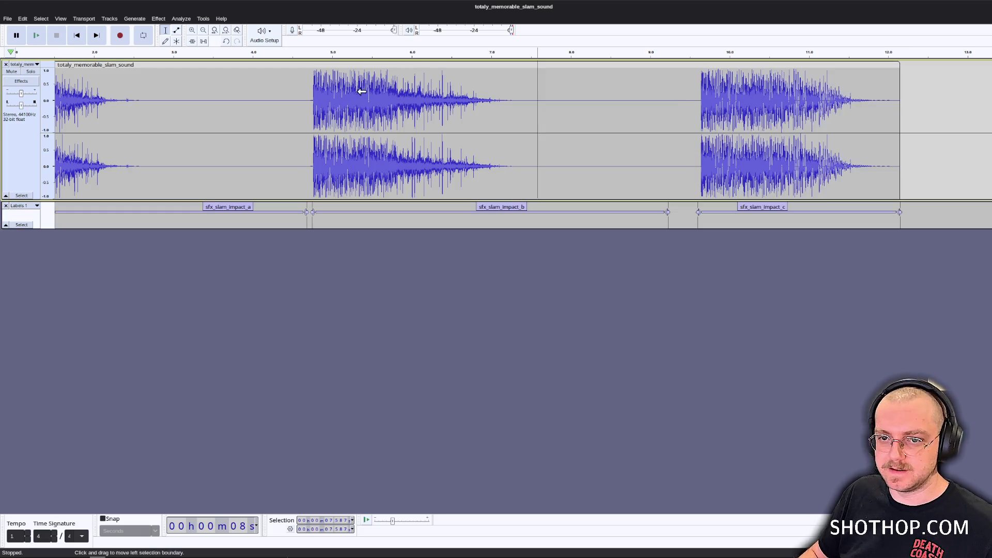
pyautogui.hotkey('ctrl', 'a')
pyautogui.click(158, 18)
pyautogui.moveTo(193, 69)
pyautogui.click(308, 68)
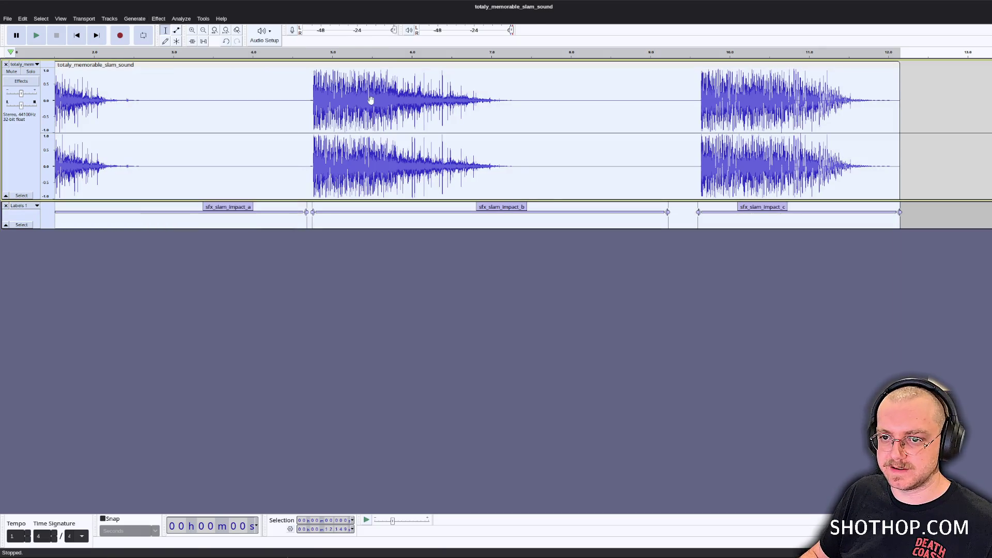
pyautogui.moveTo(791, 397); pyautogui.dragTo(784, 397)
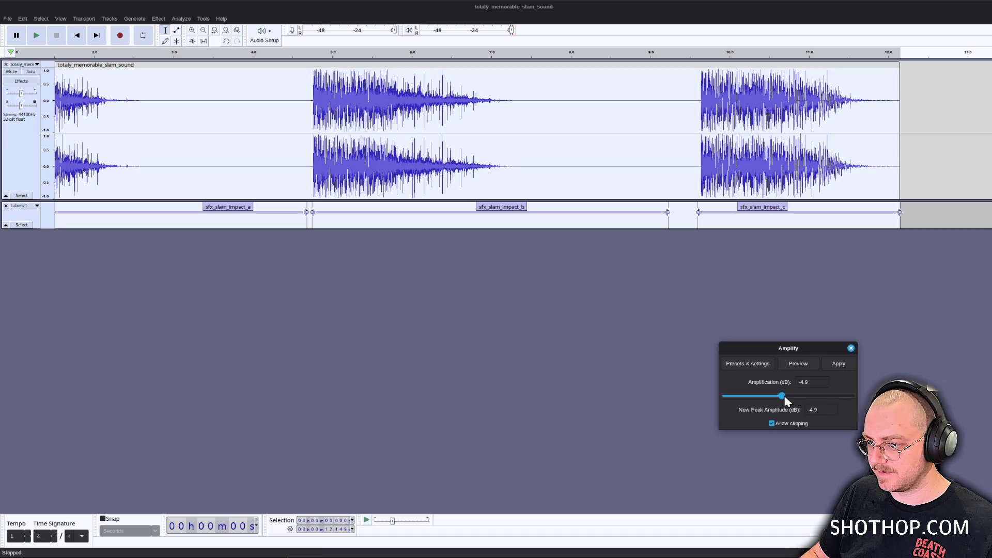
pyautogui.click(839, 364)
pyautogui.press('space')
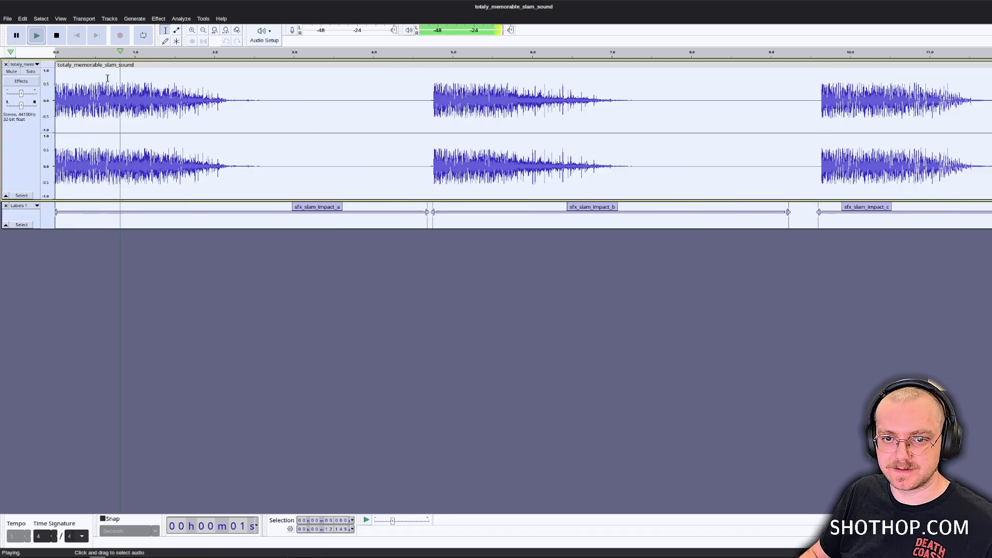
pyautogui.click(7, 18)
# Set the export destination to the gameoff-2025/assets/audio/sfx/powers folder.
pyautogui.click(31, 98)
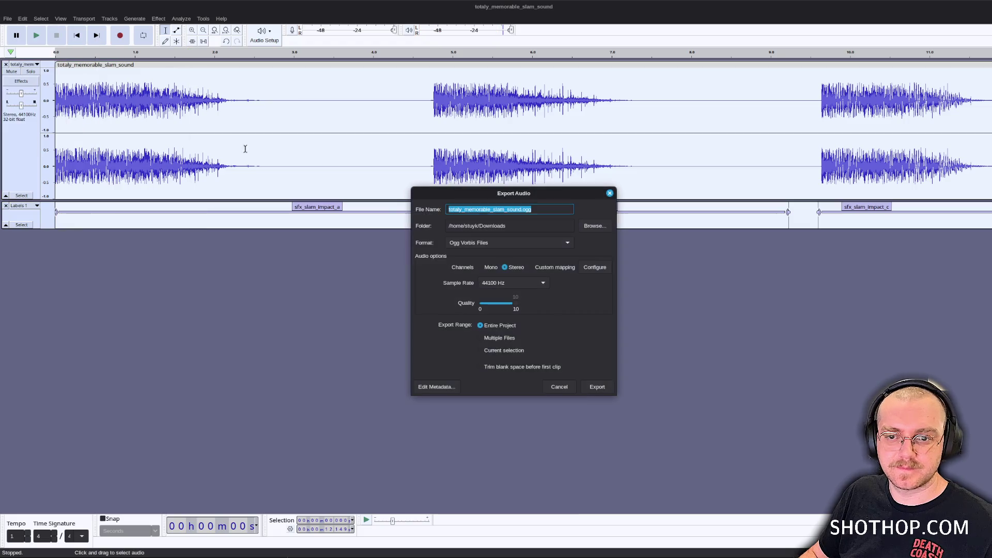
pyautogui.click(594, 227)
pyautogui.click(324, 267)
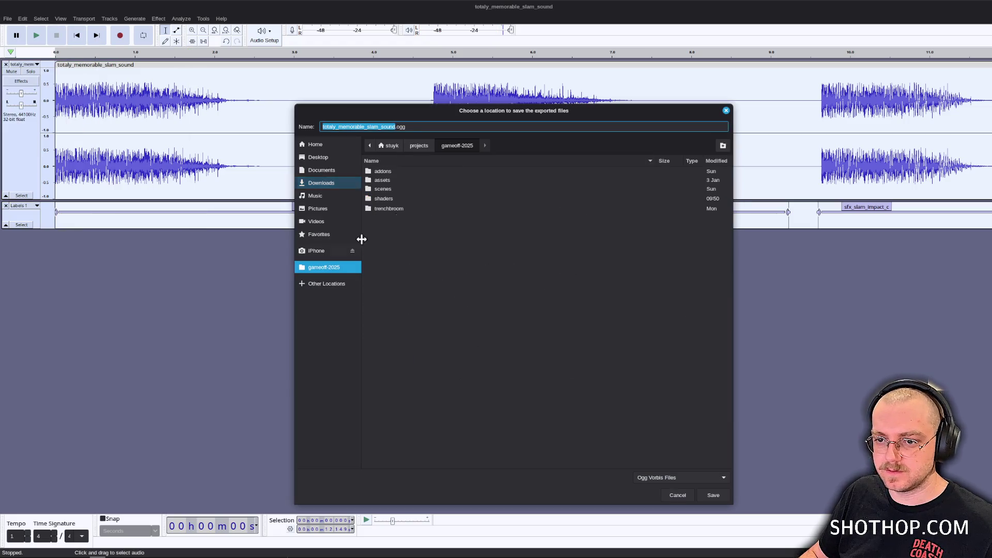
pyautogui.doubleClick(389, 179)
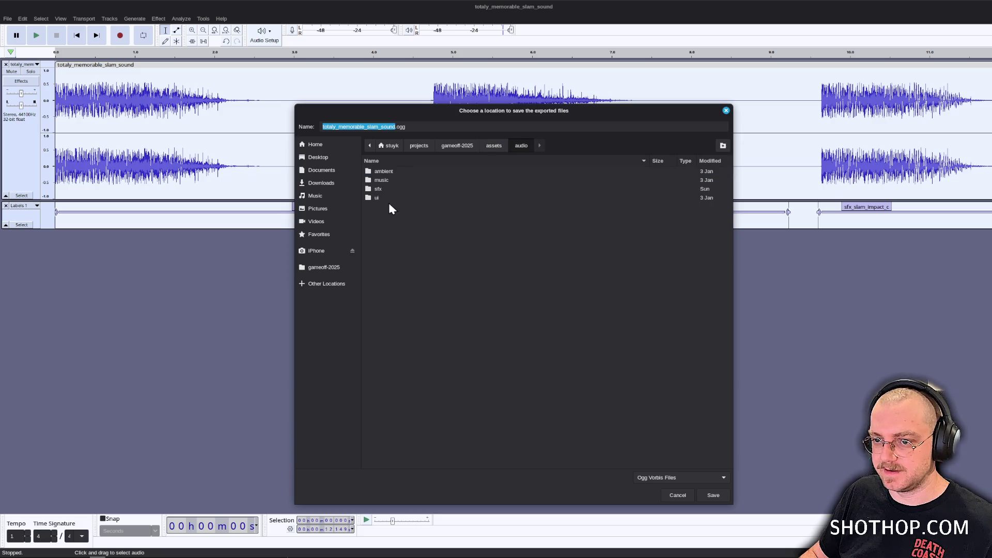
pyautogui.doubleClick(392, 189)
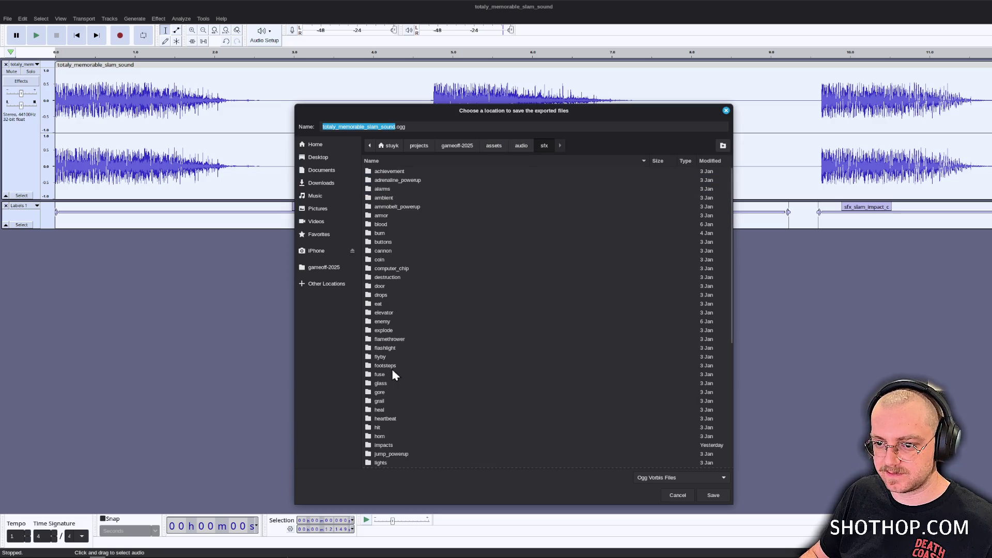
pyautogui.scroll(-3, 390, 405)
pyautogui.scroll(-3, 391, 371)
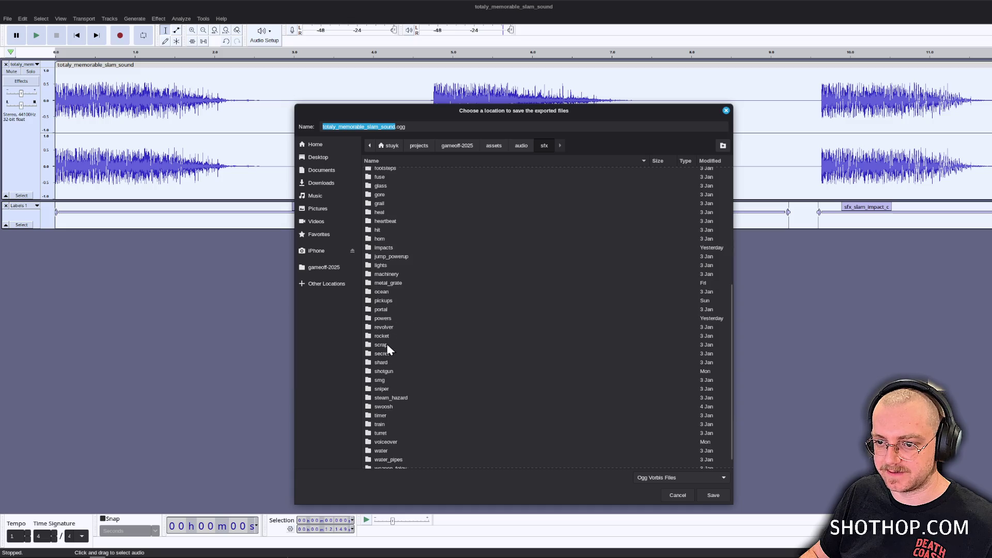
pyautogui.doubleClick(384, 319)
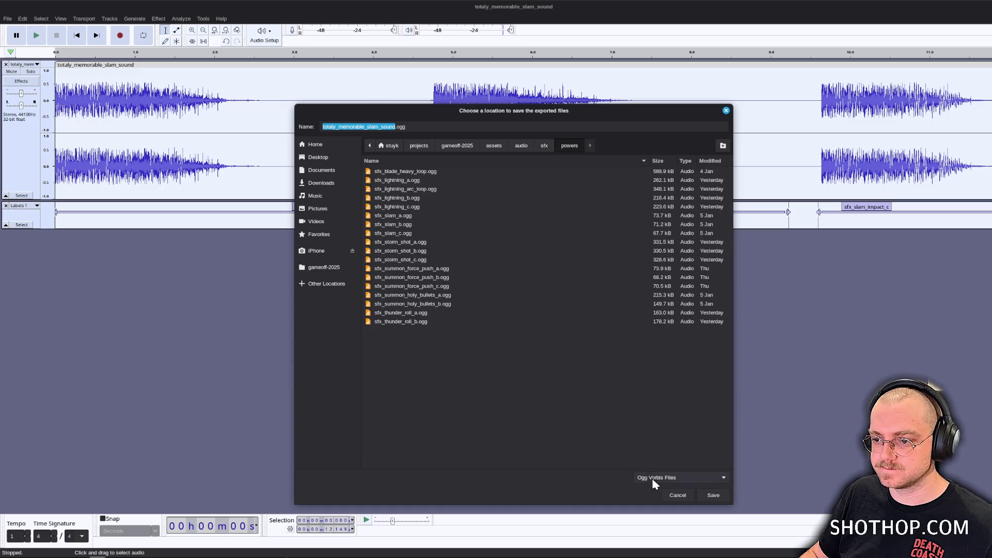
pyautogui.click(711, 492)
# Export the three labelled slam impacts as separate files split by labels, then confirm.
pyautogui.click(495, 339)
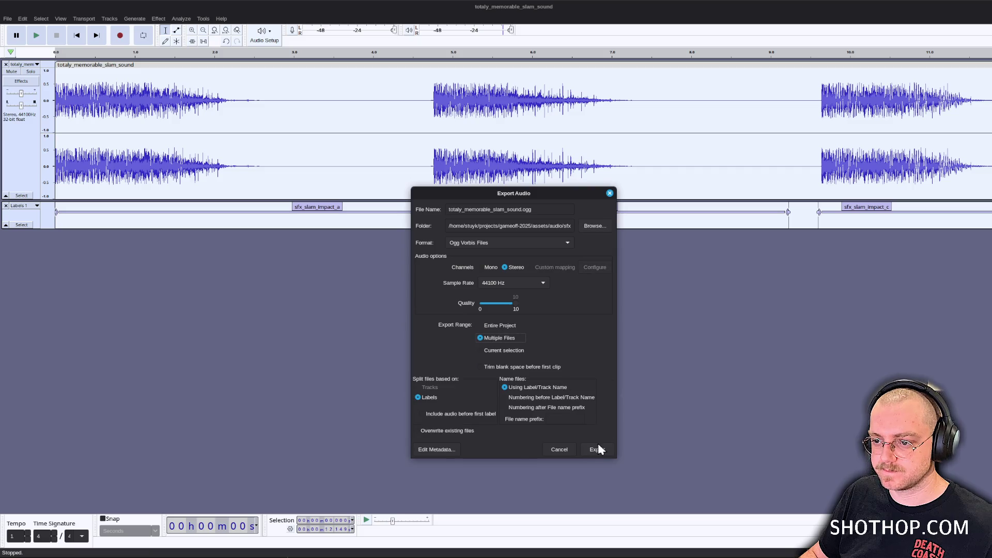
pyautogui.click(597, 450)
pyautogui.click(523, 395)
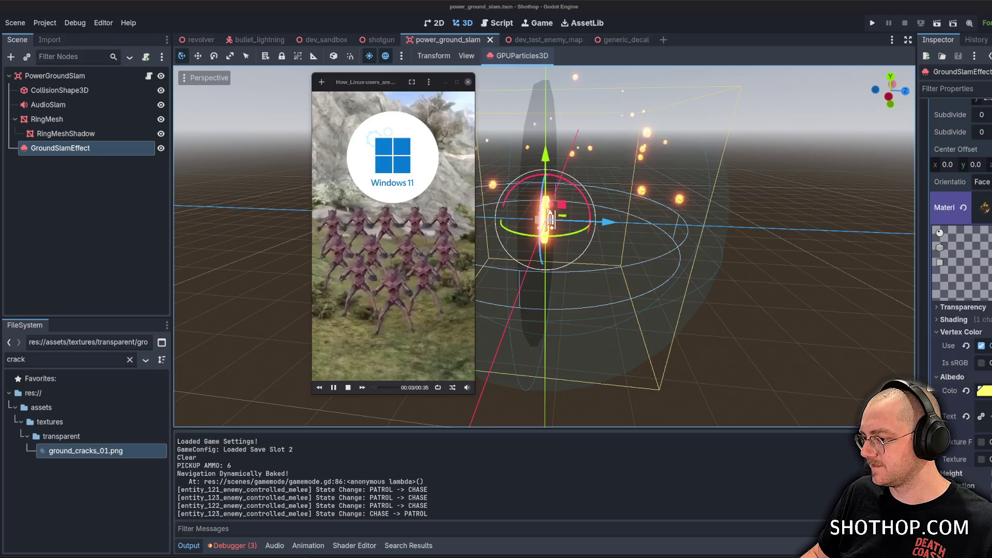
# Reposition the Celluloid video player window higher and resize it larger.
pyautogui.moveTo(392, 78); pyautogui.dragTo(419, 53)
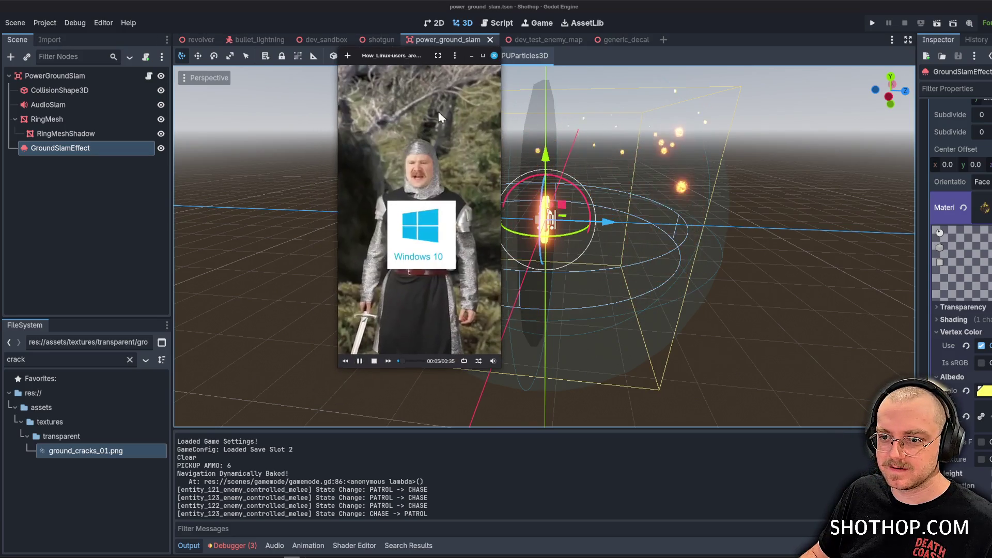
pyautogui.moveTo(516, 383)
pyautogui.mouseDown()
pyautogui.moveTo(615, 455)
pyautogui.moveTo(642, 496)
pyautogui.mouseUp()
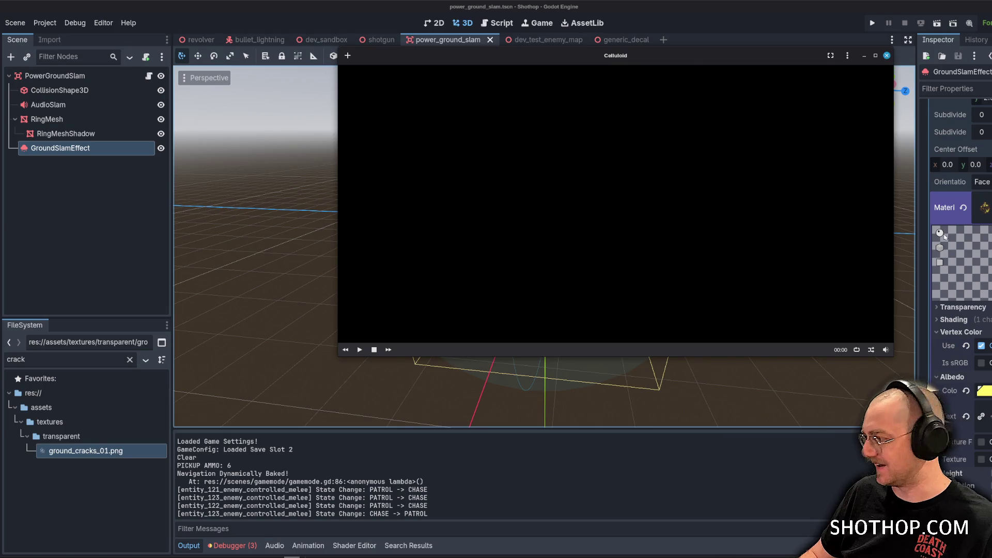
# Close the video player, orbit around the fire particle effect, and deselect GroundSlamEffect.
pyautogui.click(887, 55)
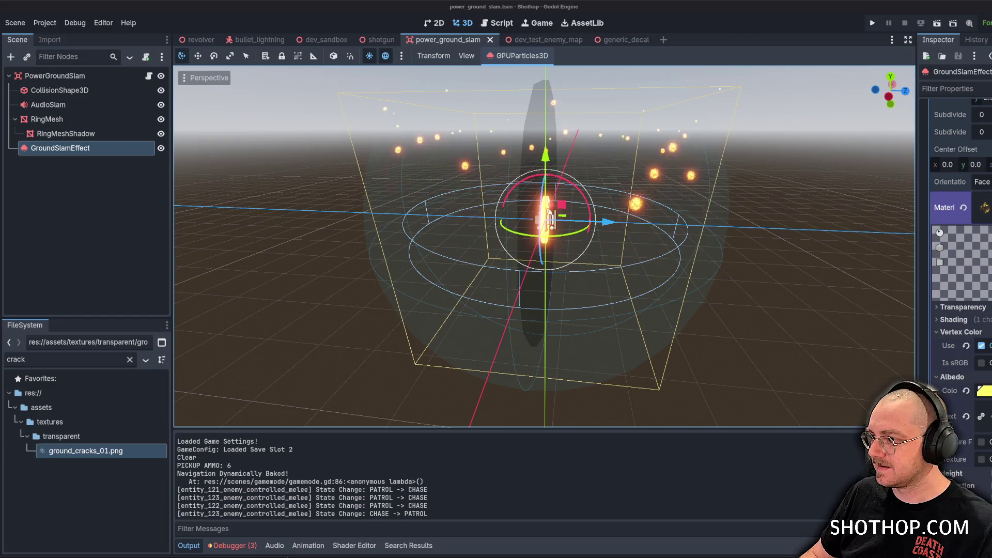
pyautogui.moveTo(535, 106); pyautogui.dragTo(527, 142)
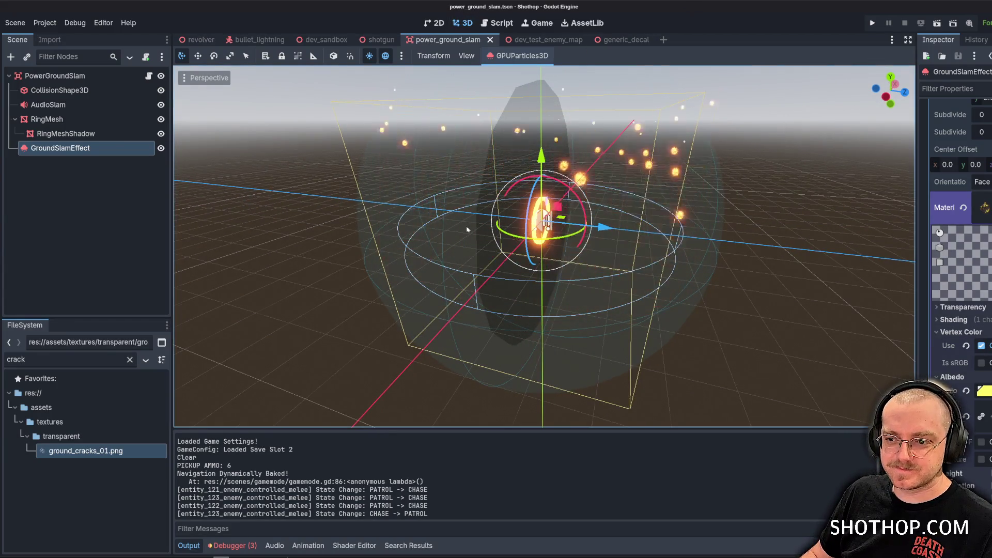
pyautogui.moveTo(517, 232); pyautogui.dragTo(615, 238)
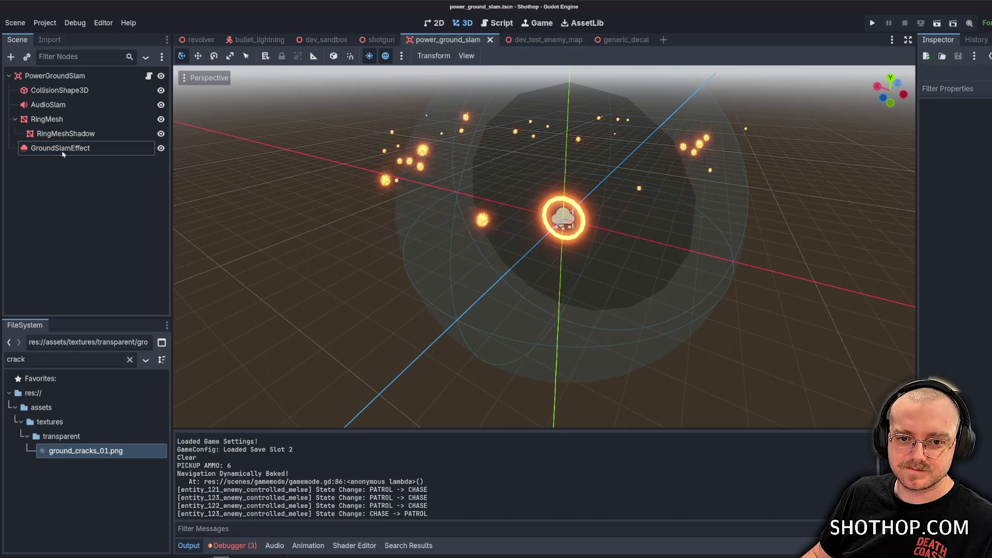
pyautogui.click(103, 221)
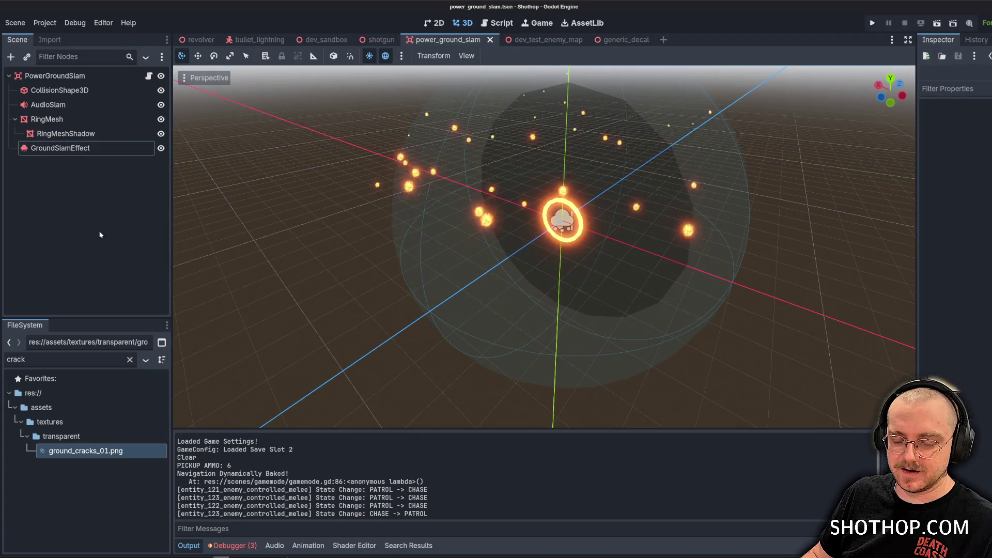
# Select the AudioSlam node and clear its three randomizer stream slots.
pyautogui.press('Up')
pyautogui.press('Up')
pyautogui.press('Left')
pyautogui.press('Up')
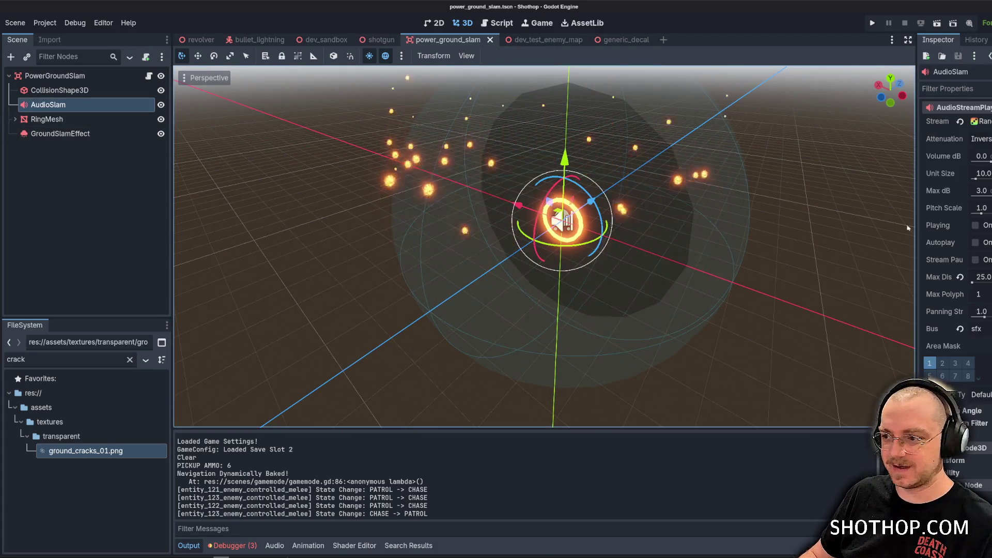
pyautogui.moveTo(914, 244); pyautogui.dragTo(803, 248)
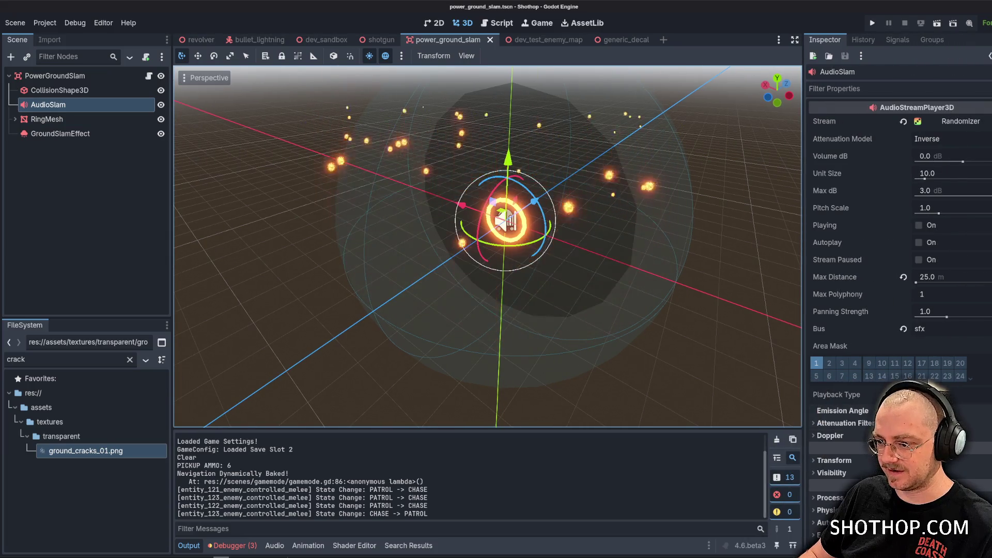
pyautogui.scroll(-1, 860, 400)
pyautogui.scroll(1, 878, 247)
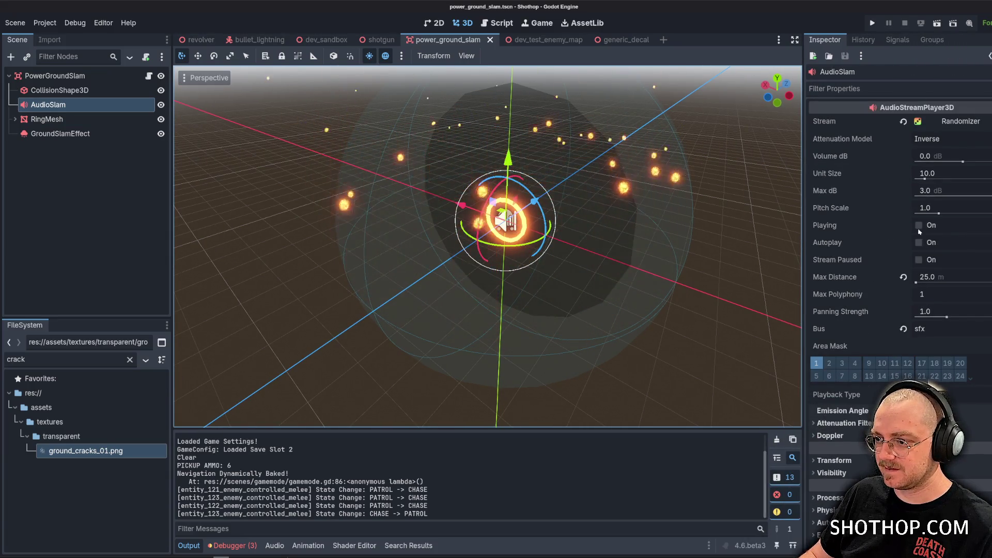
pyautogui.click(948, 122)
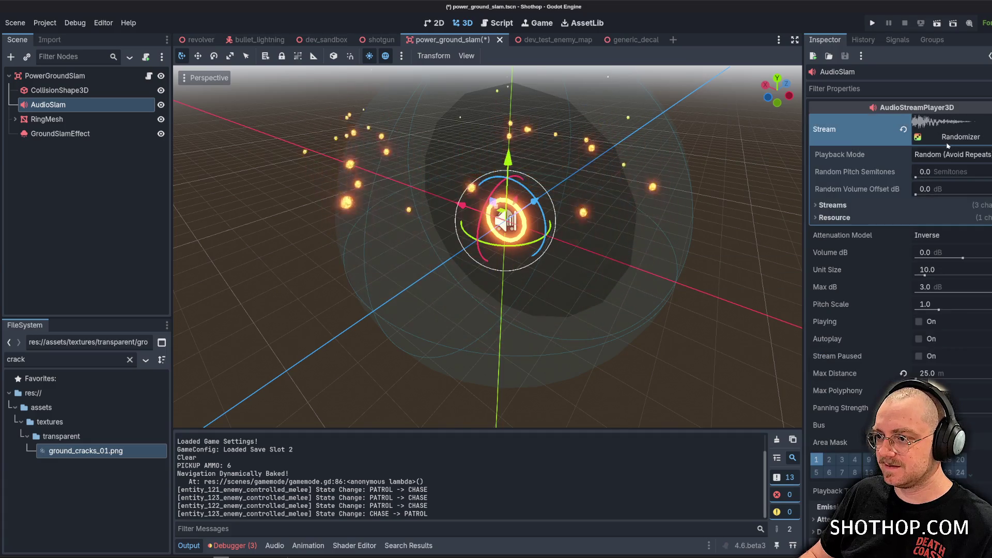
pyautogui.click(936, 205)
pyautogui.click(908, 229)
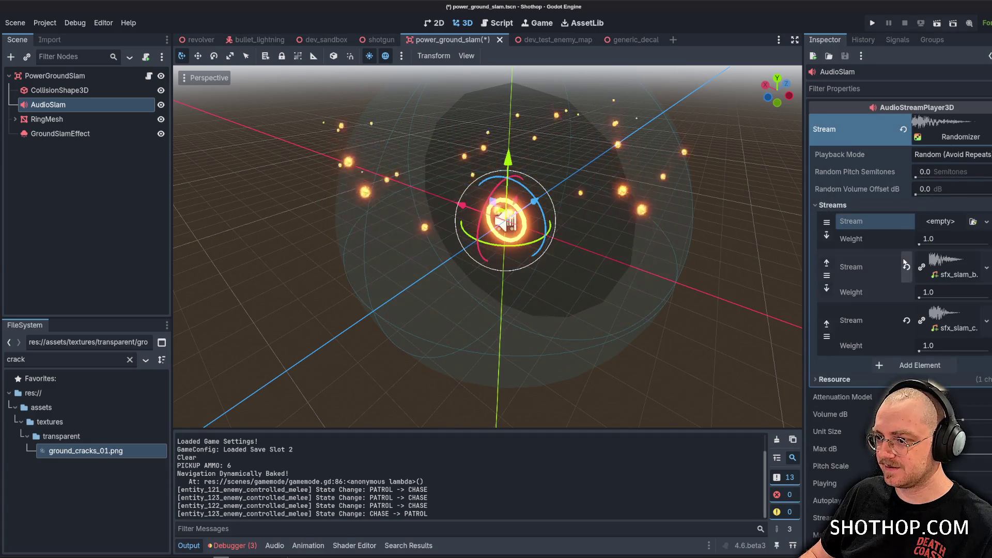
pyautogui.click(907, 266)
pyautogui.click(906, 305)
# Filter FileSystem by 'slam' and assign sfx_slam_impact_a, b and c.ogg to the three streams.
pyautogui.doubleClick(98, 365)
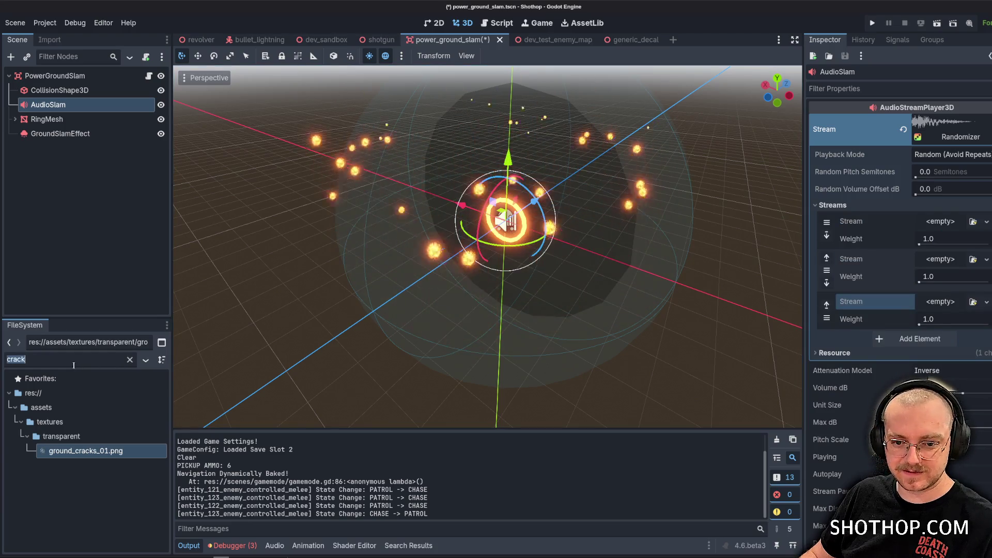
pyautogui.write('slam')
pyautogui.scroll(-5, 72, 438)
pyautogui.scroll(3, 72, 437)
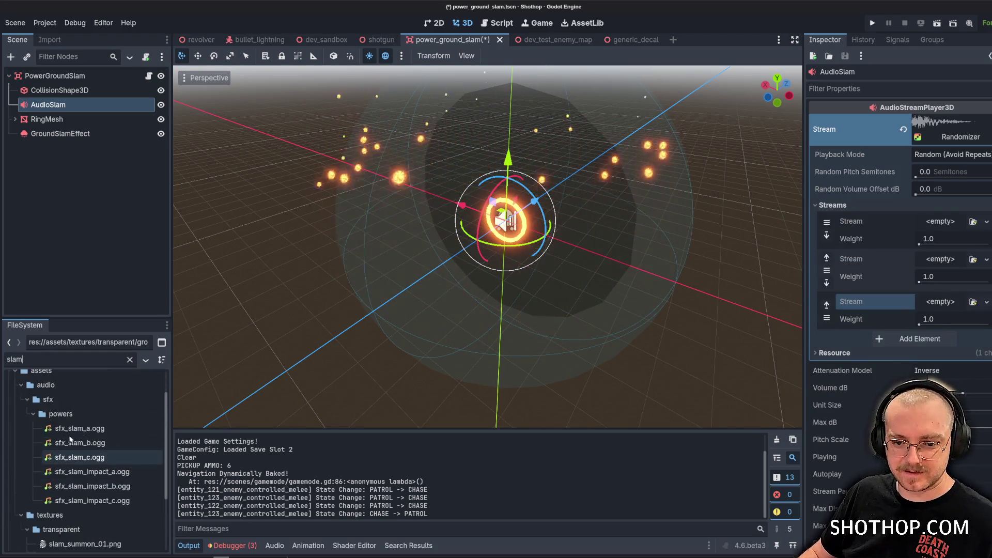
pyautogui.moveTo(82, 471)
pyautogui.mouseDown()
pyautogui.moveTo(742, 237)
pyautogui.moveTo(938, 222)
pyautogui.mouseUp()
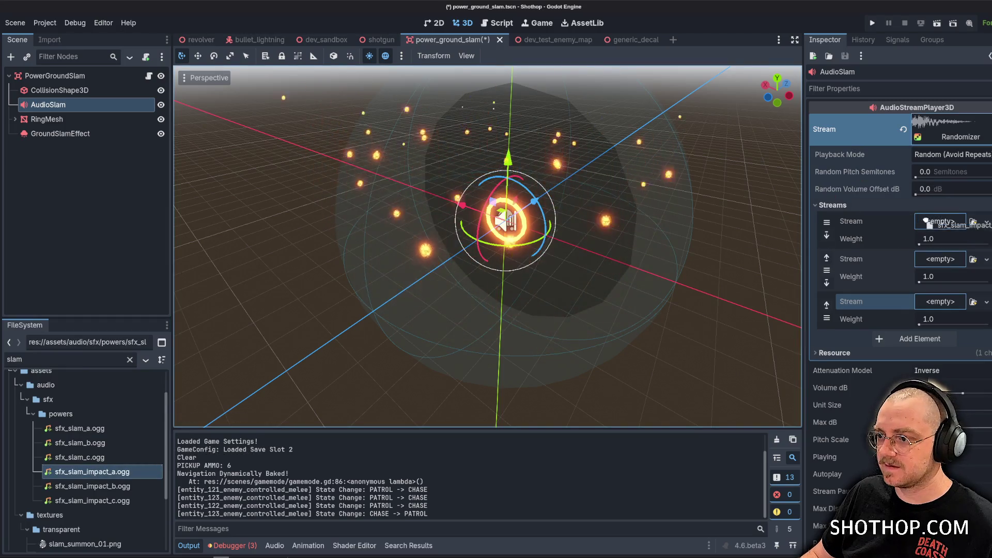
pyautogui.moveTo(64, 485)
pyautogui.mouseDown()
pyautogui.moveTo(171, 481)
pyautogui.moveTo(940, 275)
pyautogui.mouseUp()
pyautogui.moveTo(94, 500)
pyautogui.mouseDown()
pyautogui.moveTo(465, 387)
pyautogui.moveTo(941, 328)
pyautogui.mouseUp()
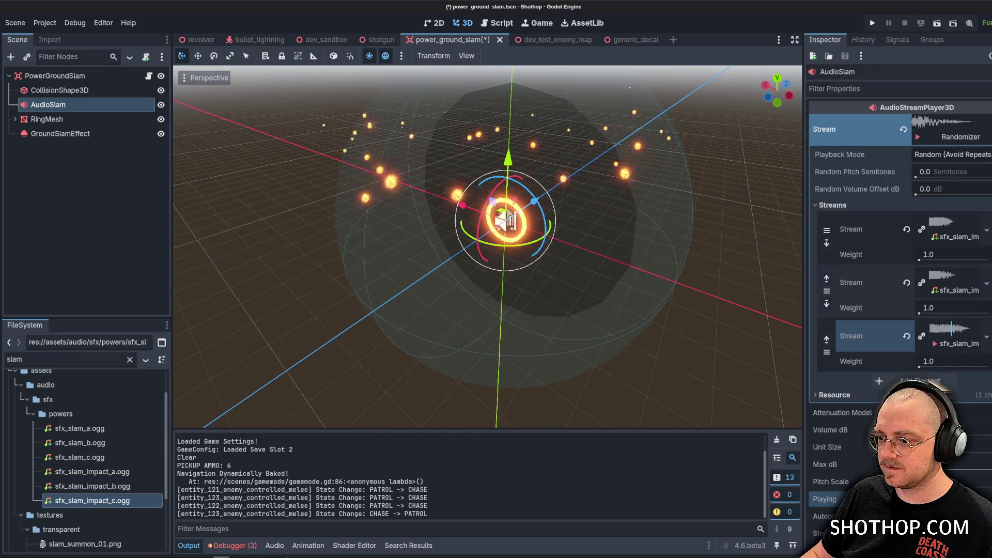
pyautogui.scroll(-3, 866, 468)
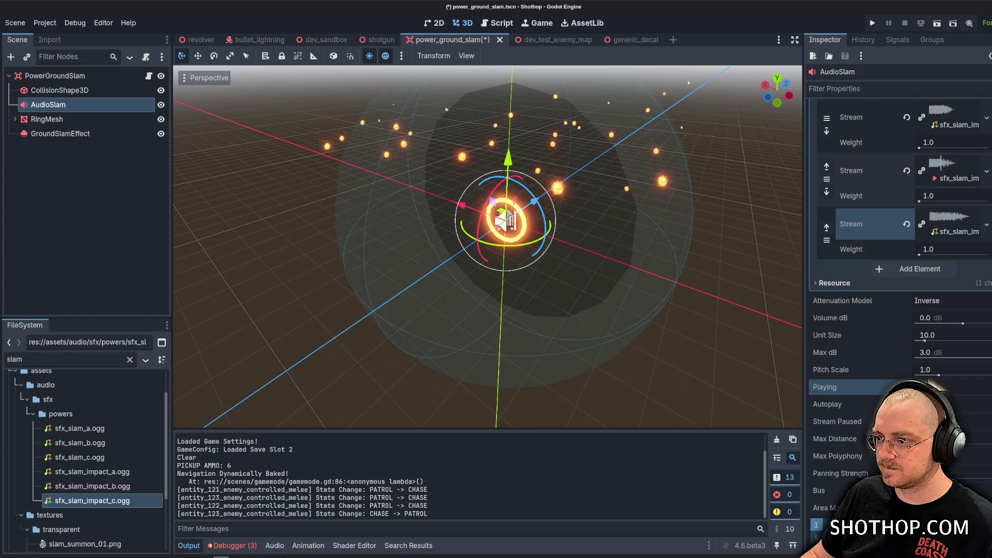
# Delete the three old sfx_slam_impact OGG files from the powers folder in the file manager.
pyautogui.hotkey('alt', 'Tab')
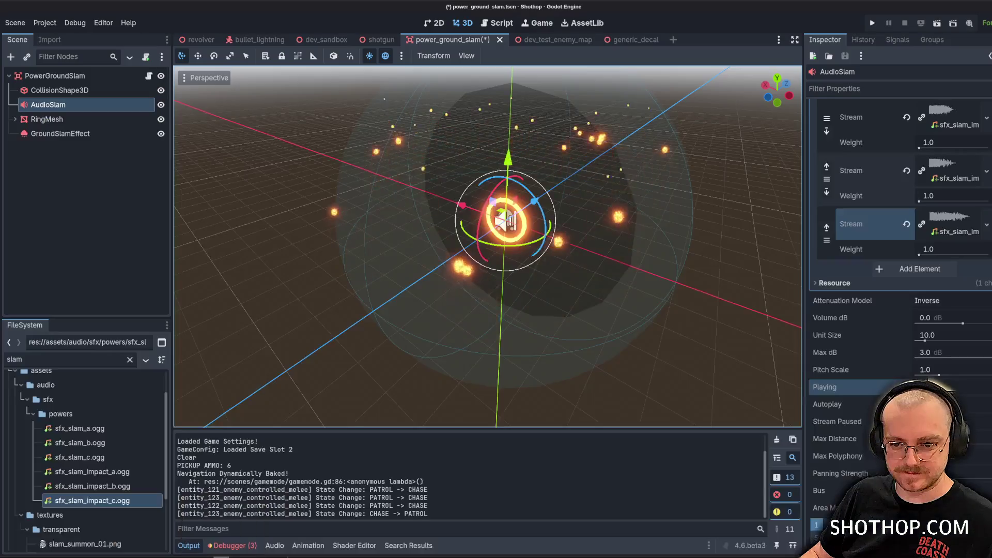
pyautogui.click(241, 522)
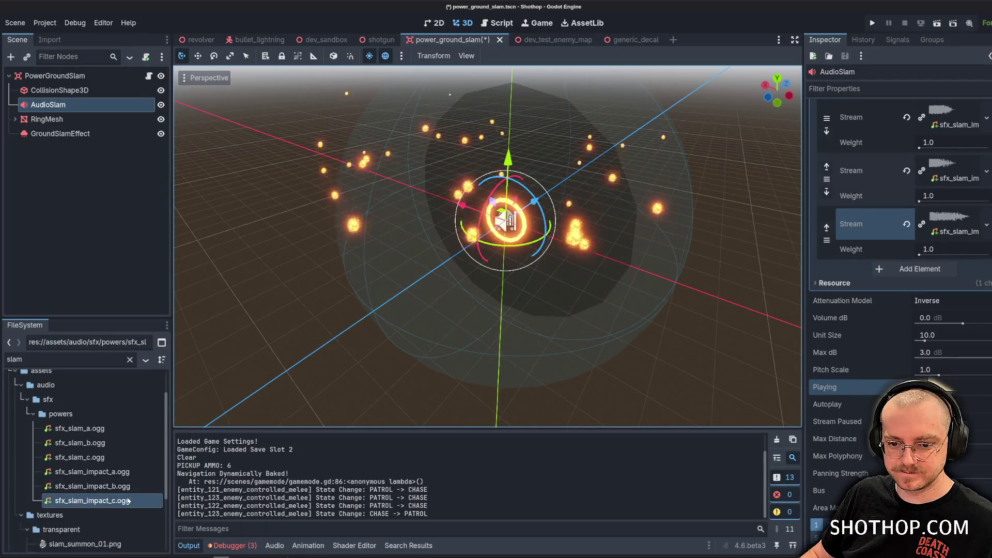
pyautogui.rightClick(149, 472)
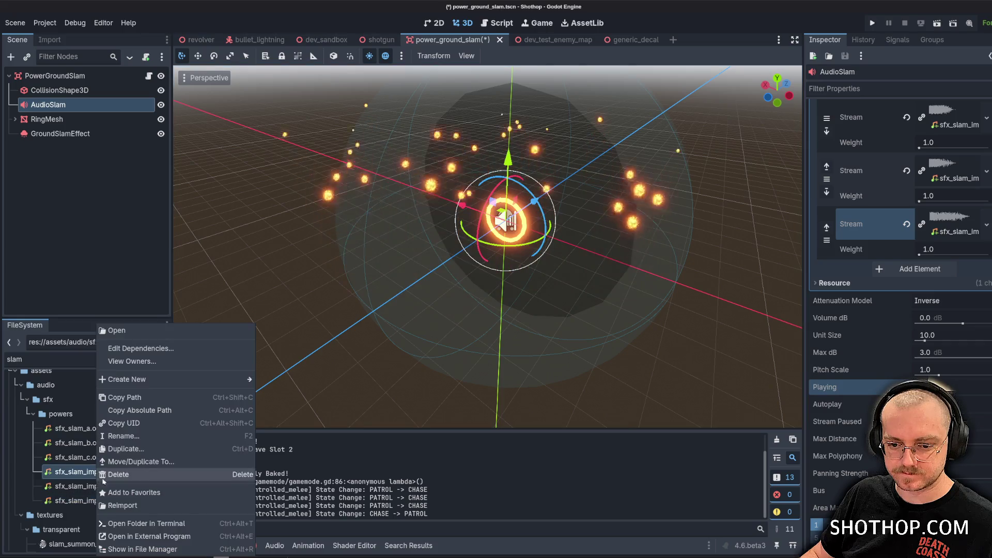
pyautogui.click(206, 547)
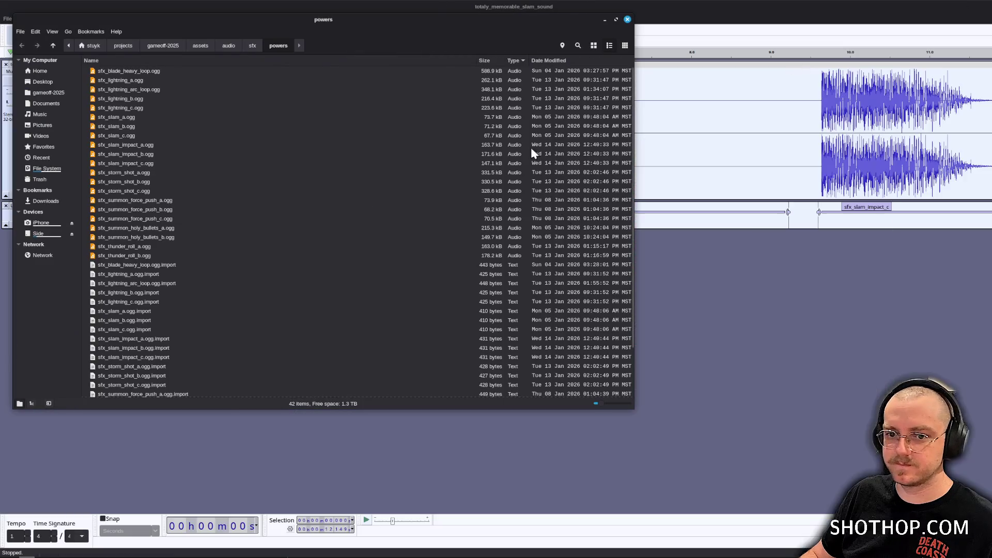
pyautogui.click(135, 145)
pyautogui.keyDown('shift'); pyautogui.click(179, 166); pyautogui.keyUp('shift')
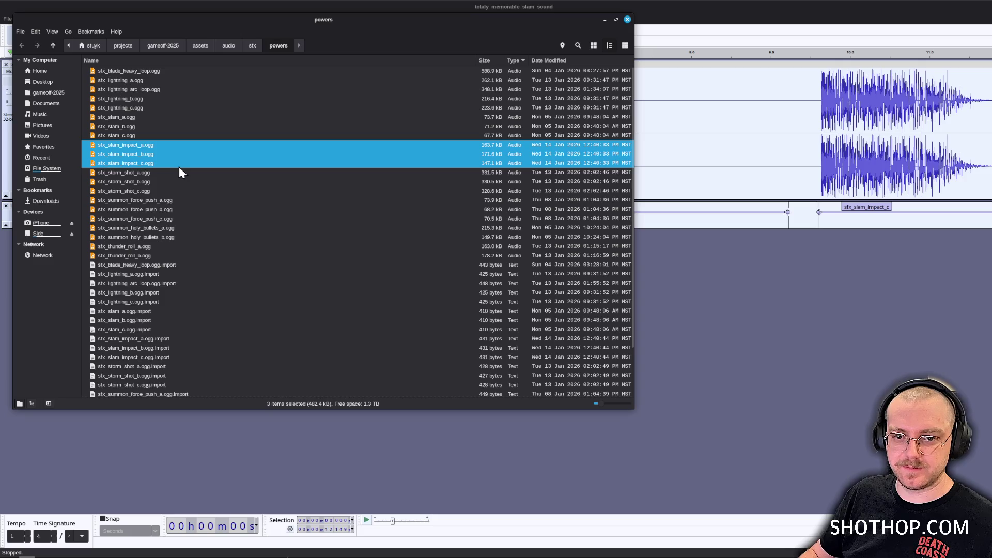
pyautogui.press('Delete')
pyautogui.hotkey('ctrl', 'w')
# Export sfx_slam_impact_a, b and c as separate OGGs into the powers folder again.
pyautogui.click(7, 18)
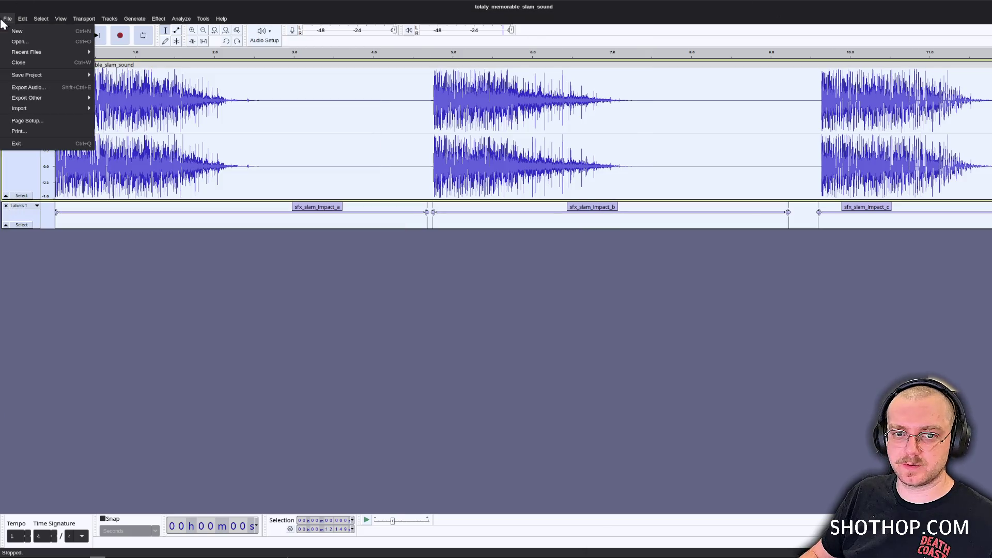
pyautogui.click(41, 90)
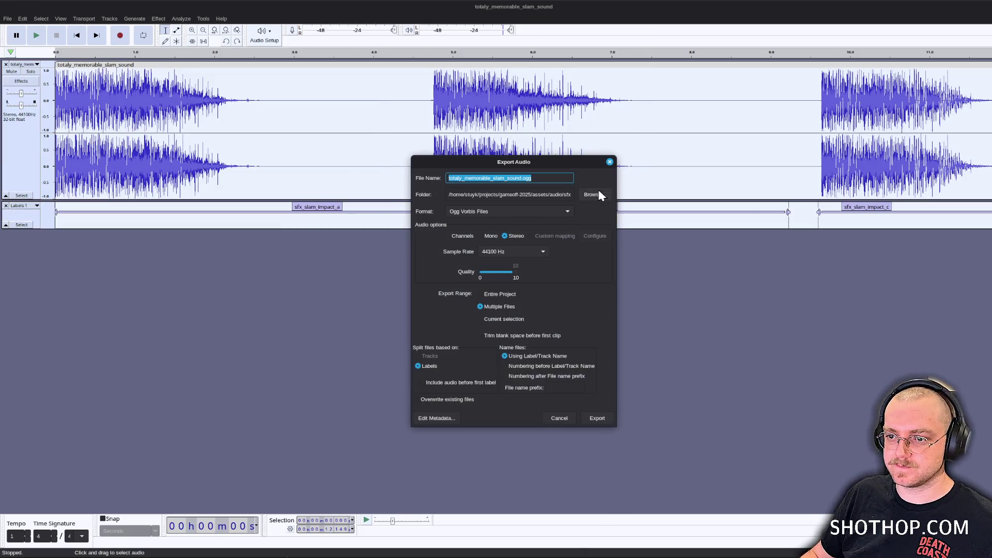
pyautogui.click(561, 192)
pyautogui.click(713, 495)
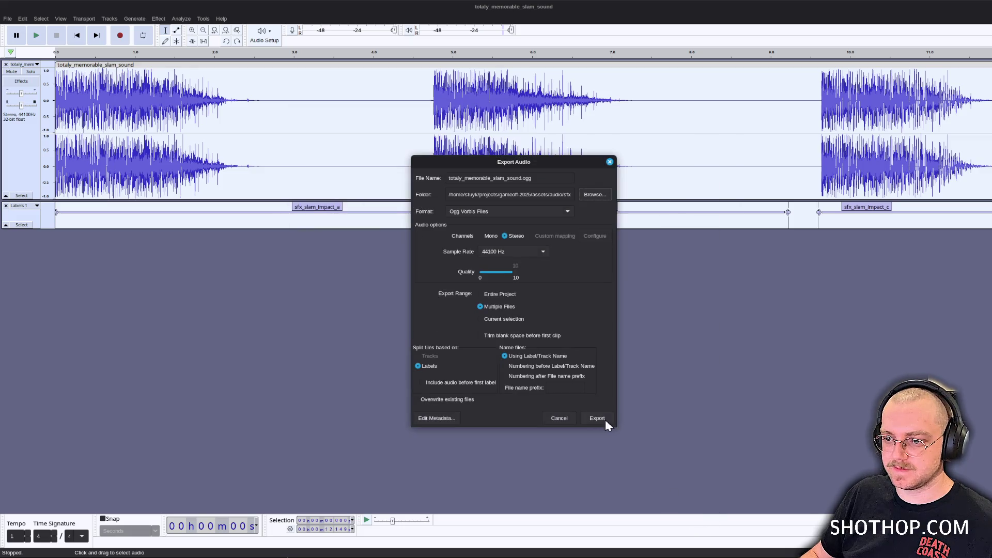
pyautogui.click(605, 416)
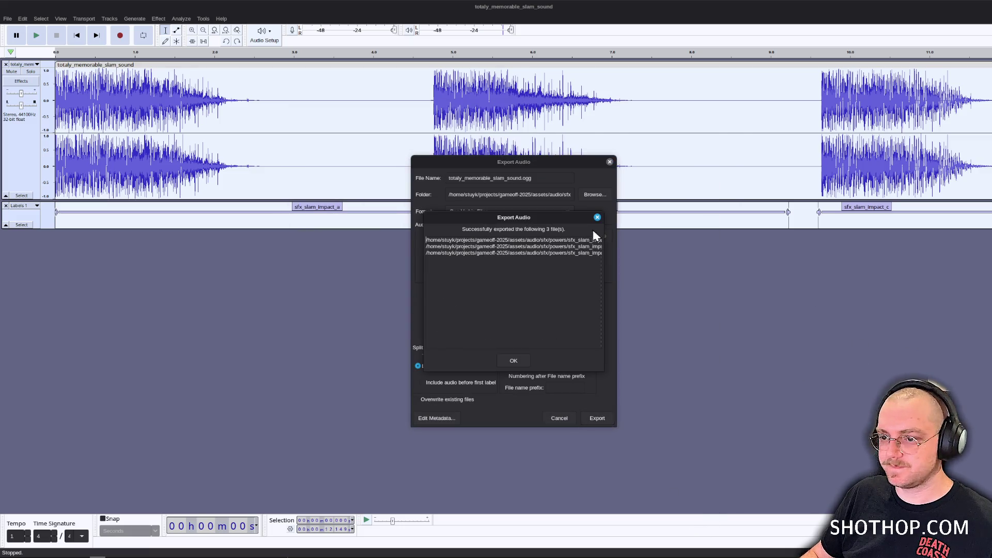
pyautogui.click(514, 362)
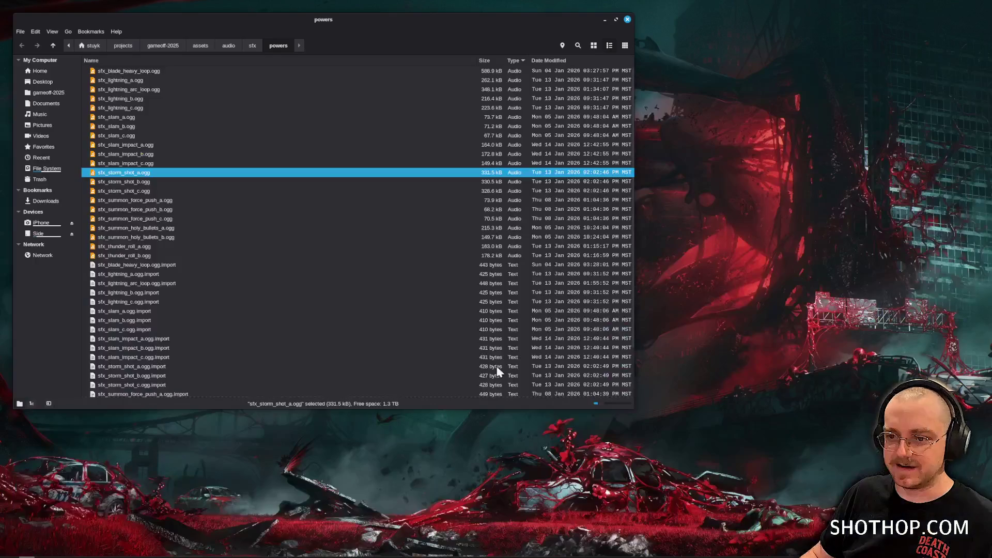
# Save the ground-slam scene, then switch to dev_sandbox and run it.
pyautogui.hotkey('ctrl', 's')
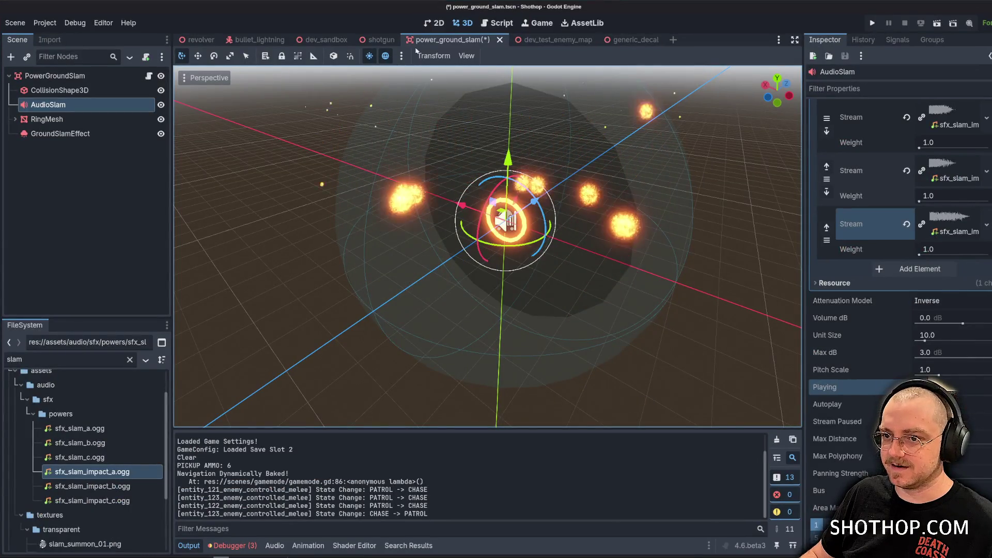
pyautogui.click(329, 41)
pyautogui.press('F6')
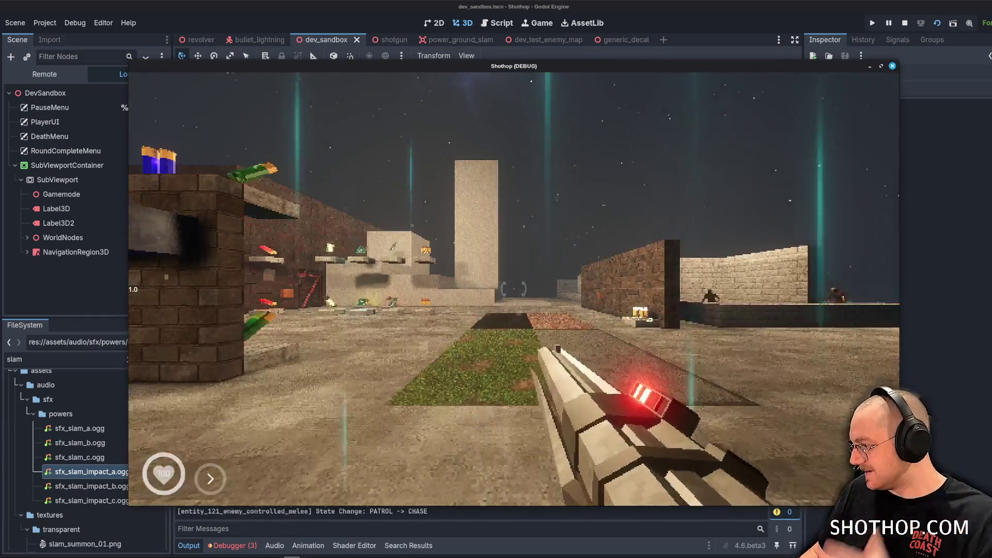
# Jump, dash and perform two ground slams in the game, then stop it.
pyautogui.press('space')
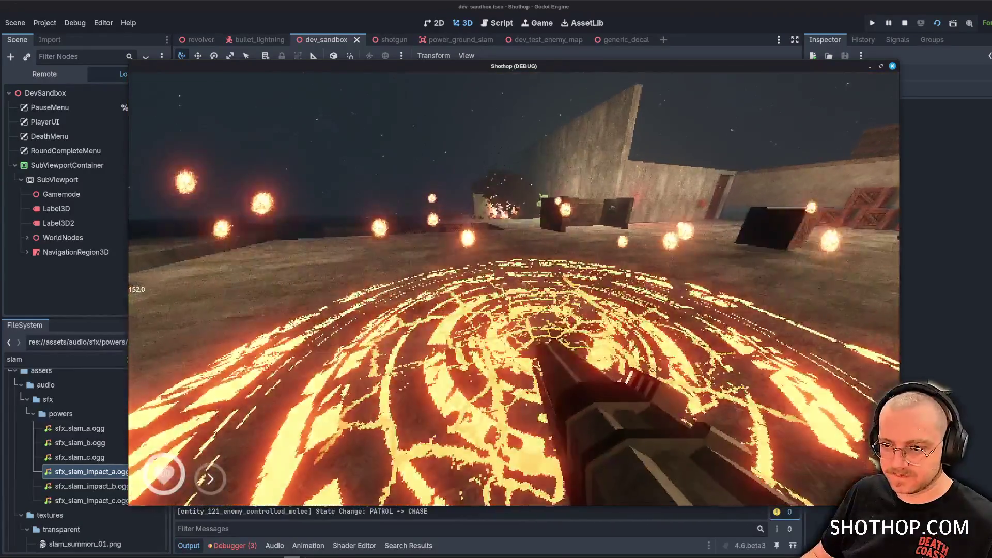
pyautogui.press('shift')
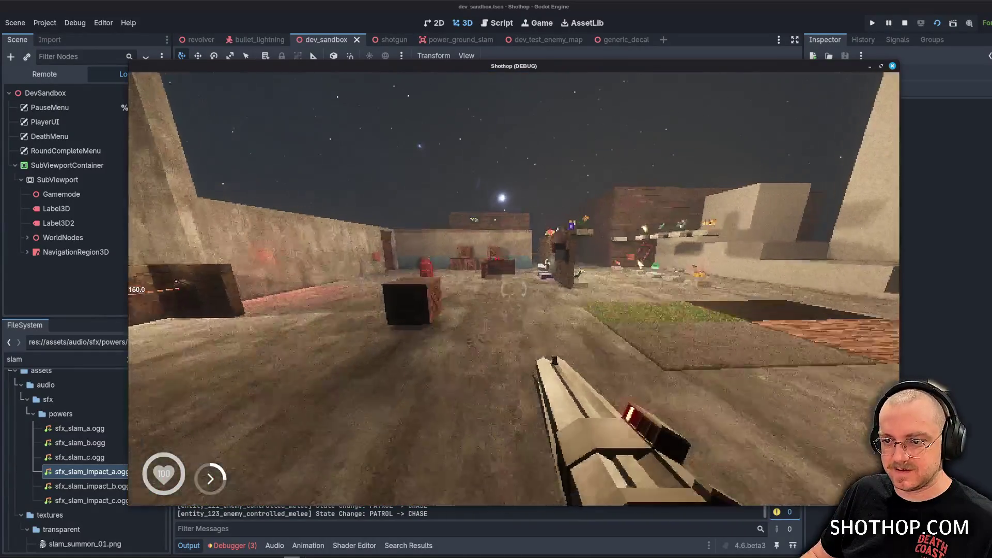
pyautogui.press('shift')
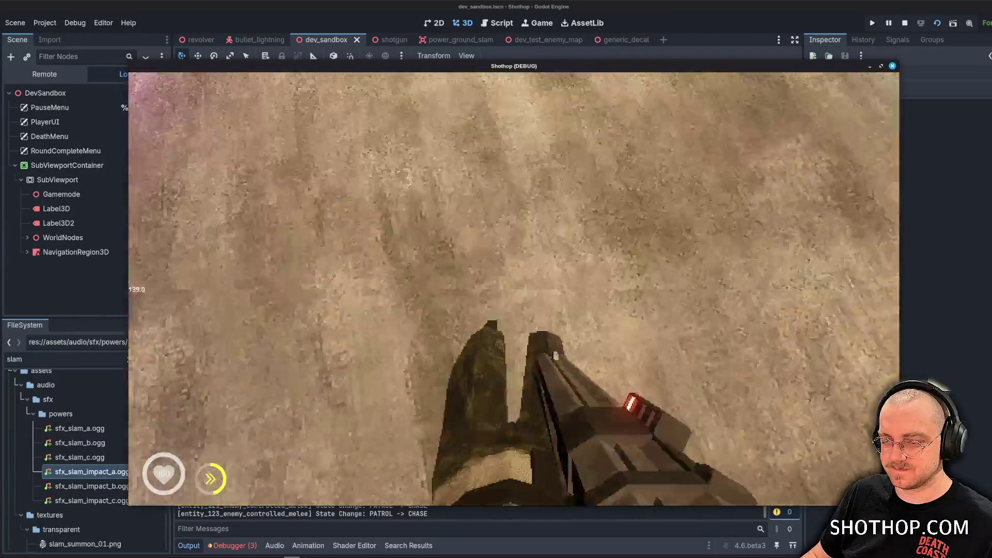
pyautogui.press('e')
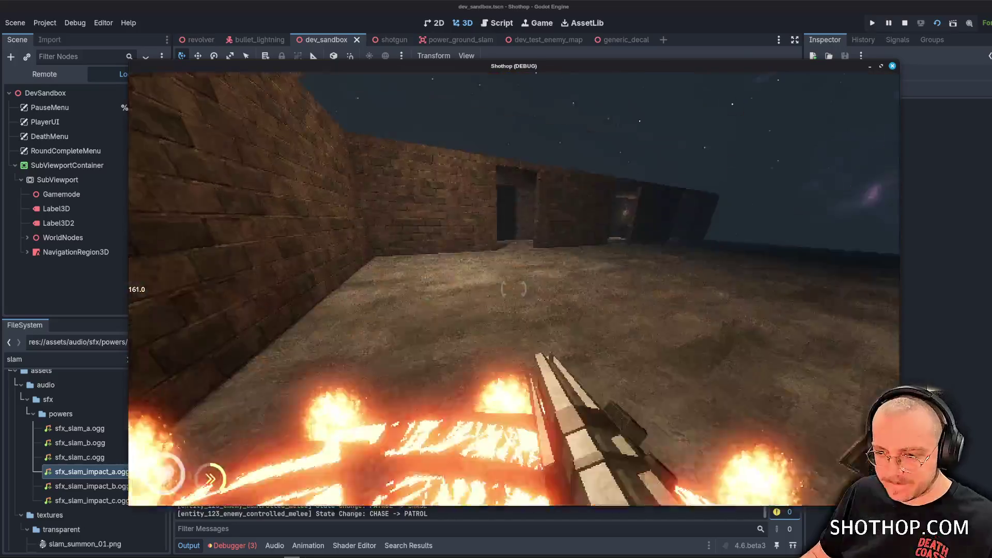
pyautogui.press('shift')
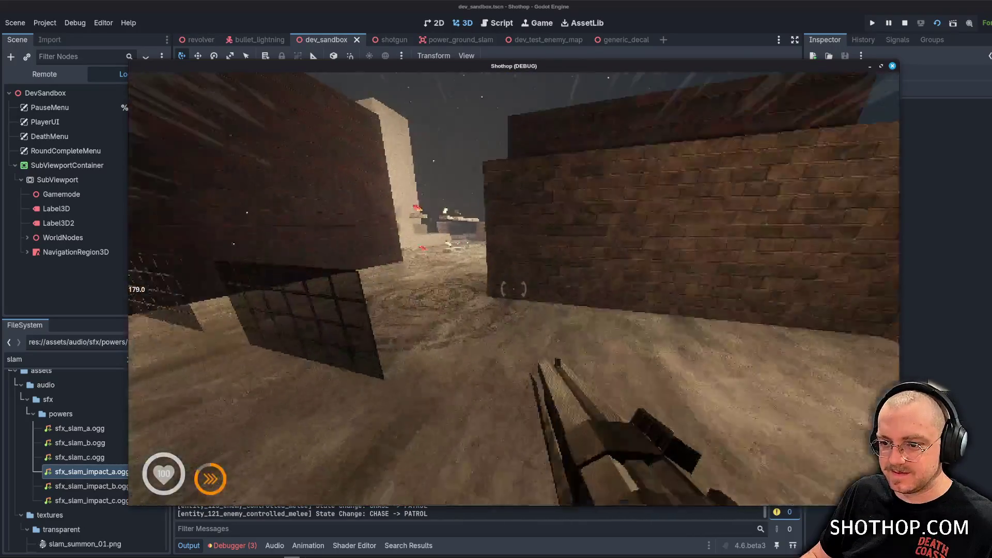
pyautogui.press('space')
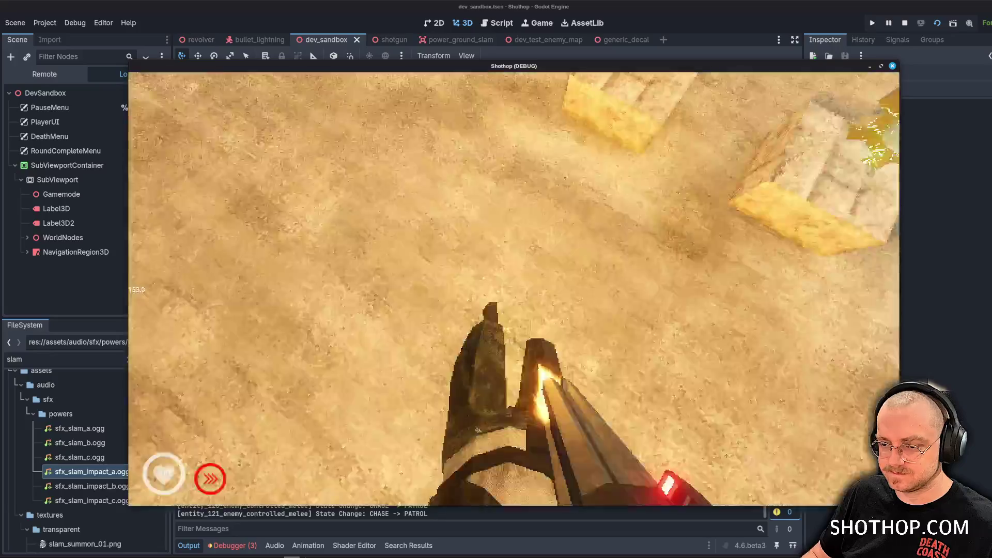
pyautogui.press('e')
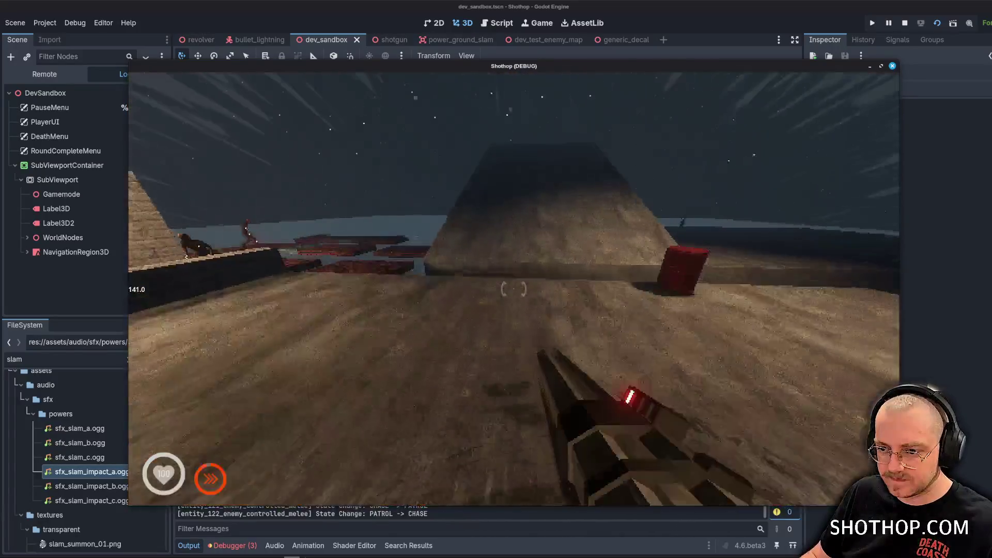
pyautogui.press('F8')
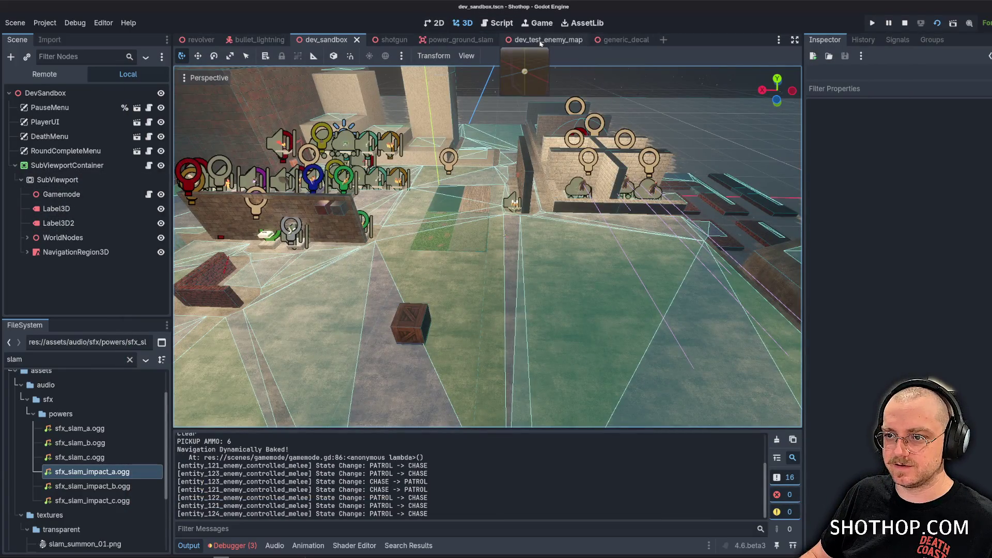
# Save the power_ground_slam scene again and relaunch the game from dev_sandbox.
pyautogui.click(457, 41)
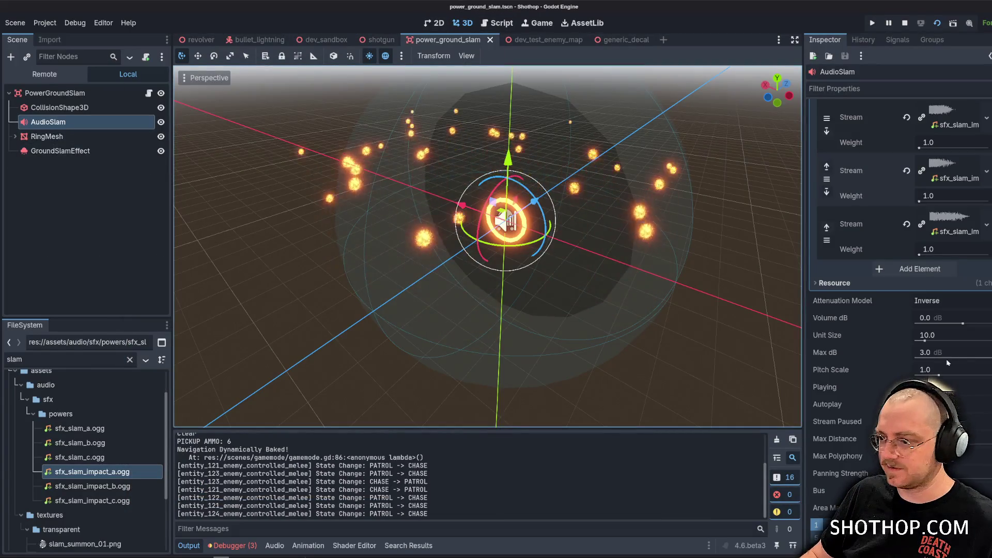
pyautogui.hotkey('ctrl', 's')
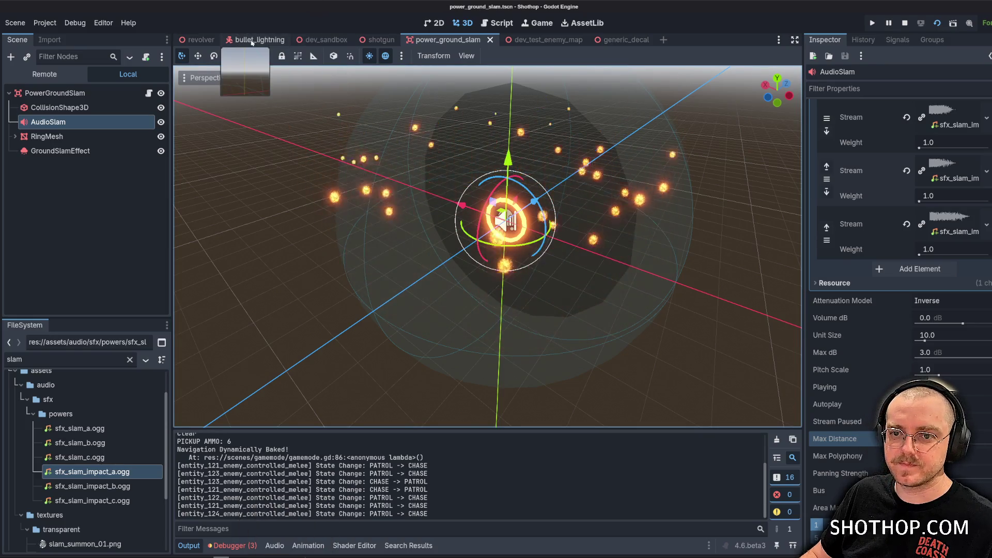
pyautogui.click(321, 40)
pyautogui.click(903, 23)
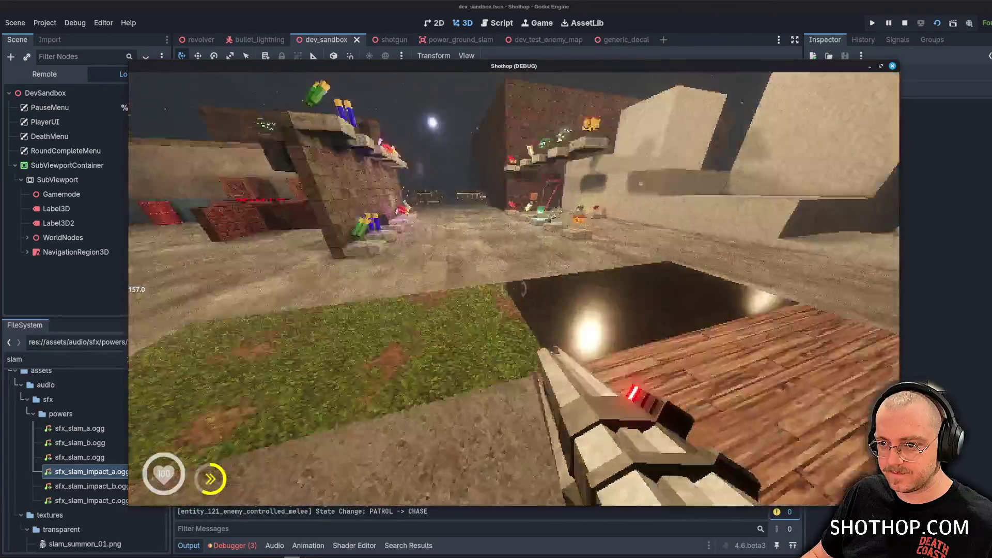
# Jump and slam twice onto the target circle, then pause and quit to the editor.
pyautogui.press('space')
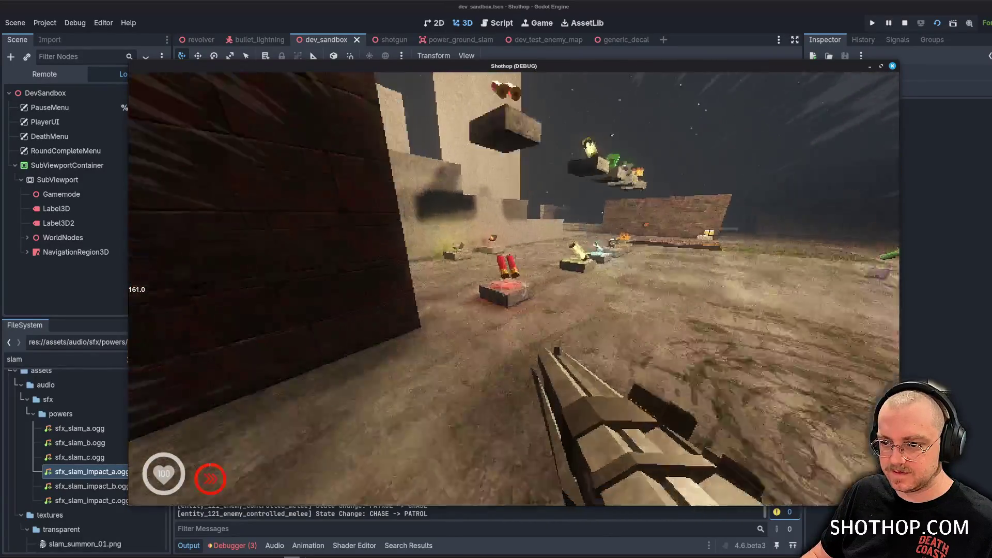
pyautogui.press('space')
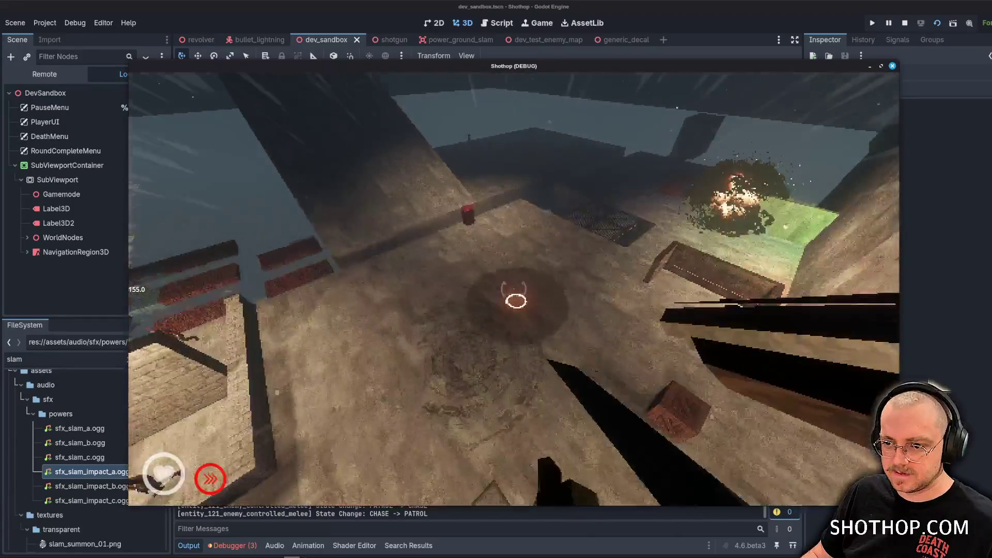
pyautogui.click(516, 300)
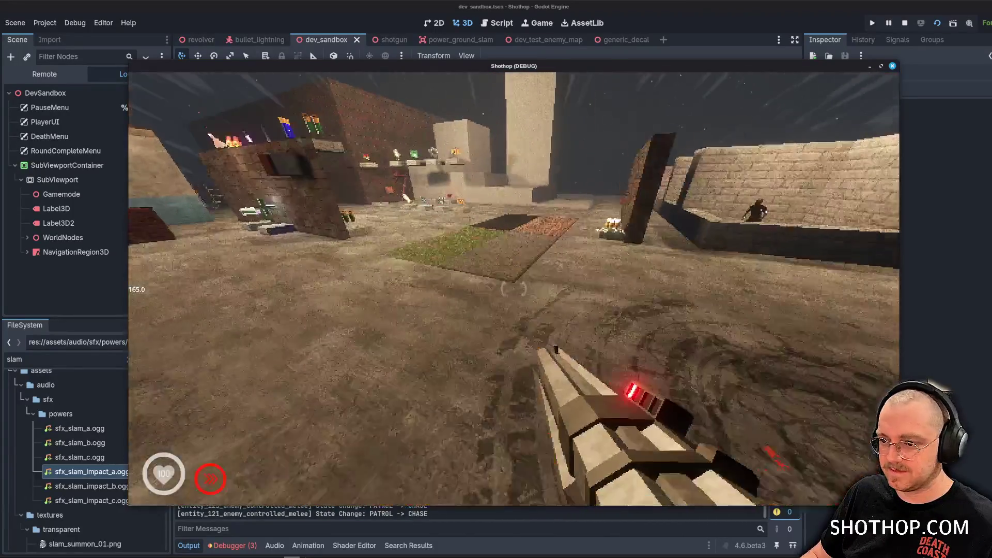
pyautogui.press('space')
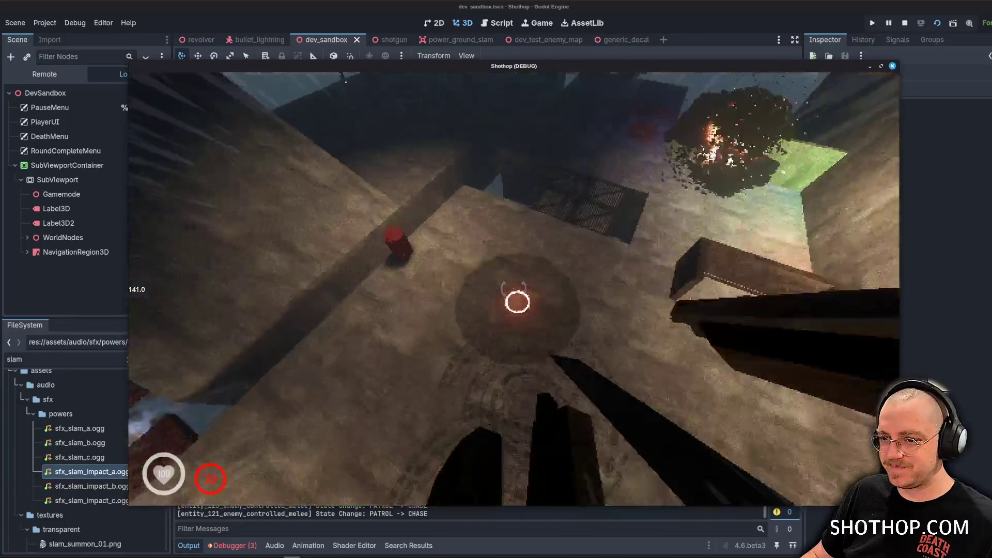
pyautogui.click(517, 301)
pyautogui.press('Escape')
pyautogui.click(903, 23)
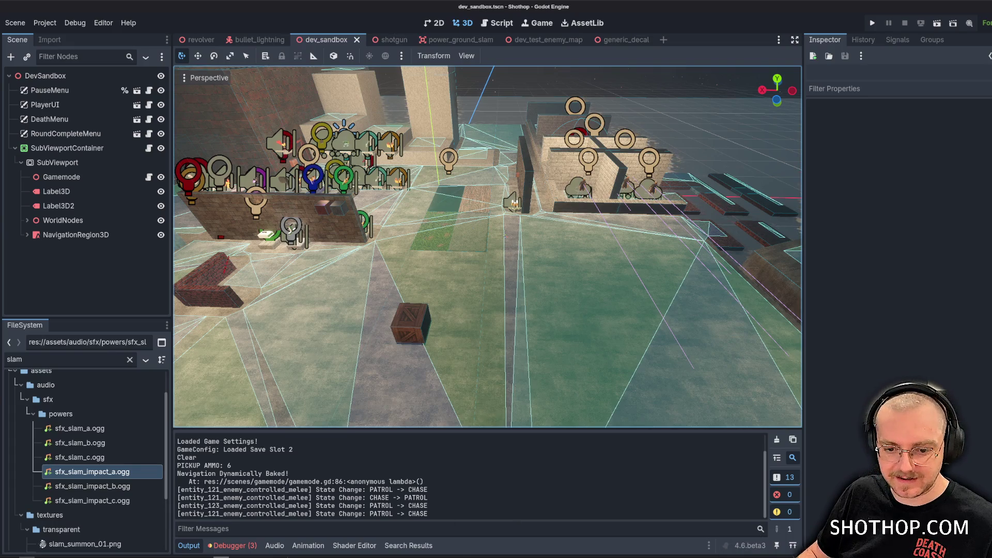
# Minimize the powers folder window and restore the sounds library file manager window.
pyautogui.click(729, 553)
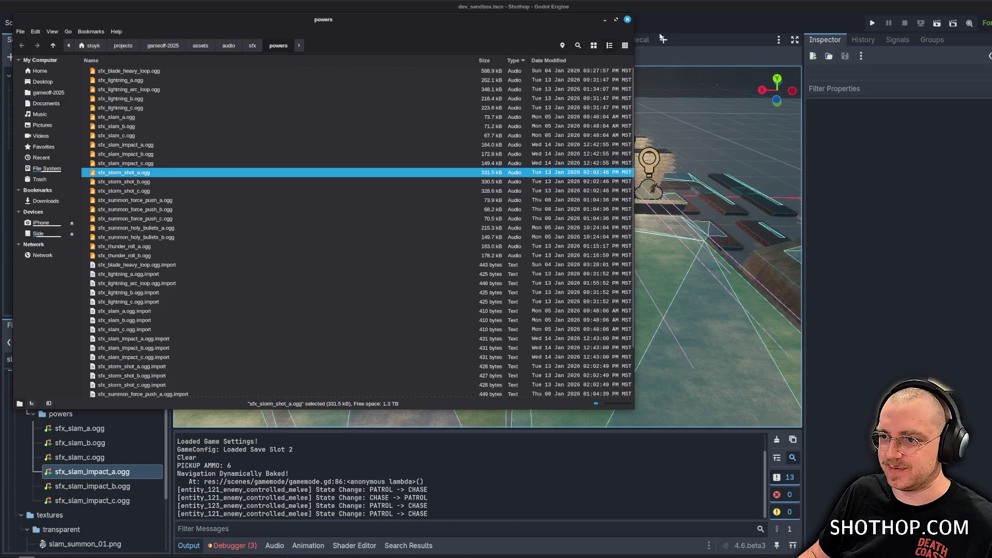
pyautogui.click(604, 21)
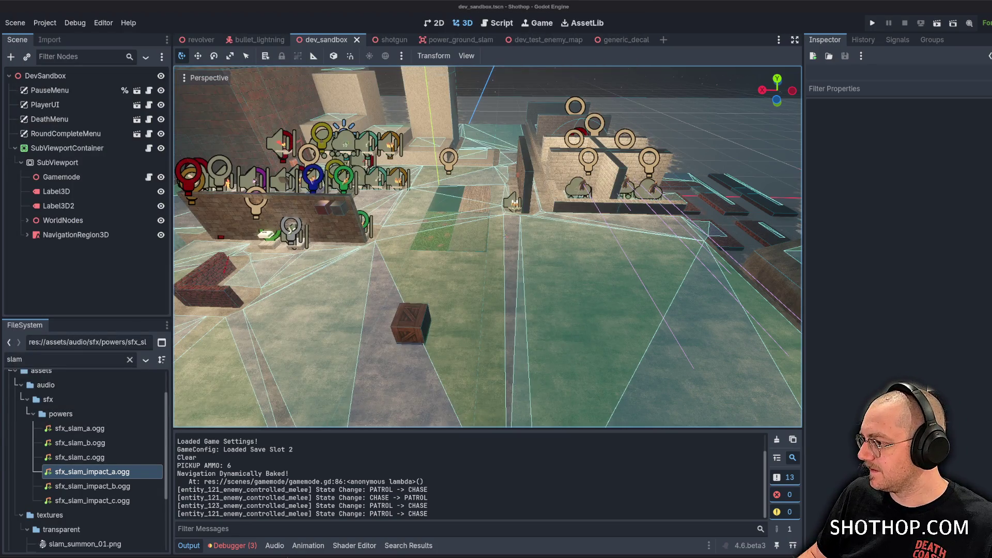
pyautogui.click(729, 553)
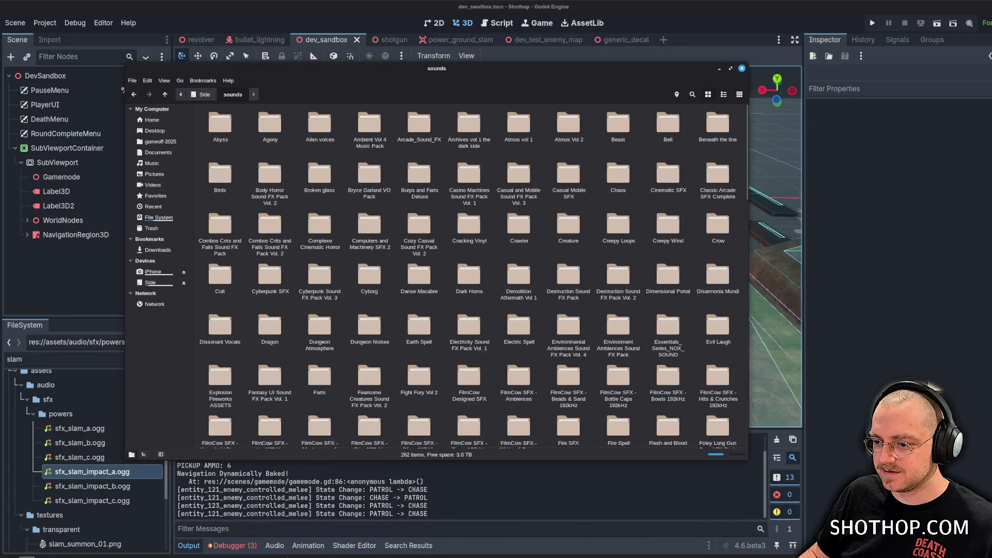
# Enlarge the Nemo window and search the sounds library for 'atmosphere', then for 'comet'.
pyautogui.moveTo(747, 458); pyautogui.dragTo(856, 508)
pyautogui.click(800, 94)
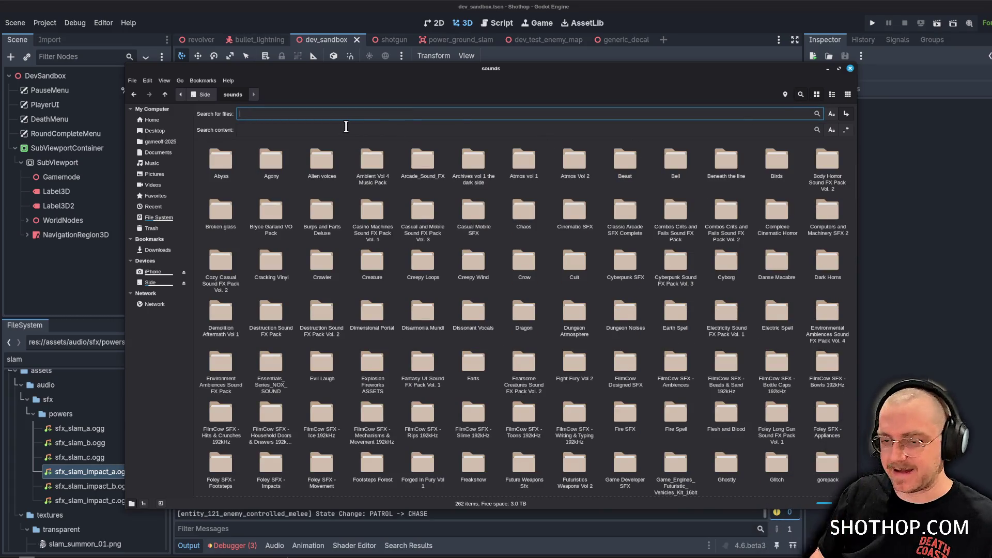
pyautogui.write('atmosphere')
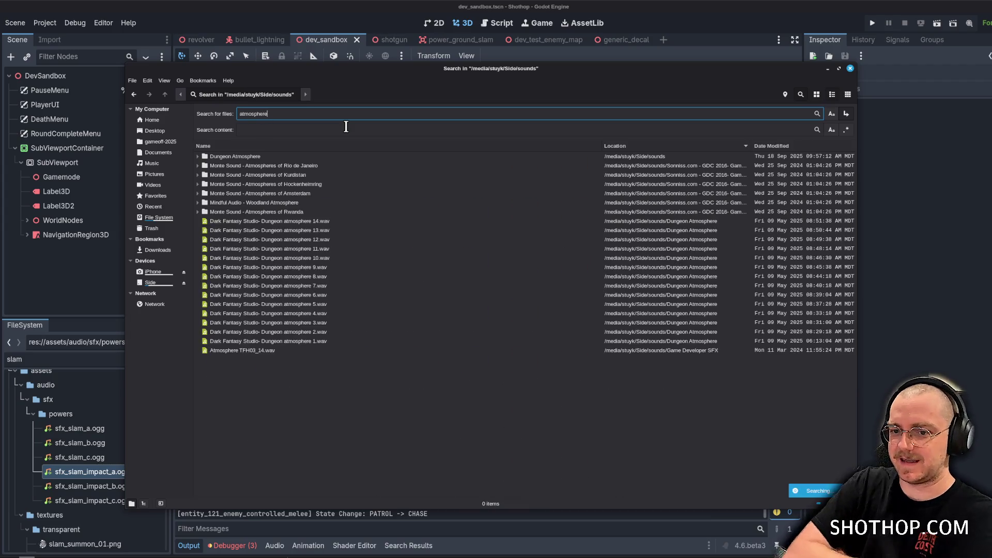
pyautogui.scroll(-1, 382, 248)
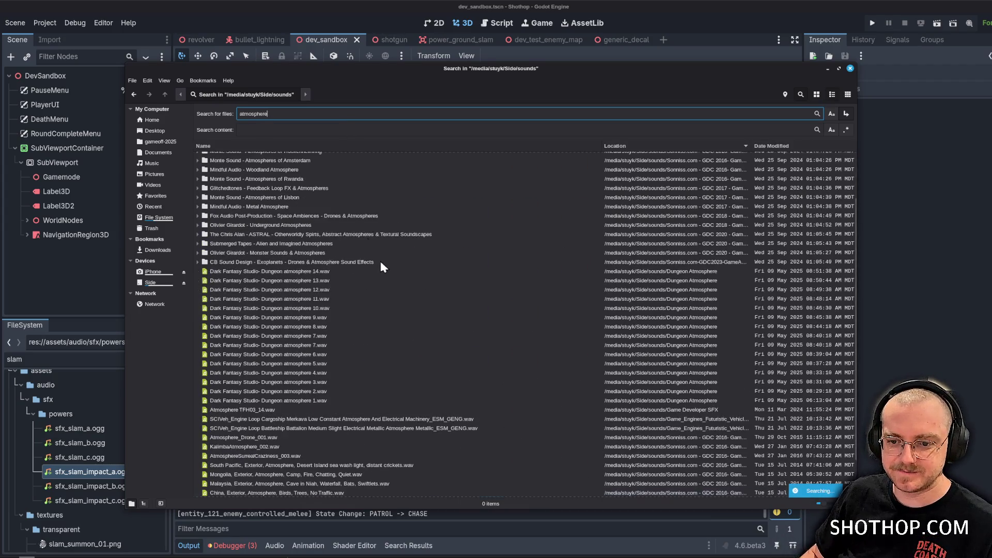
pyautogui.scroll(-5, 395, 272)
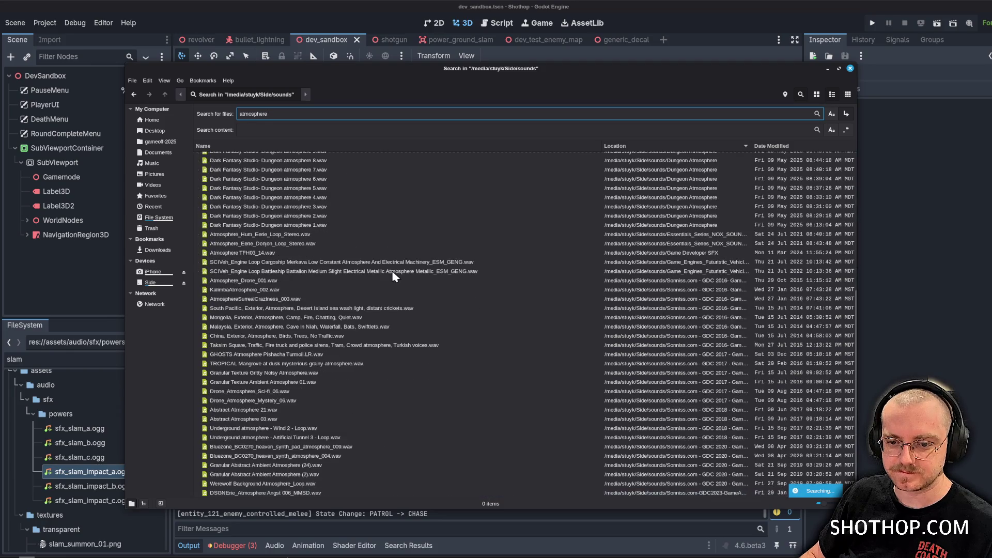
pyautogui.scroll(-3, 395, 274)
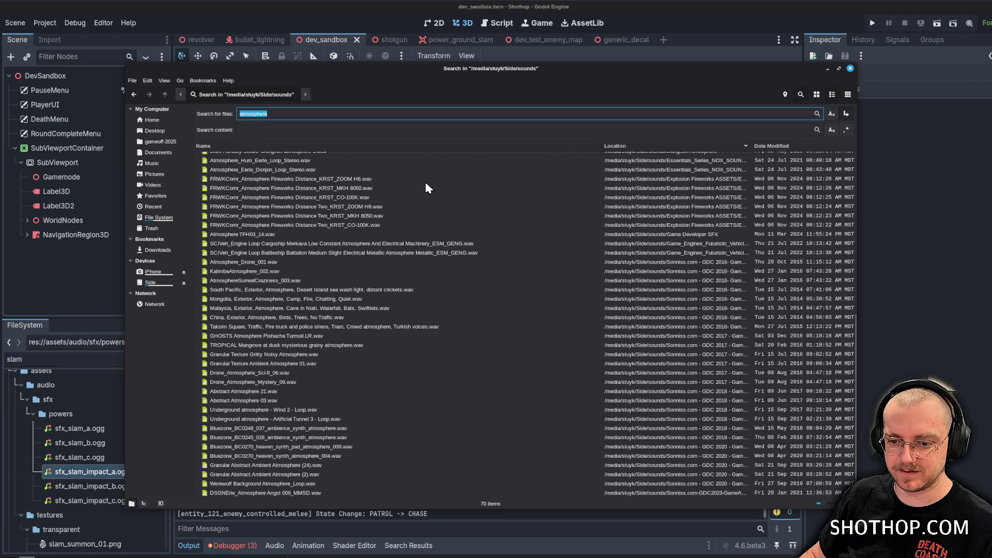
pyautogui.write('comet')
pyautogui.press('Return')
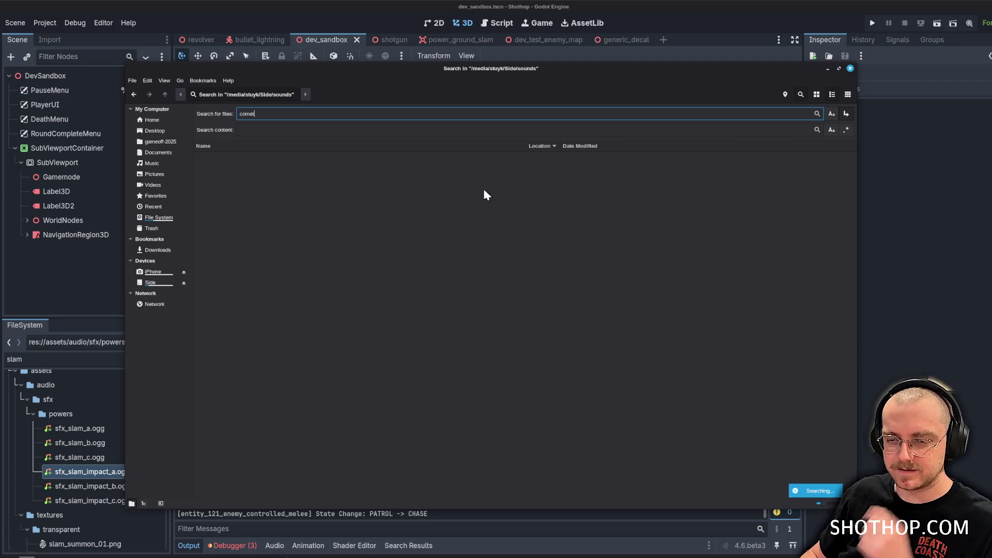
# Open the Comet Crash folder and play sounds 03 through 09, then 01 and 02.
pyautogui.click(227, 165)
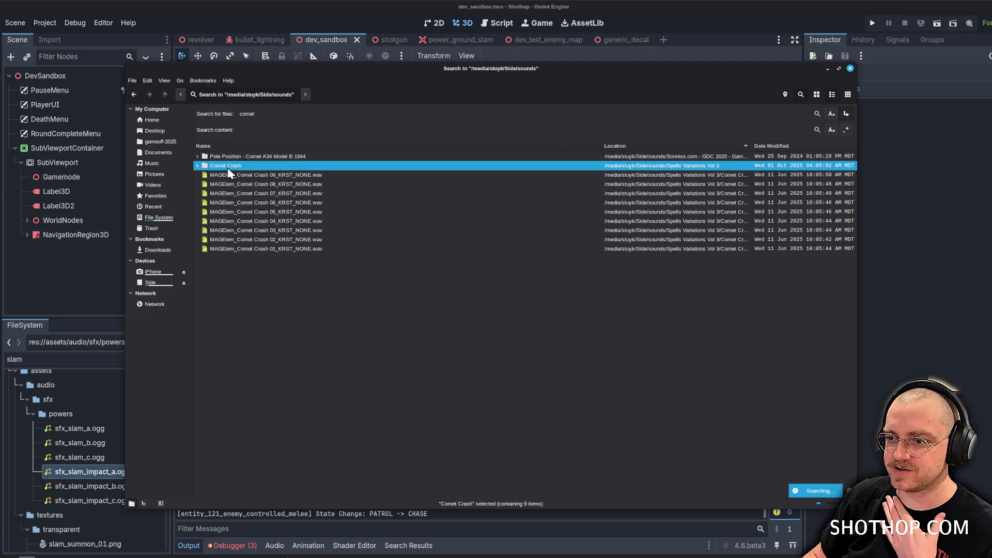
pyautogui.doubleClick(228, 167)
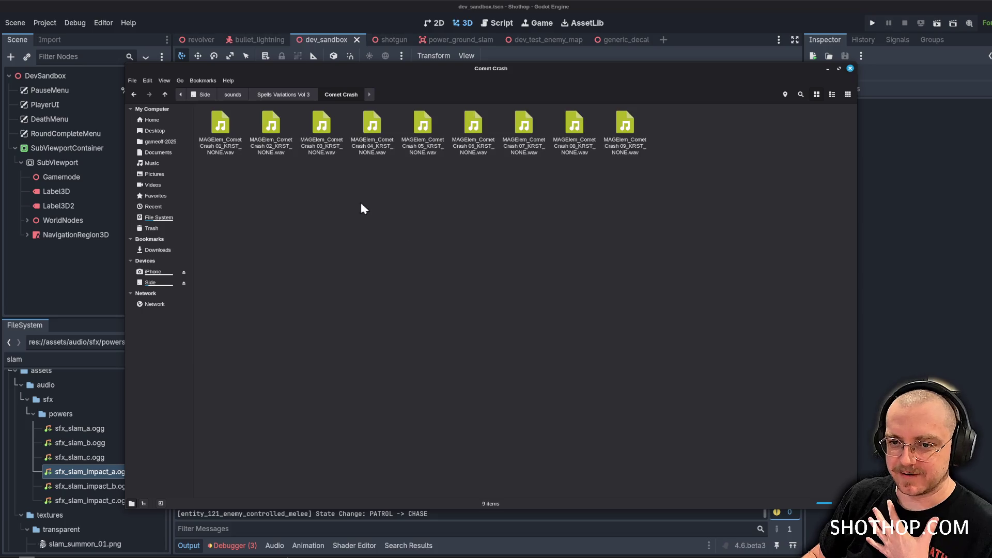
pyautogui.doubleClick(324, 127)
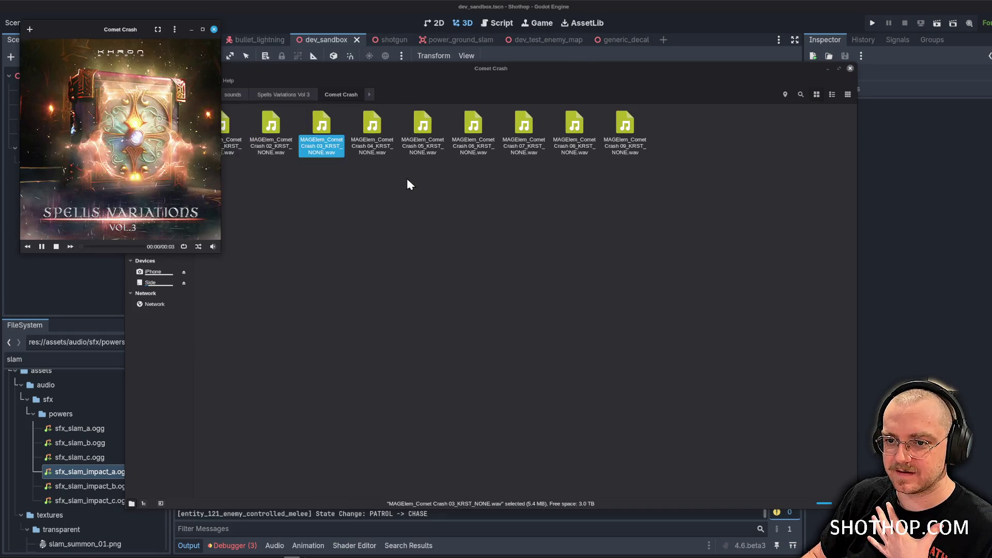
pyautogui.doubleClick(372, 127)
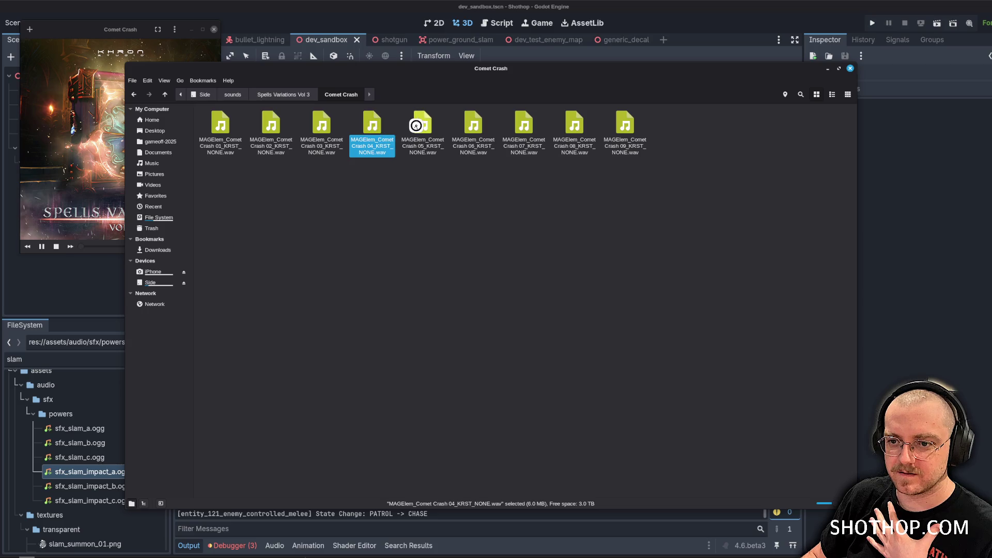
pyautogui.doubleClick(423, 128)
pyautogui.doubleClick(473, 126)
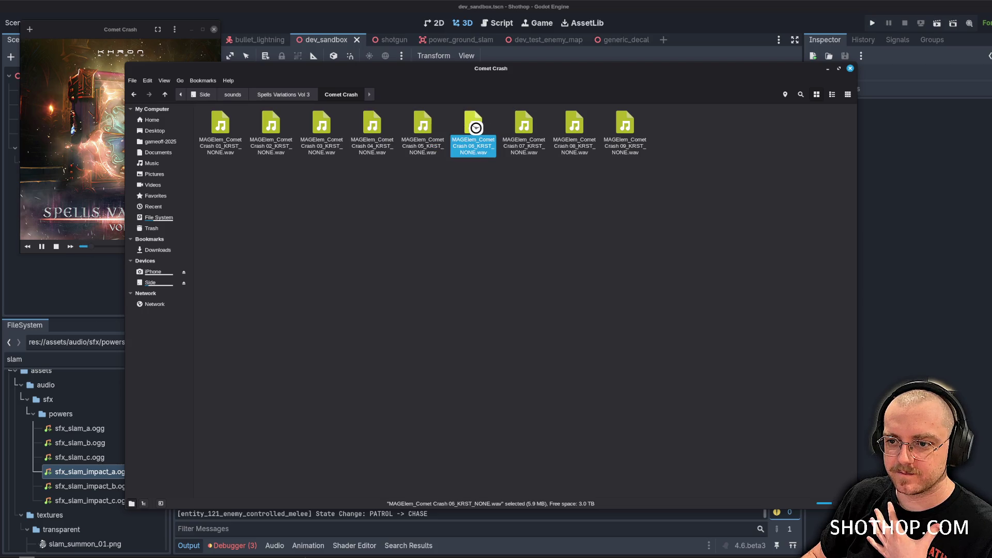
pyautogui.doubleClick(523, 129)
pyautogui.doubleClick(575, 130)
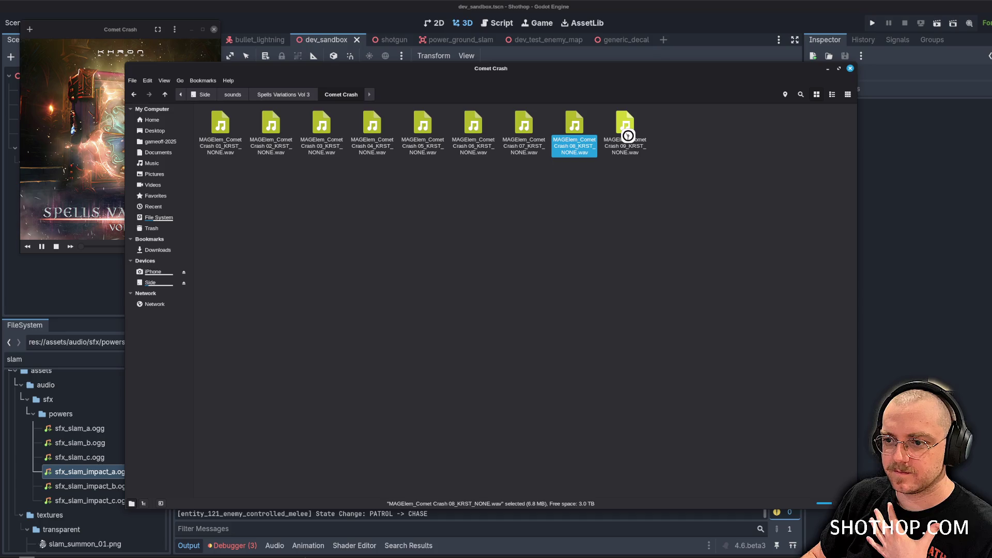
pyautogui.doubleClick(627, 135)
pyautogui.doubleClick(221, 126)
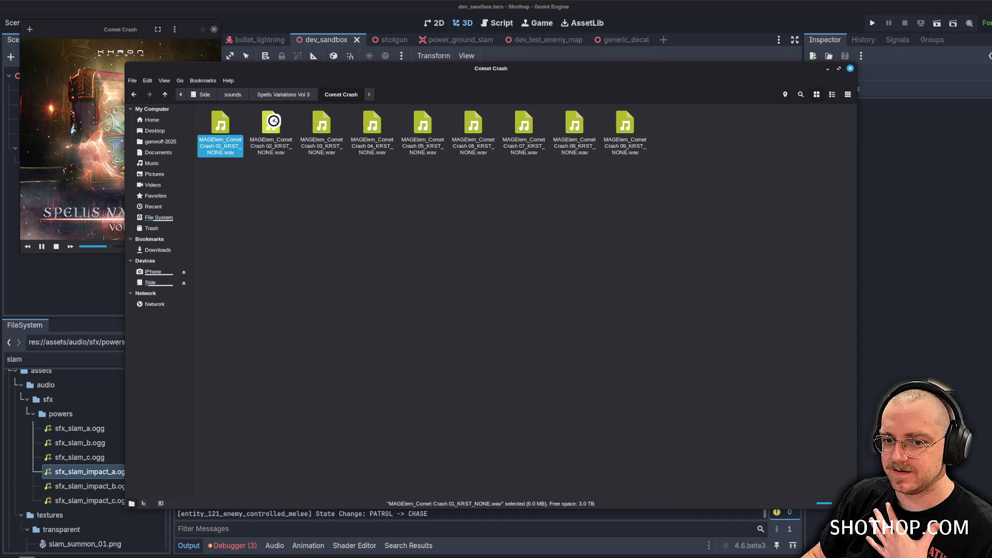
pyautogui.doubleClick(273, 121)
# Close the media player, return to the sounds folder, and search it for 'comet'.
pyautogui.click(212, 36)
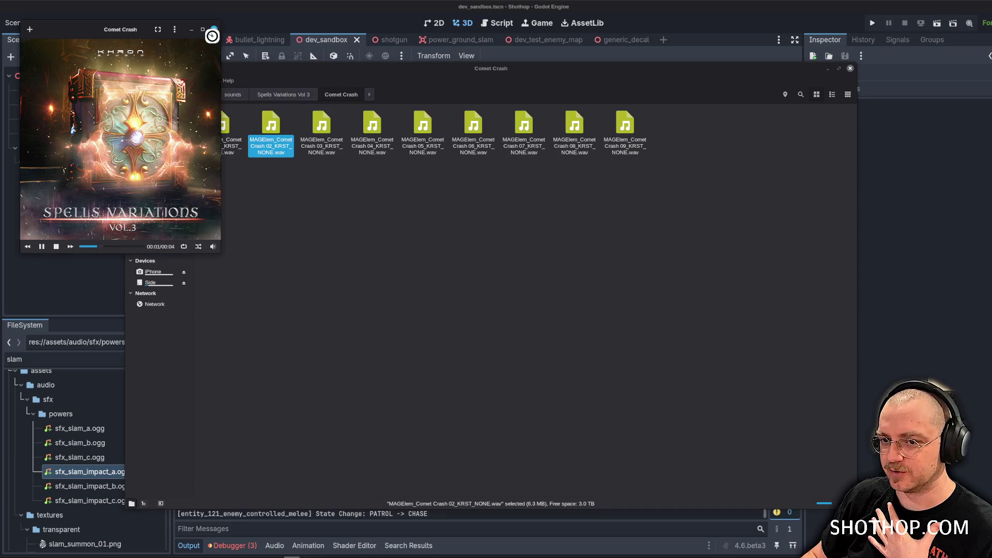
pyautogui.click(214, 30)
pyautogui.click(269, 94)
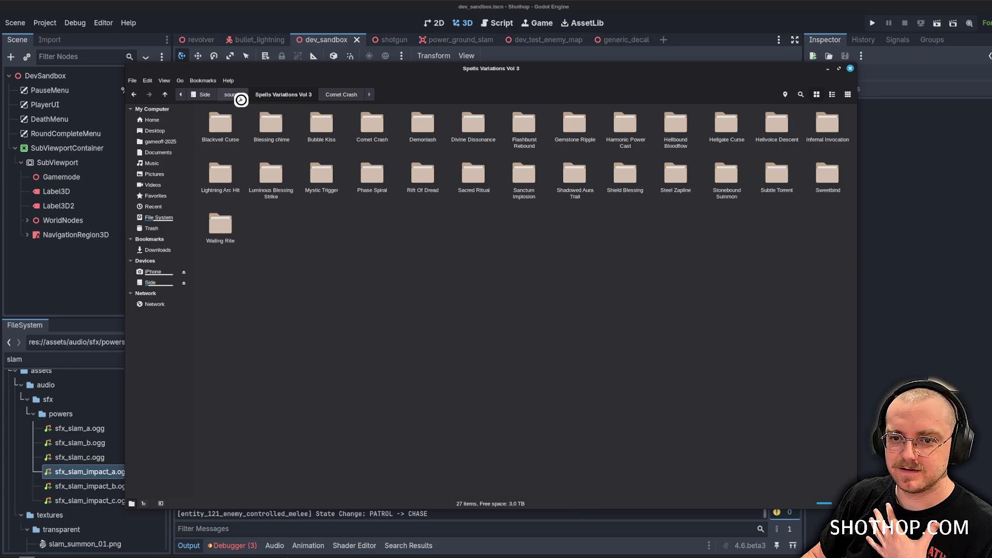
pyautogui.click(235, 95)
pyautogui.click(796, 94)
pyautogui.write('c')
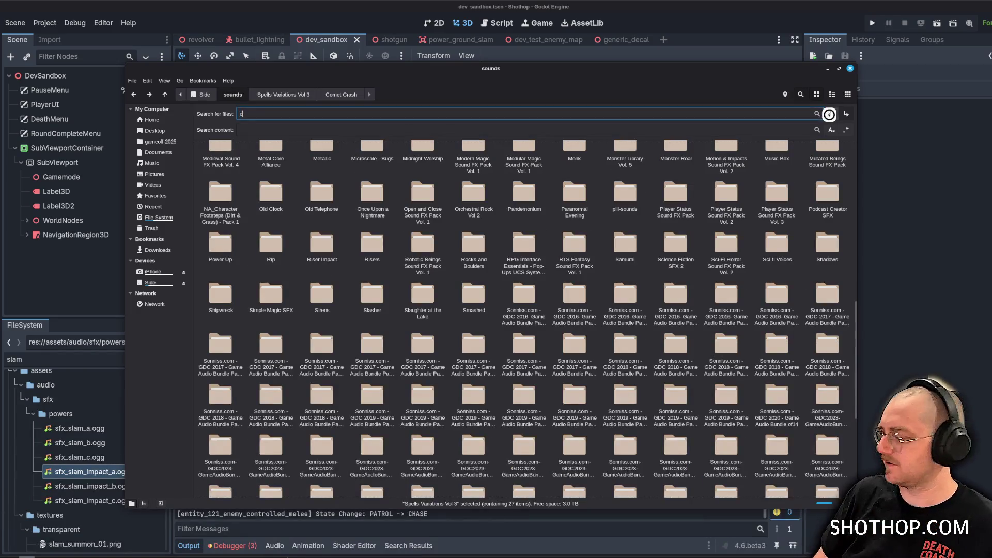
pyautogui.write('omet')
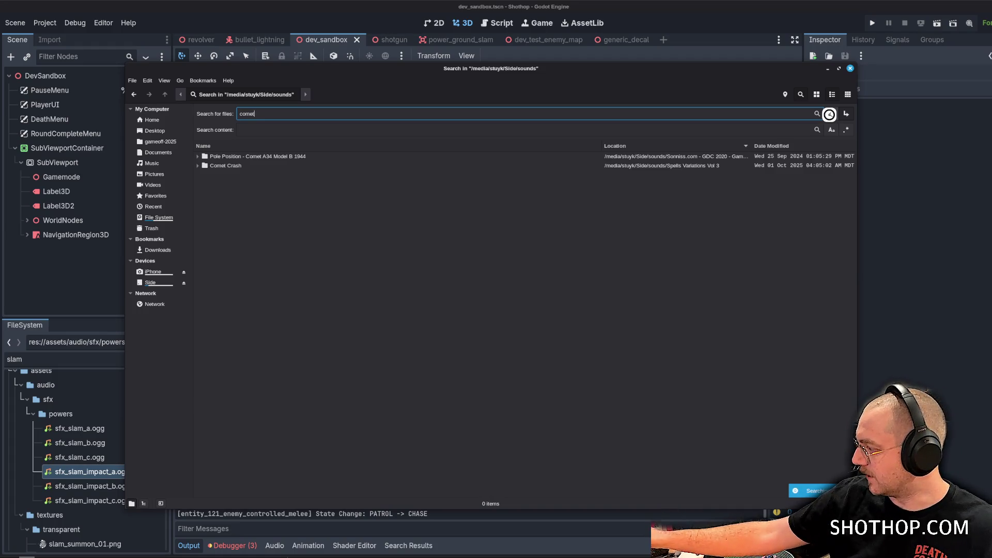
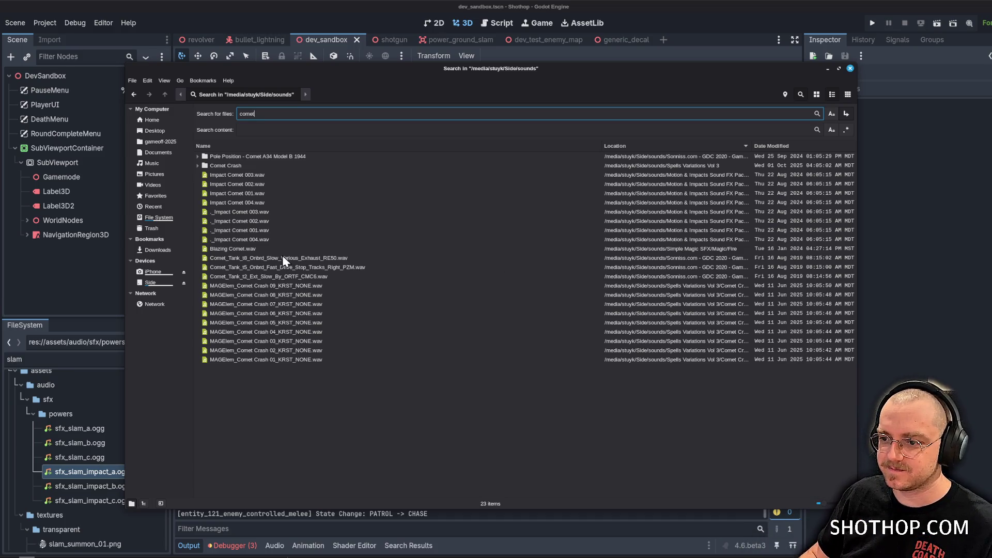
# Preview the comet sounds: Comet Tank, Comet Crash 09, Impact Comet 001–004 and Blazing Comet.
pyautogui.doubleClick(266, 261)
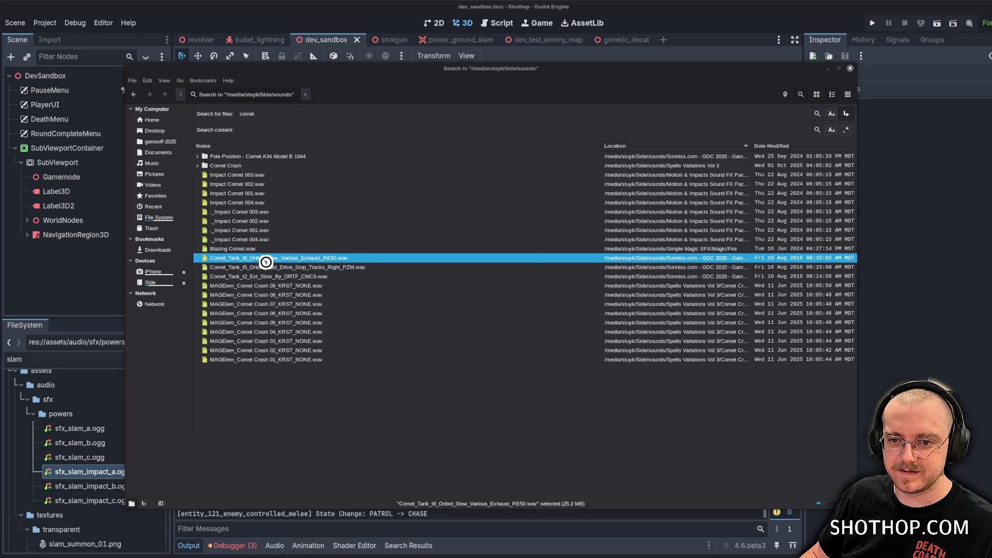
pyautogui.click(450, 29)
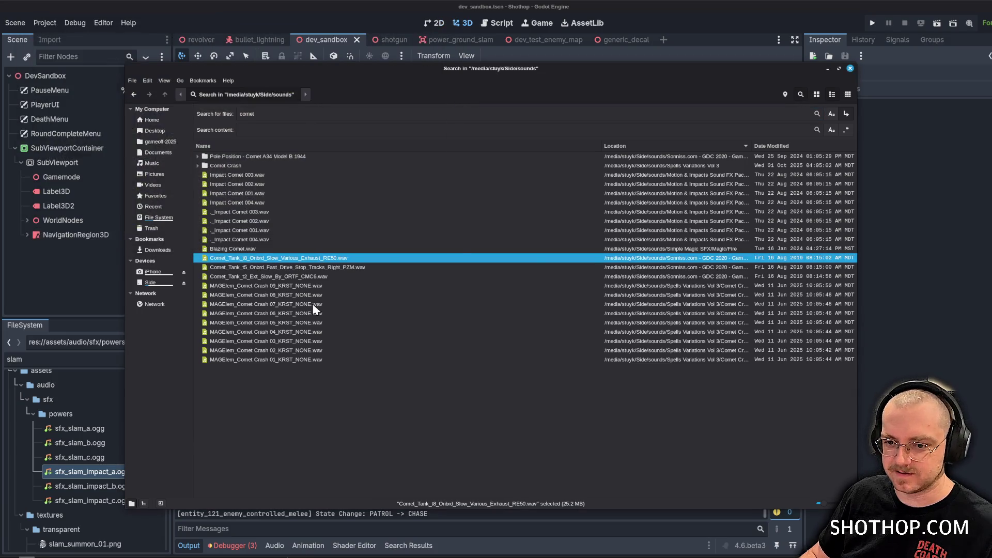
pyautogui.doubleClick(297, 287)
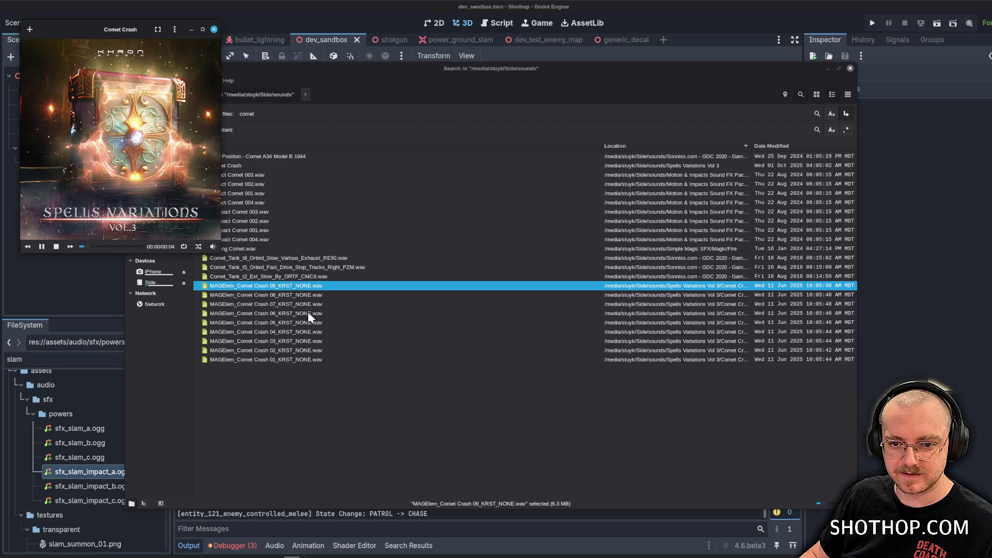
pyautogui.doubleClick(290, 203)
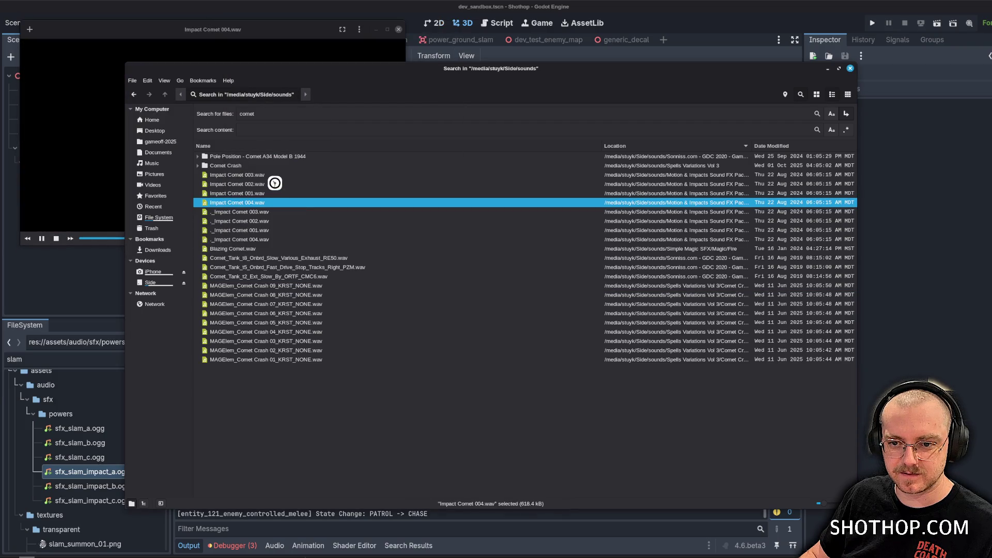
pyautogui.doubleClick(267, 174)
pyautogui.doubleClick(263, 184)
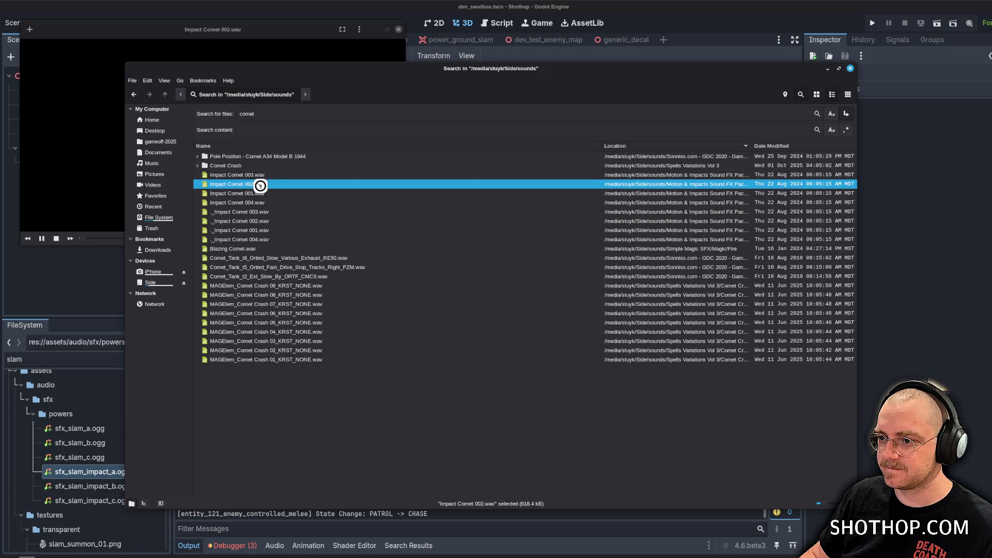
pyautogui.doubleClick(261, 194)
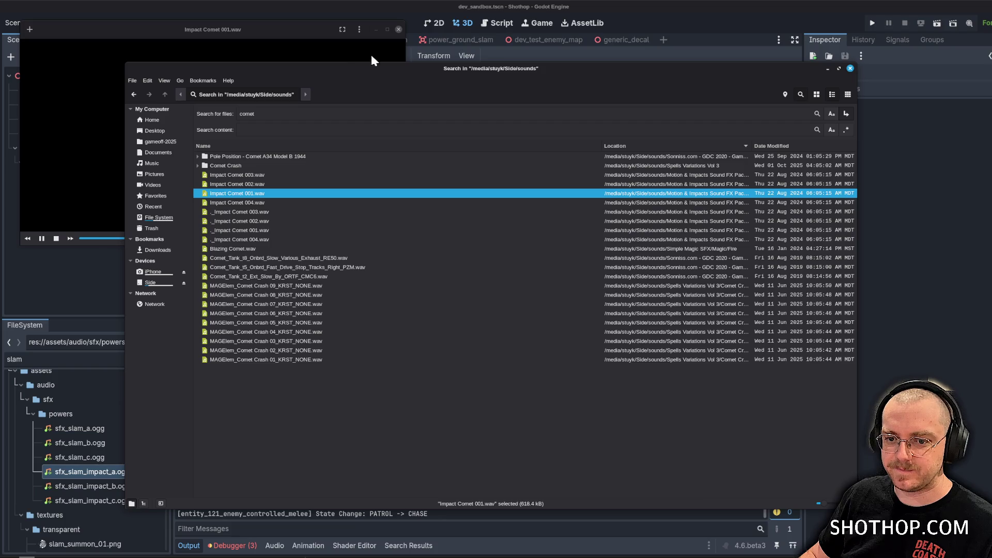
pyautogui.doubleClick(267, 248)
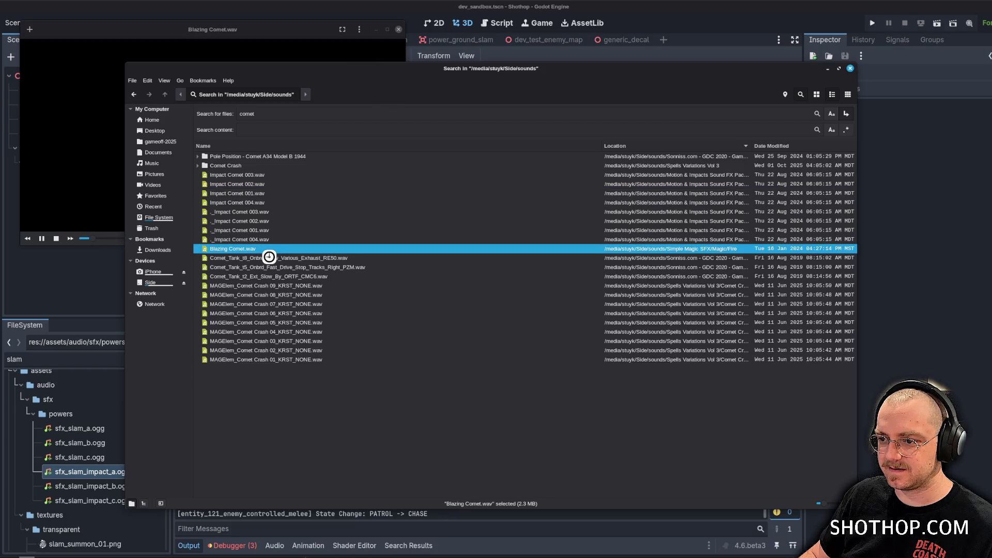
pyautogui.click(66, 152)
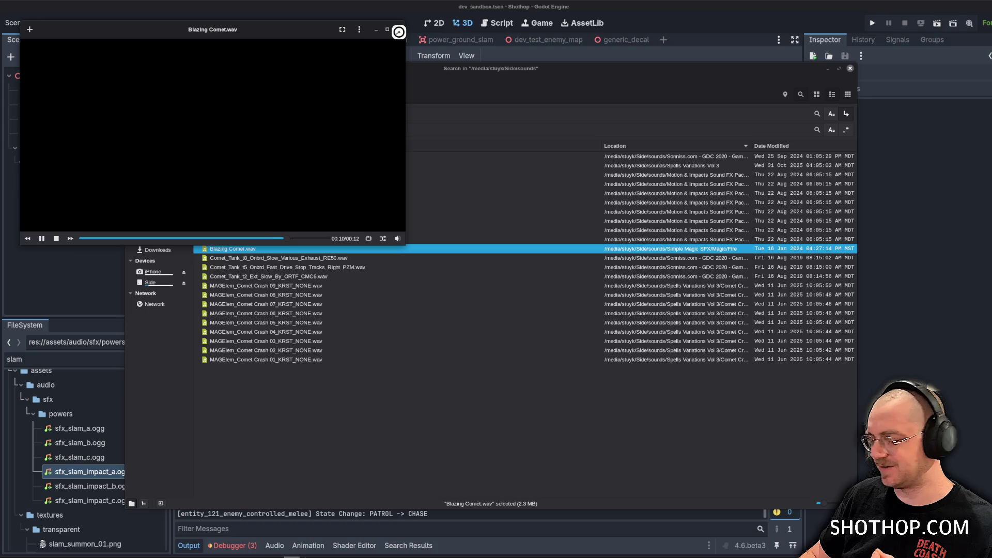
pyautogui.click(156, 238)
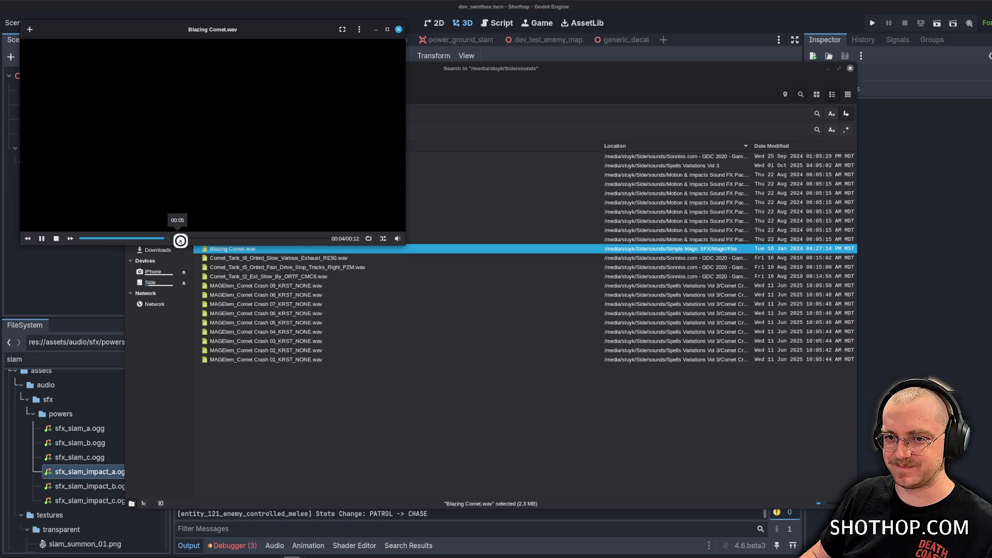
pyautogui.click(400, 31)
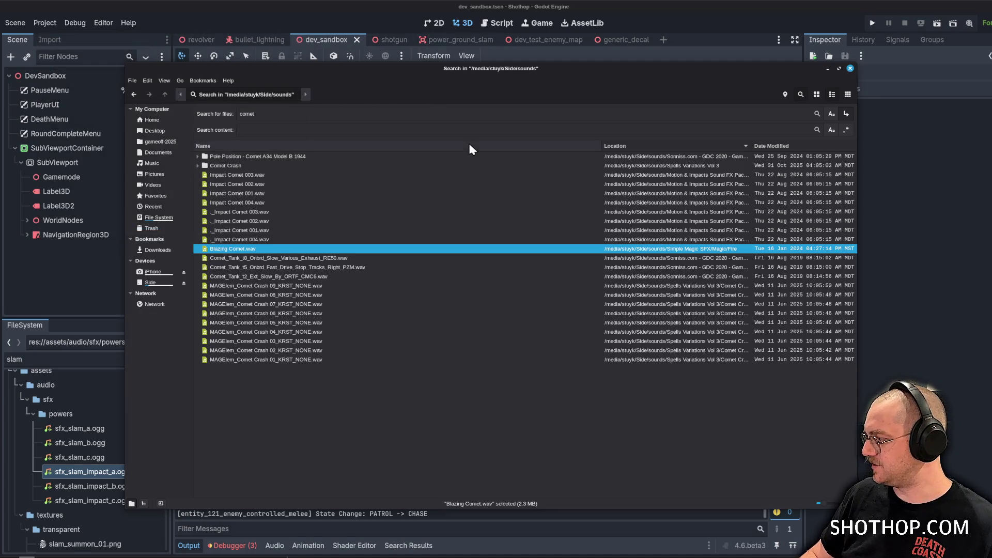
# Replace the comet search with a search for 'rocket'.
pyautogui.doubleClick(245, 114)
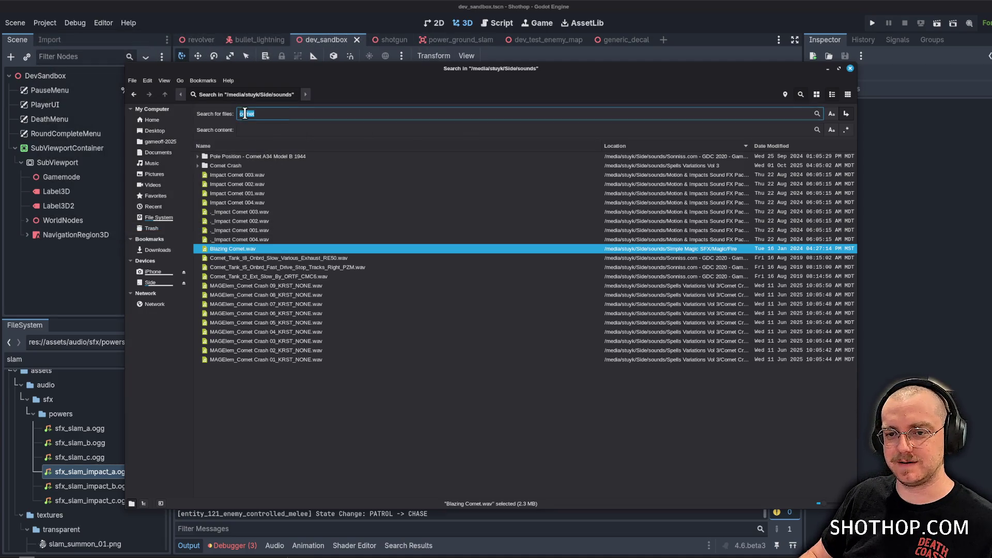
pyautogui.write('jetpack')
pyautogui.press('Return')
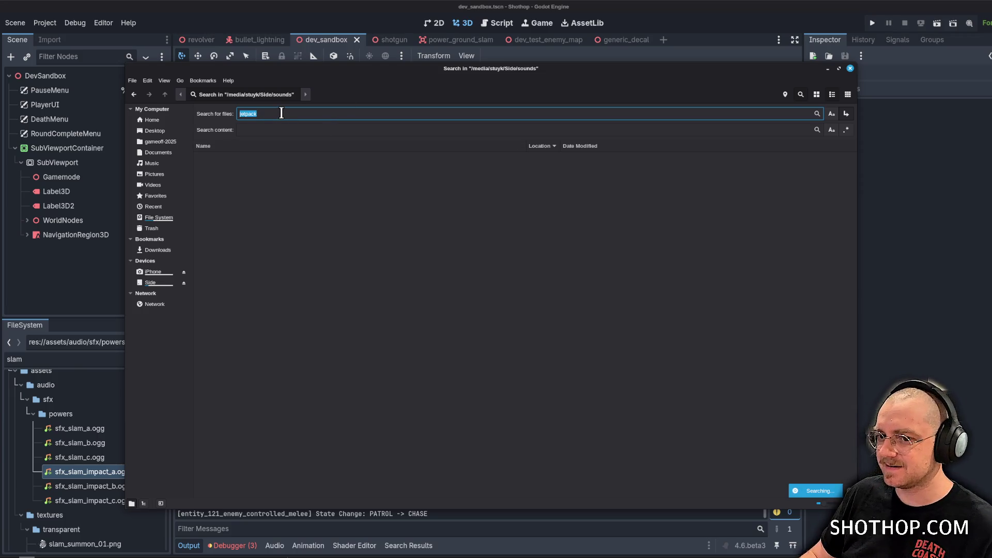
pyautogui.write('rocket engine')
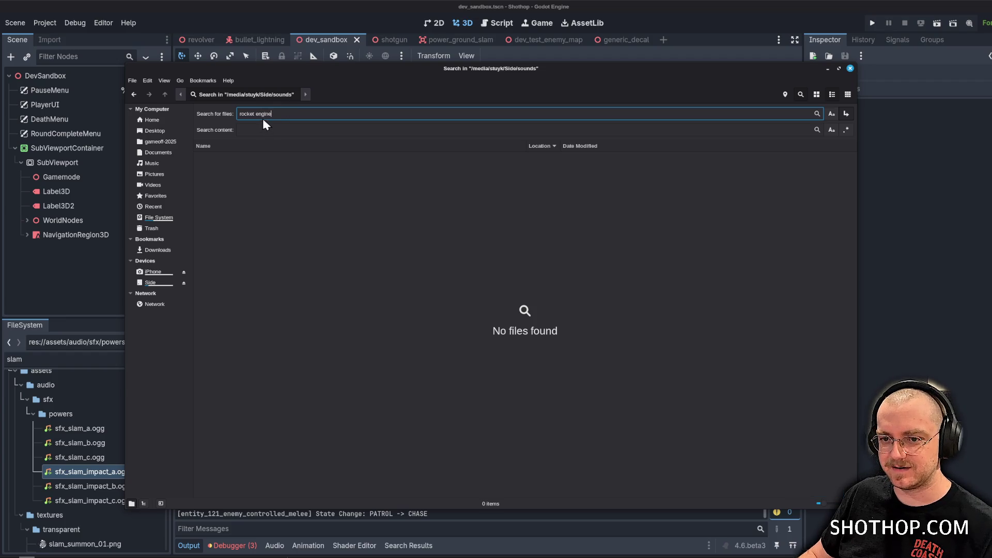
pyautogui.press('BackSpace')
pyautogui.press('BackSpace')
pyautogui.press('BackSpace')
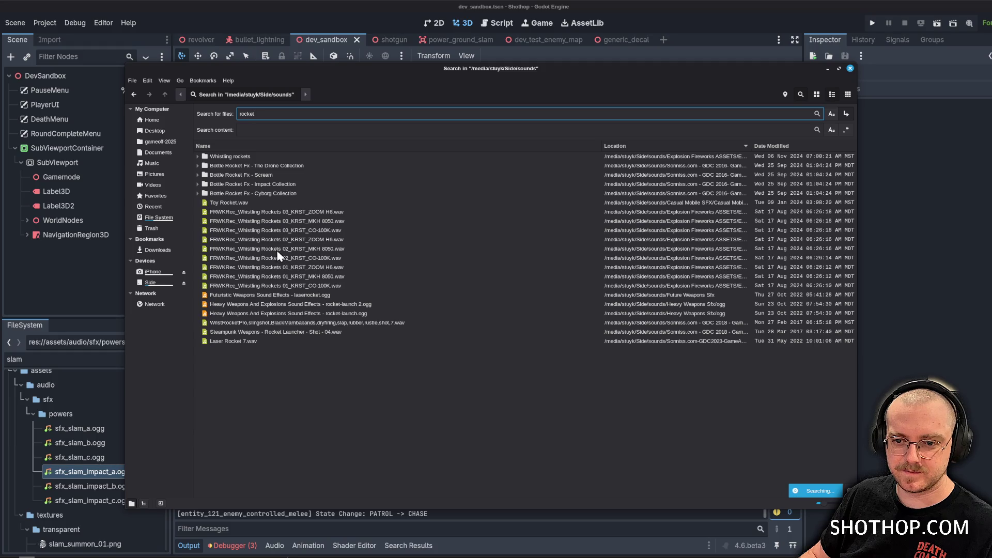
# Preview Whistling Rockets 02, Steampunk rocket launcher shot, Laser Rocket 7 and WristRocketPro, closing each player.
pyautogui.doubleClick(277, 250)
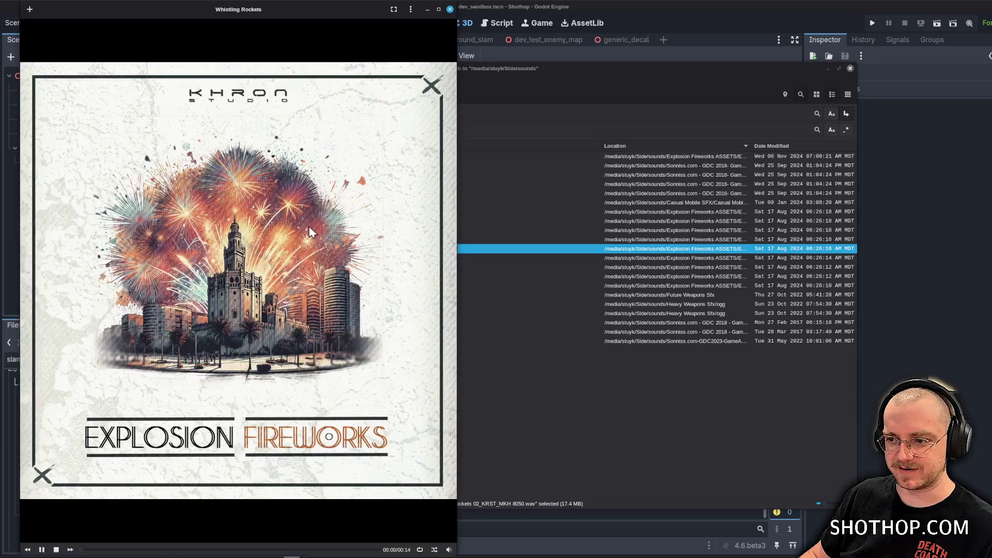
pyautogui.click(450, 9)
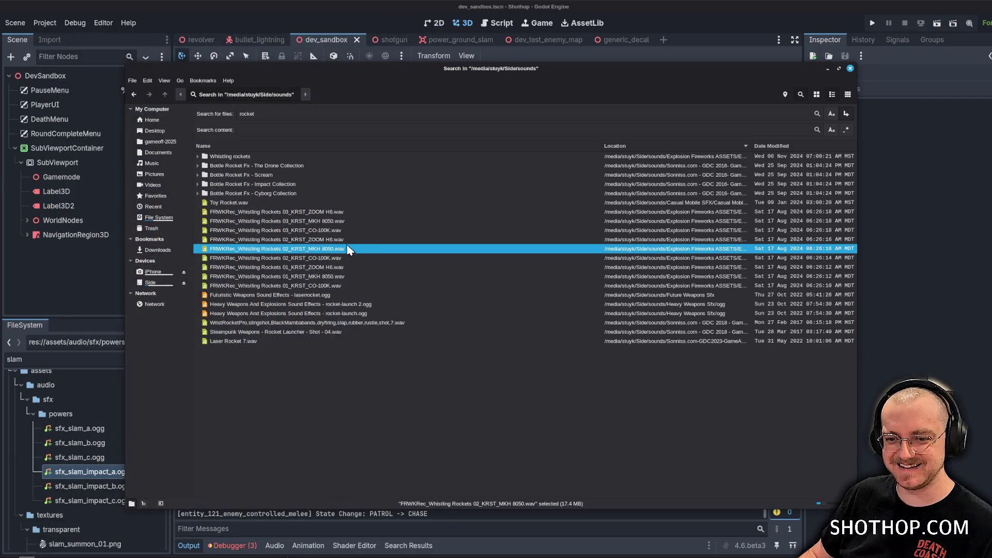
pyautogui.doubleClick(253, 331)
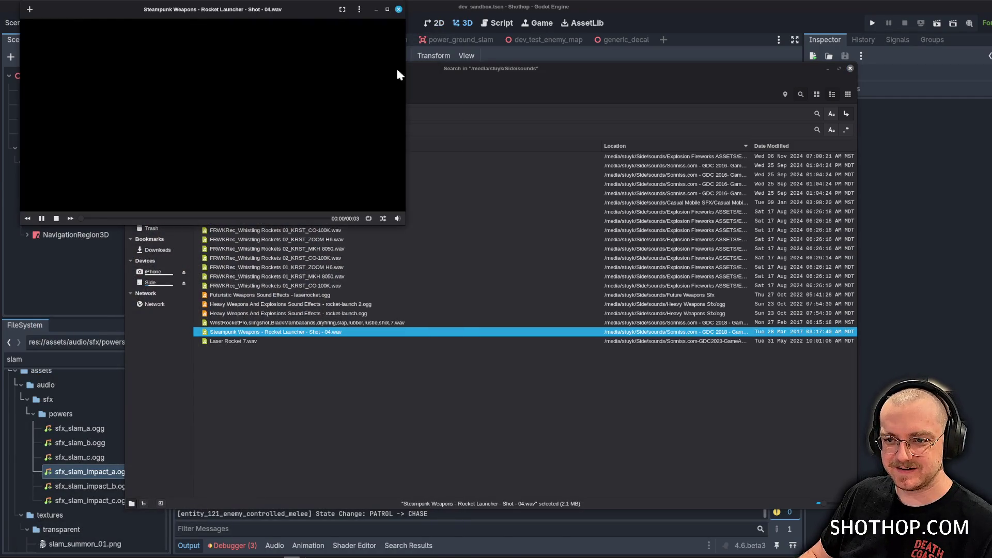
pyautogui.click(399, 10)
pyautogui.doubleClick(248, 341)
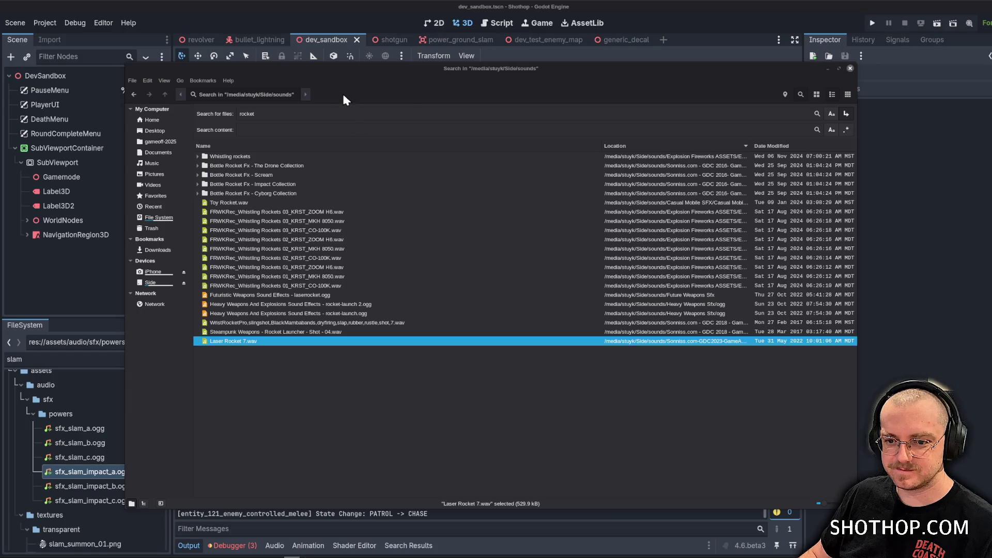
pyautogui.click(398, 29)
pyautogui.doubleClick(263, 323)
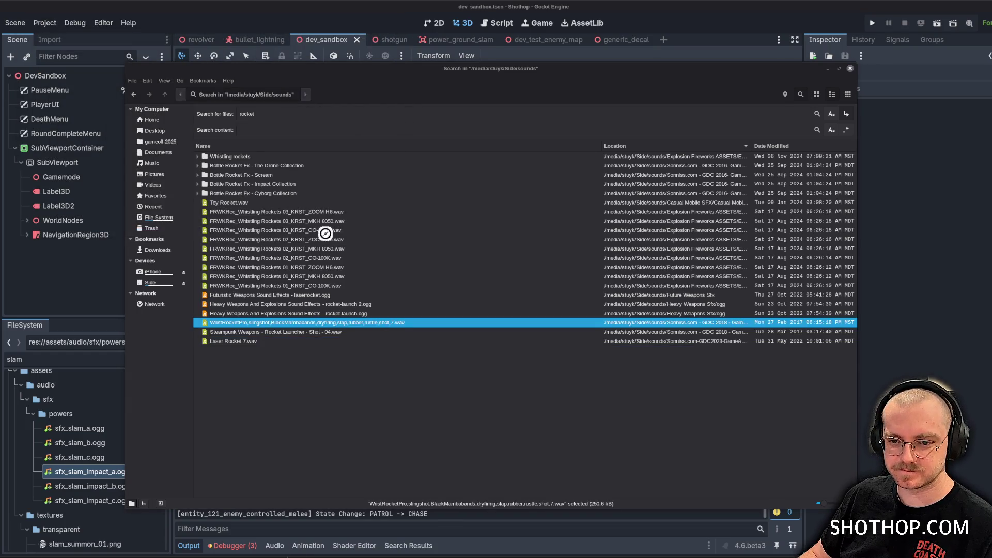
pyautogui.click(399, 30)
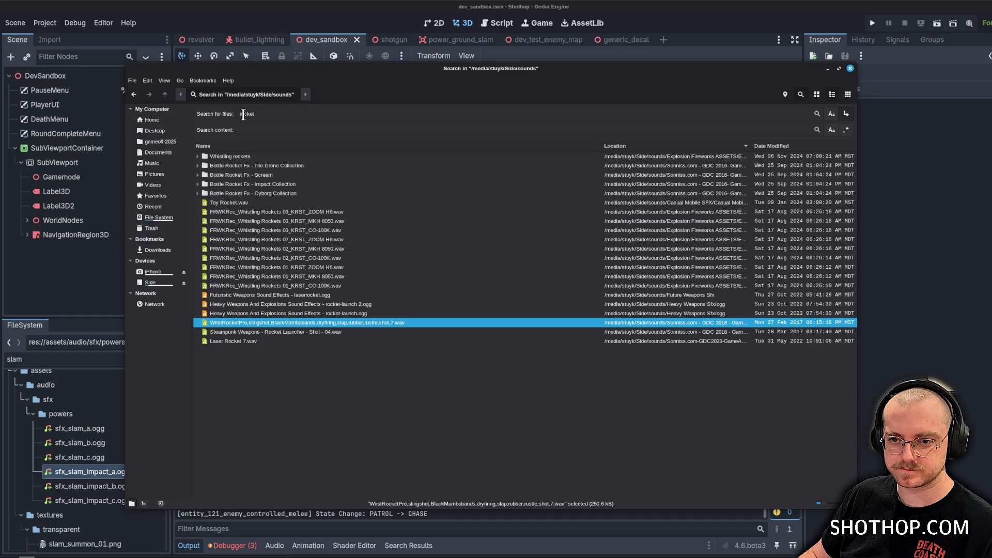
pyautogui.doubleClick(253, 114)
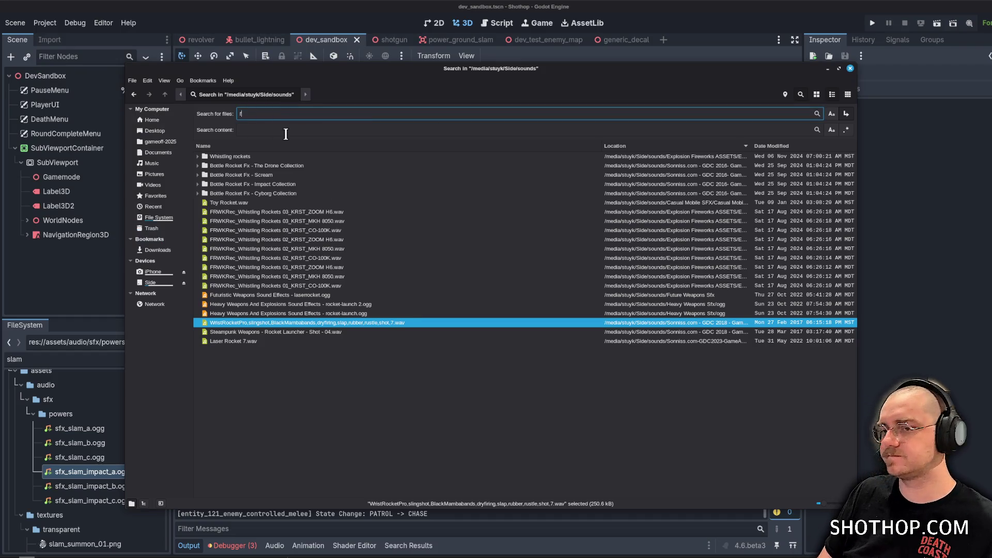
# Search the sounds folder for 'fuel', then 'blaze', and finally 'fire'.
pyautogui.write('uel')
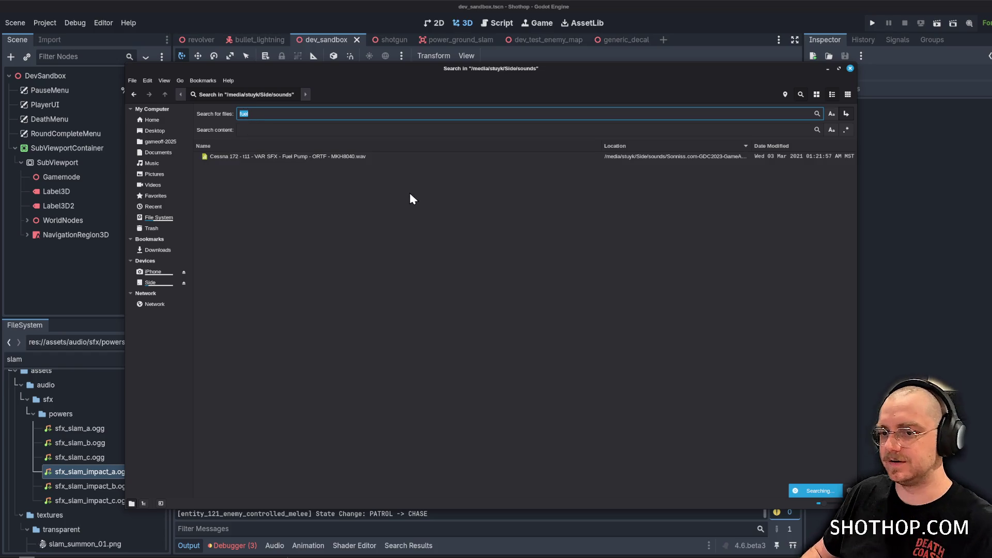
pyautogui.write('ze')
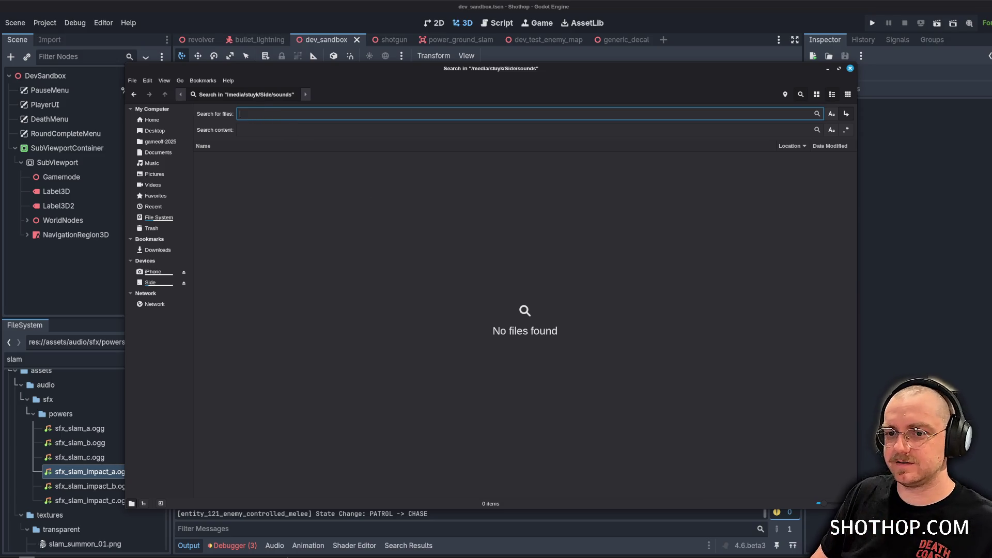
pyautogui.write('fire')
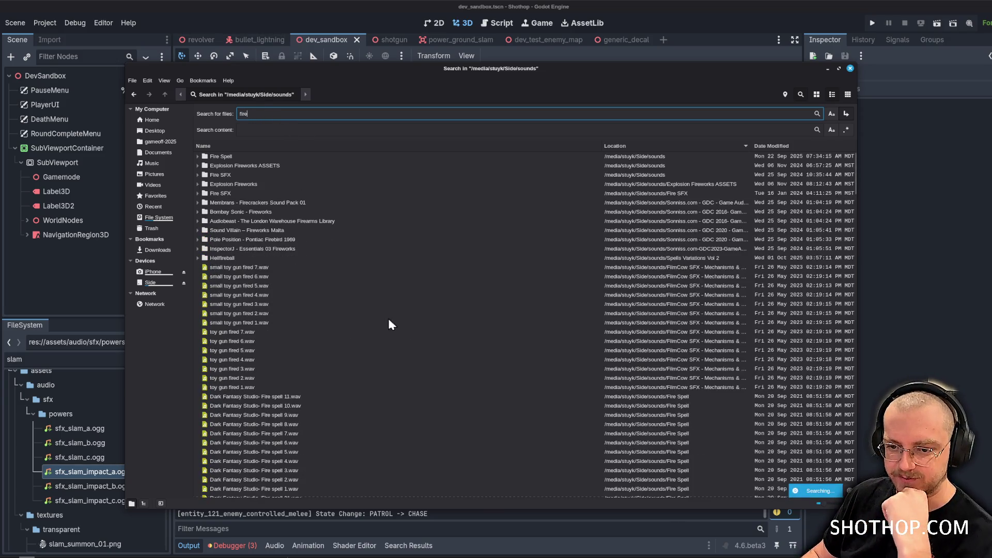
# Audition Fire Aura, Fire Big Movement, Fire Quick Whoosh R to L, Fire Low Movement B and Fire Circle Around.
pyautogui.scroll(-8, 355, 294)
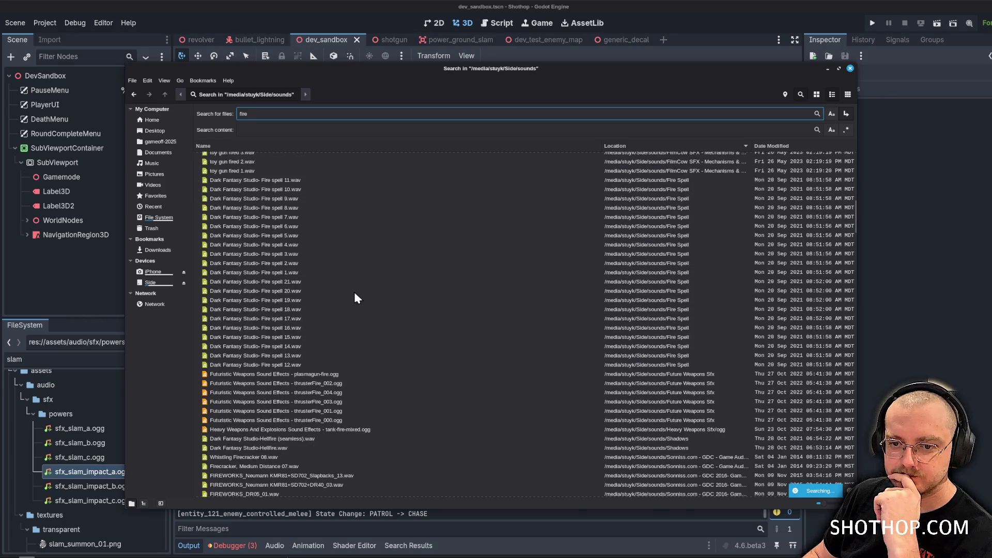
pyautogui.scroll(-5, 355, 297)
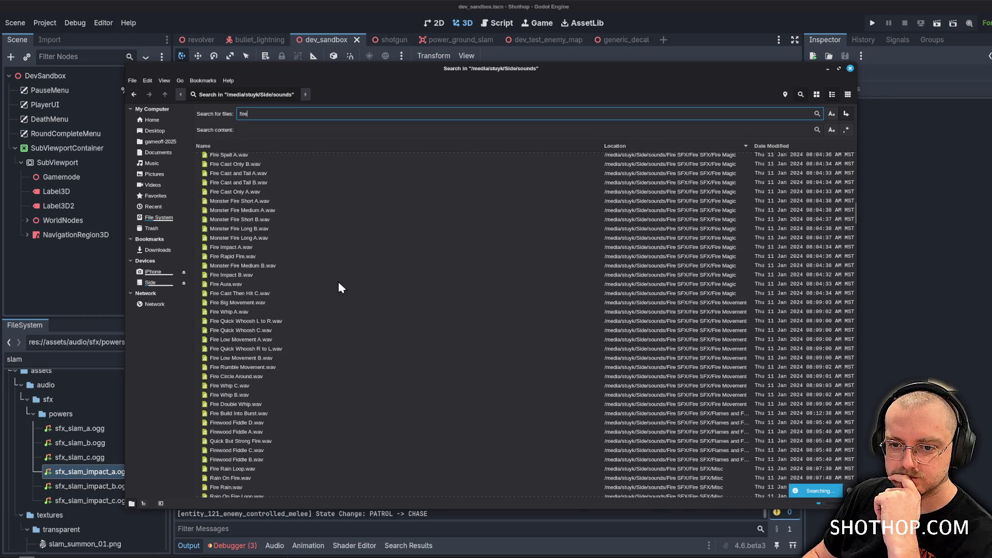
pyautogui.click(240, 283)
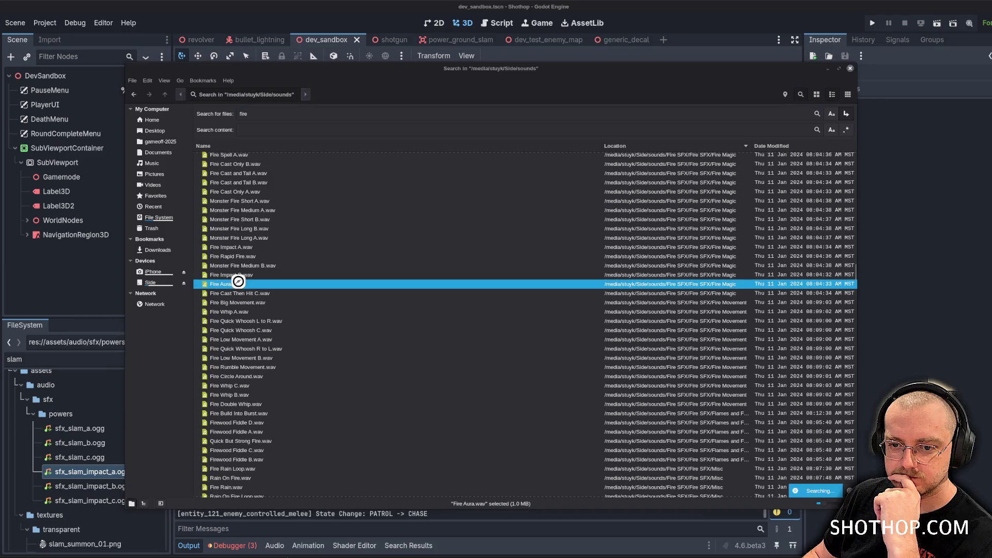
pyautogui.doubleClick(242, 285)
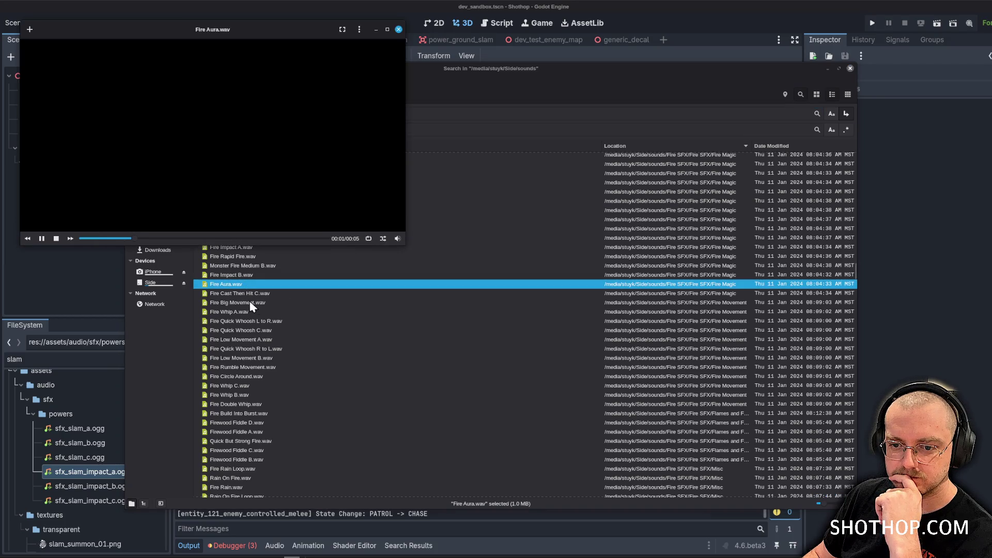
pyautogui.doubleClick(251, 303)
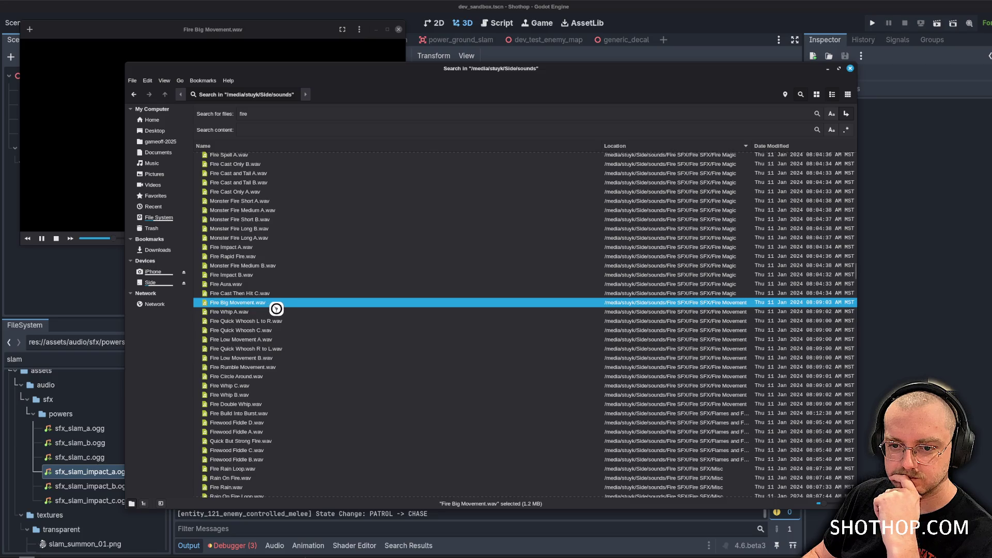
pyautogui.doubleClick(237, 349)
pyautogui.doubleClick(236, 358)
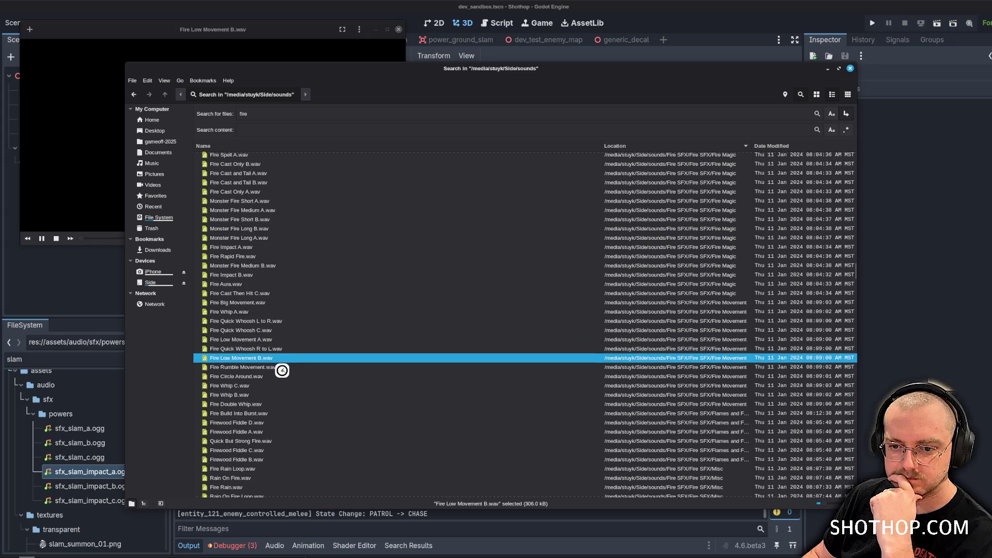
pyautogui.doubleClick(243, 376)
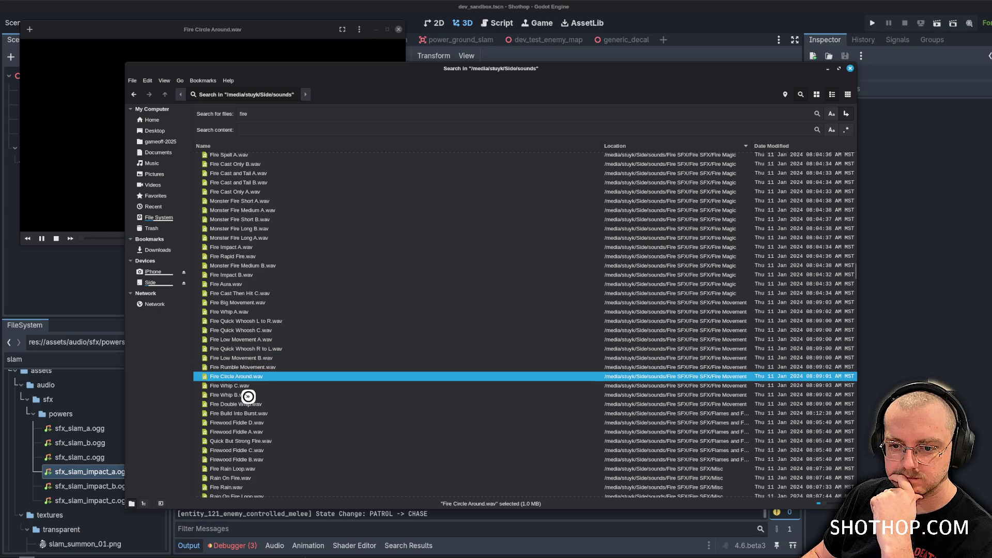
pyautogui.doubleClick(255, 406)
# Audition Firewood Fiddle A, Quick But Strong Fire, Fire Rain Loop, Rain On Fire Loop, Jumpy Fire and Short Fire Hiss.
pyautogui.scroll(-2, 313, 361)
pyautogui.doubleClick(259, 392)
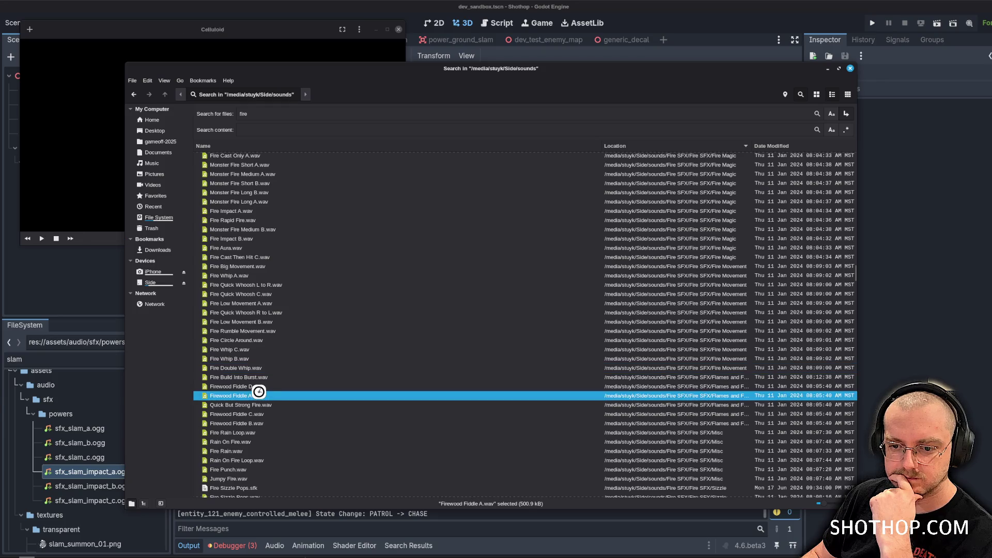
pyautogui.doubleClick(262, 406)
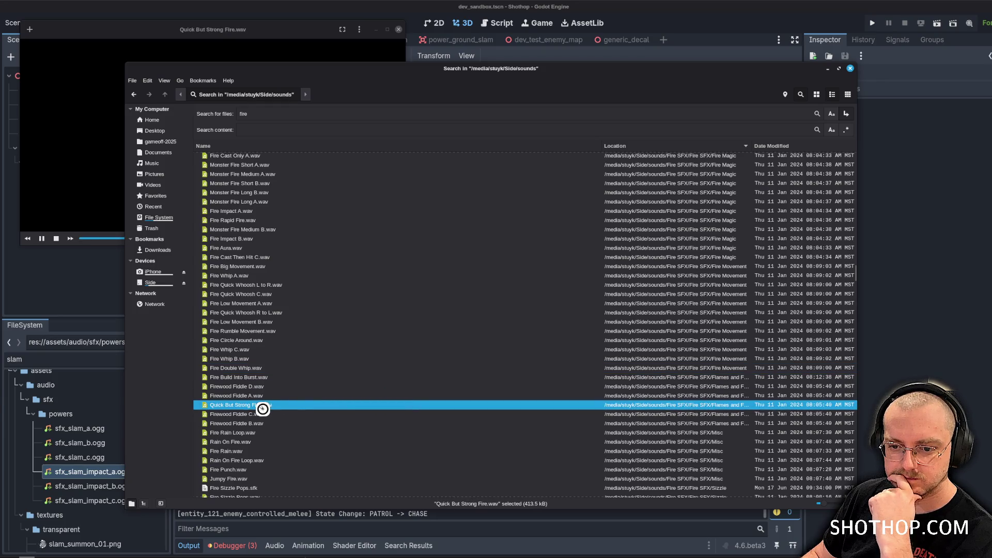
pyautogui.doubleClick(233, 432)
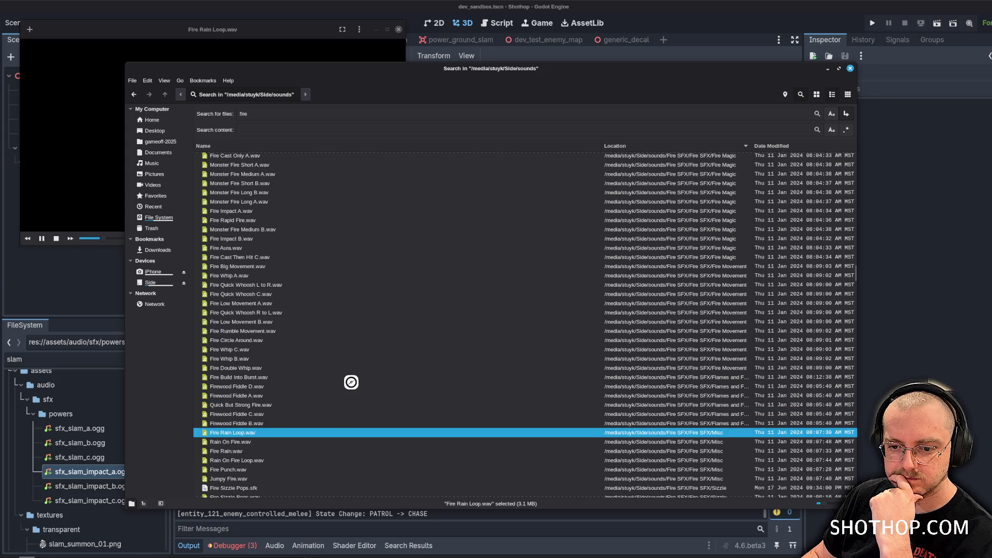
pyautogui.scroll(-4, 351, 382)
pyautogui.doubleClick(241, 351)
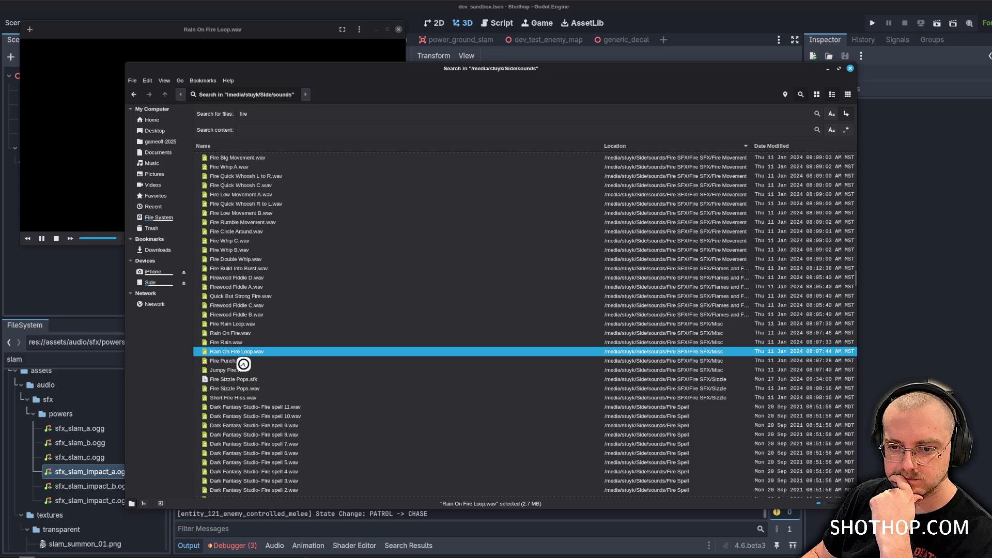
pyautogui.click(243, 361)
pyautogui.doubleClick(256, 370)
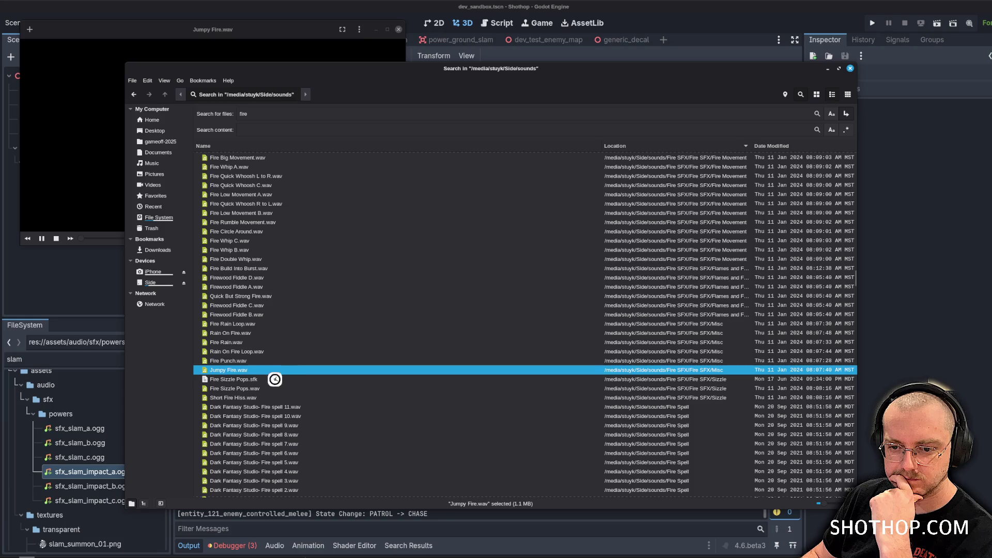
pyautogui.doubleClick(254, 398)
# Audition Fire Low Movement A, Fire Big Movement again, Fire Spell A and Fire Cast Then Hit A, B and C.
pyautogui.scroll(3, 289, 344)
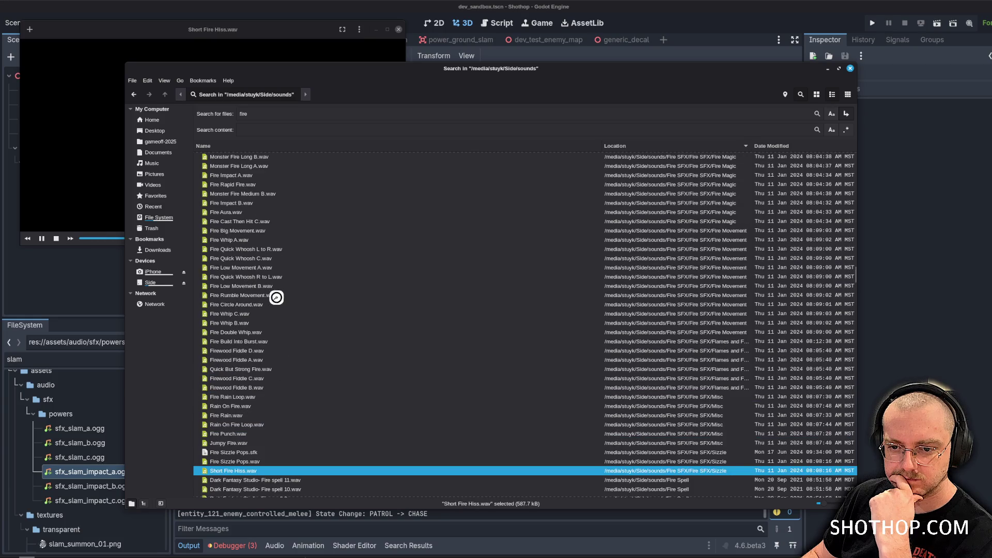
pyautogui.doubleClick(261, 268)
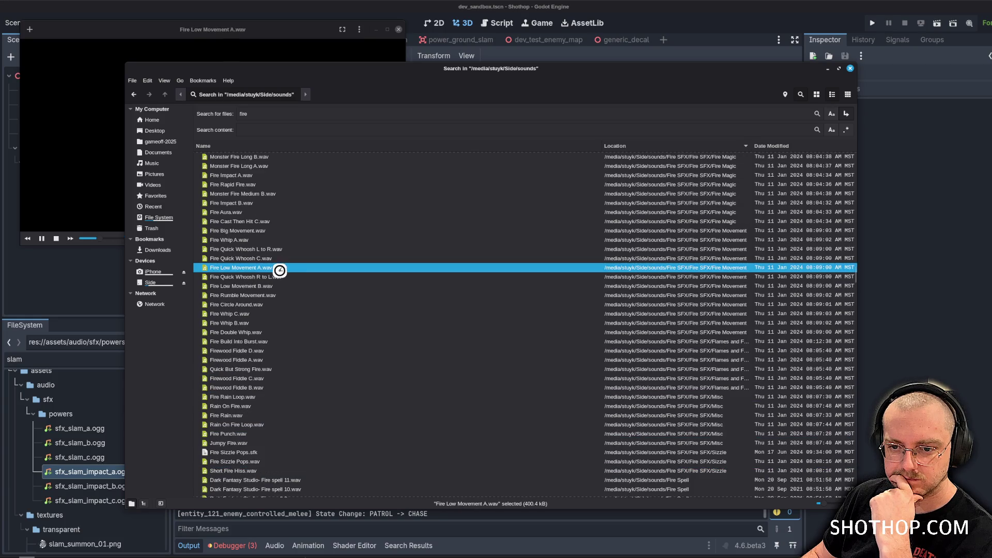
pyautogui.click(268, 276)
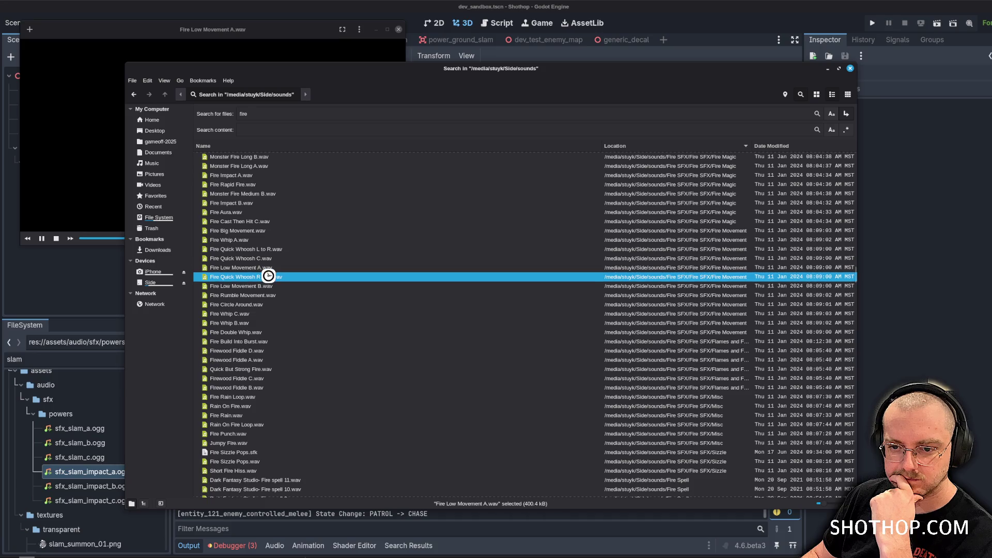
pyautogui.doubleClick(236, 232)
pyautogui.scroll(2, 303, 288)
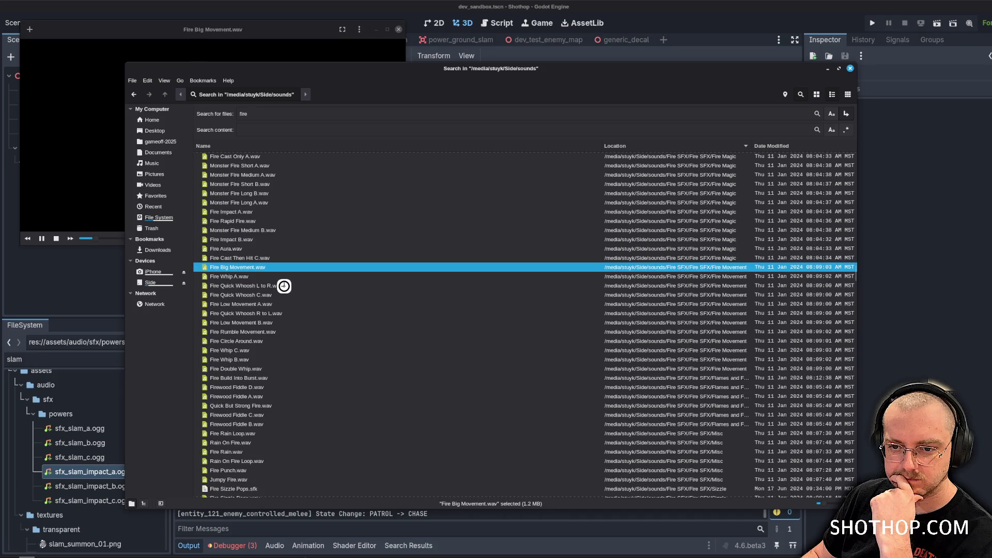
pyautogui.doubleClick(236, 258)
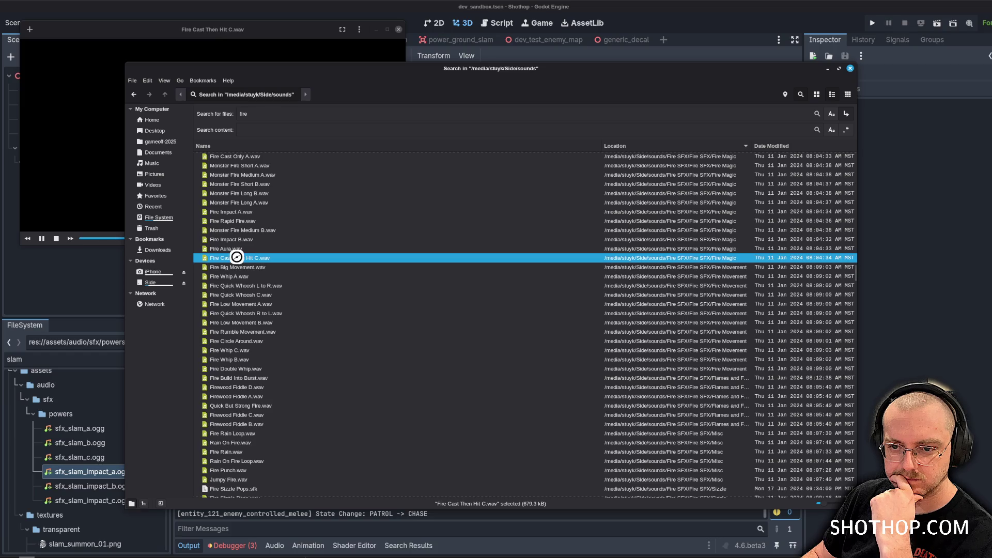
pyautogui.scroll(3, 236, 257)
pyautogui.doubleClick(241, 193)
pyautogui.scroll(3, 308, 271)
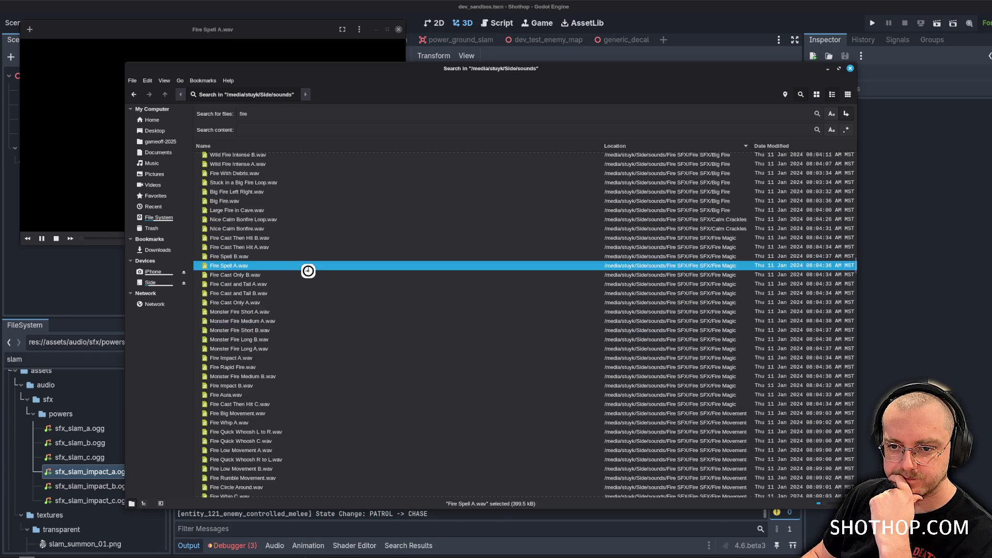
pyautogui.scroll(2, 308, 271)
pyautogui.doubleClick(256, 284)
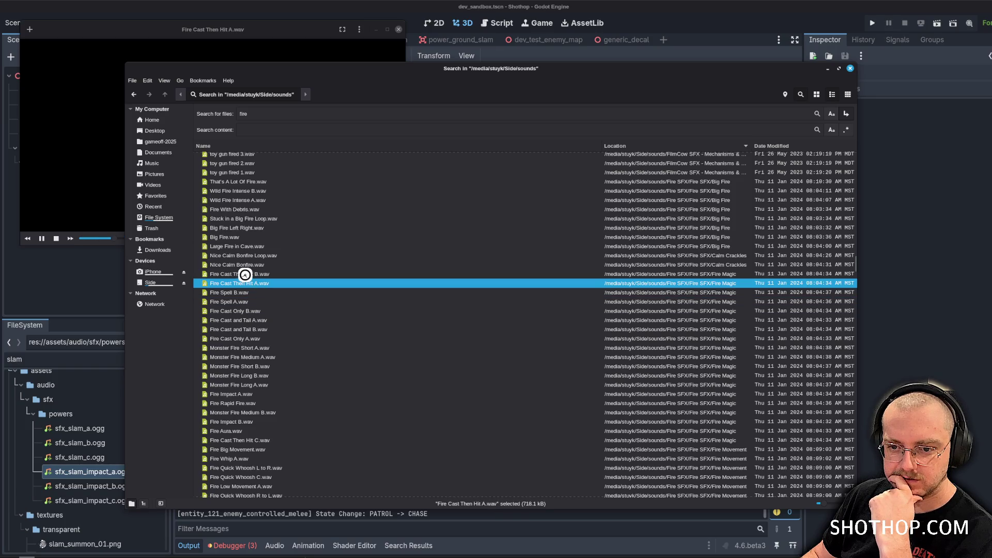
pyautogui.doubleClick(245, 275)
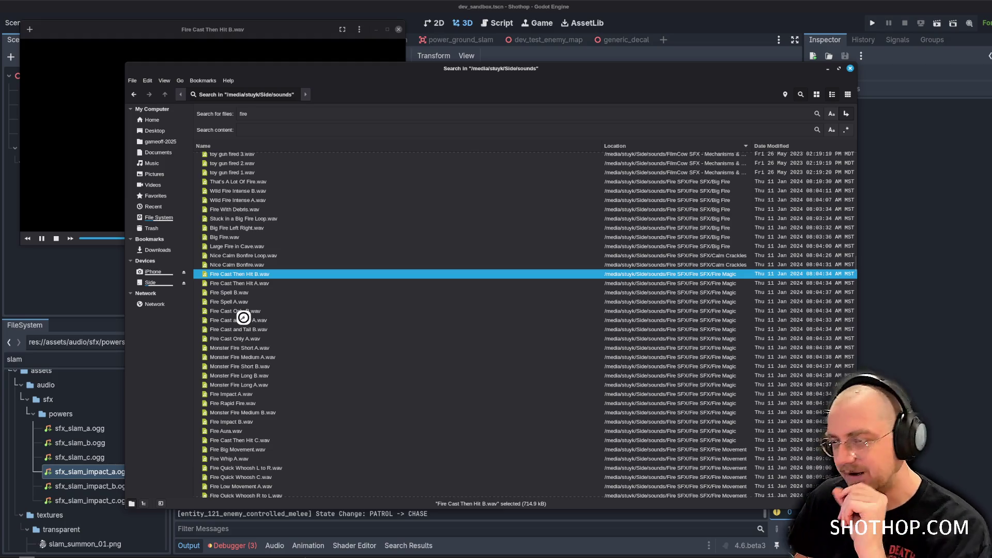
# Compare Fire Aura, Fire Impact B and Fire Big Movement once more.
pyautogui.scroll(-4, 250, 315)
pyautogui.scroll(-1, 264, 296)
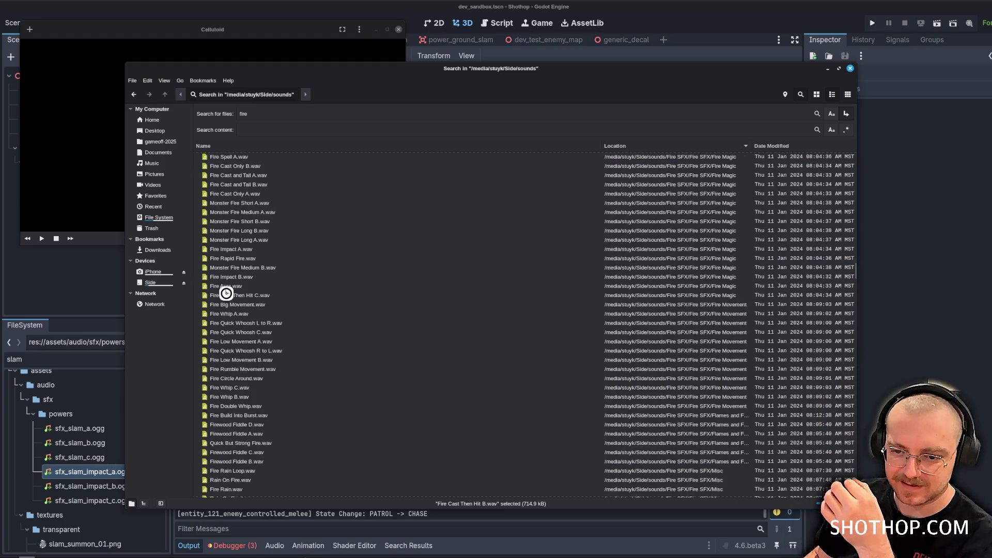
pyautogui.doubleClick(240, 286)
pyautogui.doubleClick(242, 277)
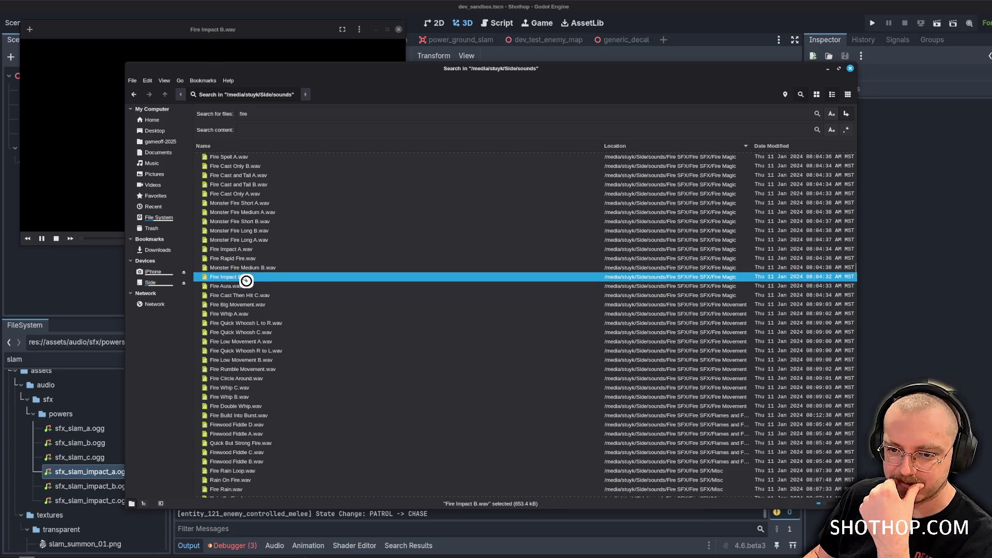
pyautogui.doubleClick(244, 305)
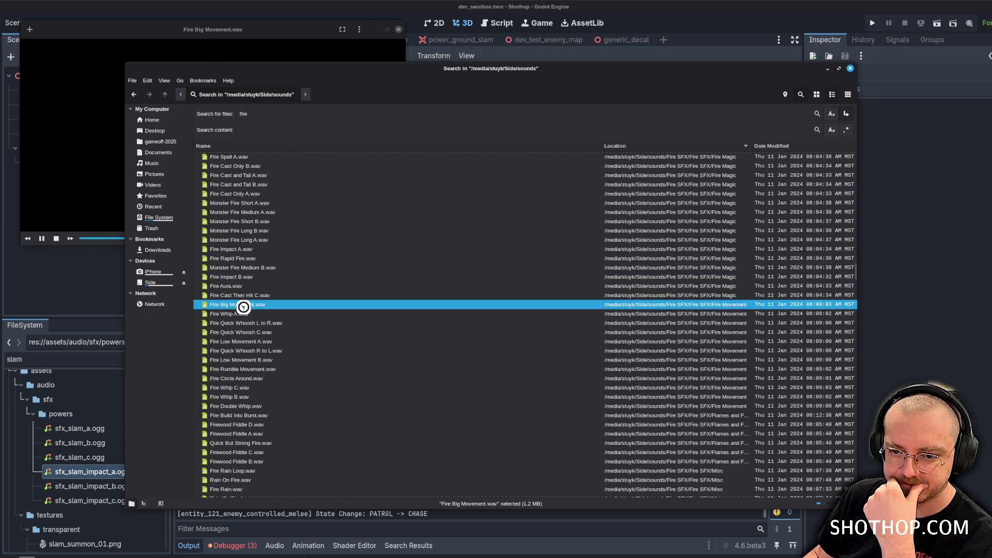
# Audition the Dark Fantasy Studio Fire spell samples 20, 6, 4, 2 and 1.
pyautogui.scroll(-4, 256, 309)
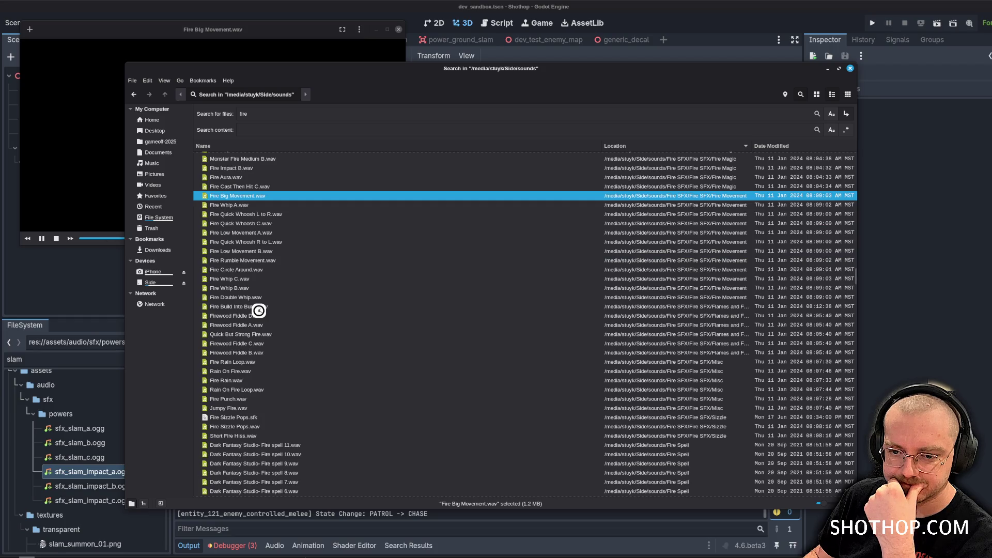
pyautogui.scroll(-10, 259, 310)
pyautogui.doubleClick(269, 265)
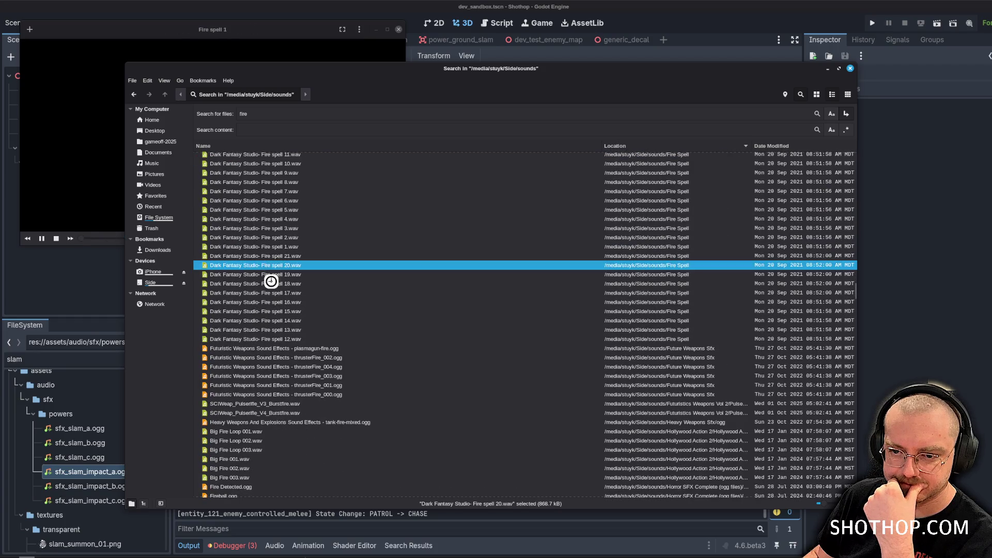
pyautogui.scroll(3, 271, 281)
pyautogui.doubleClick(268, 273)
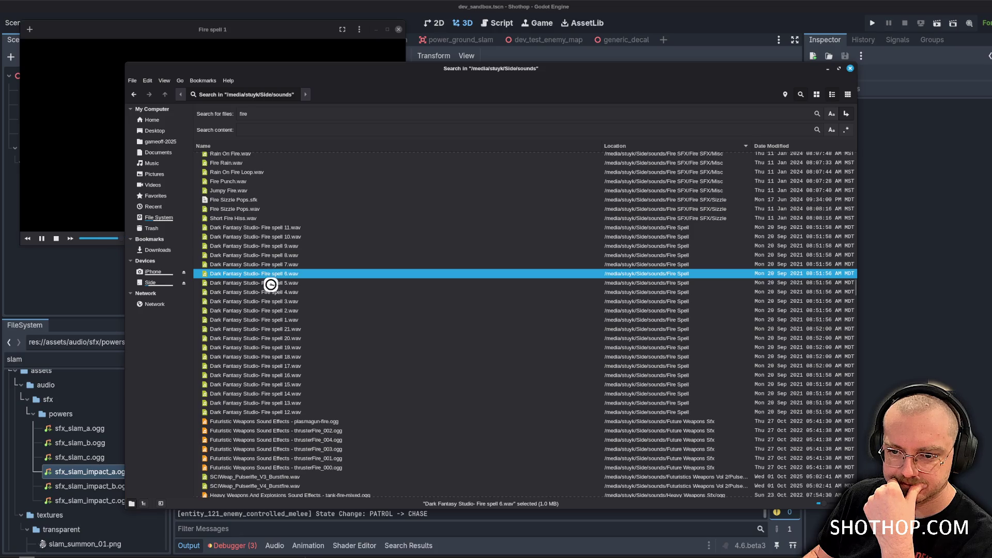
pyautogui.doubleClick(268, 292)
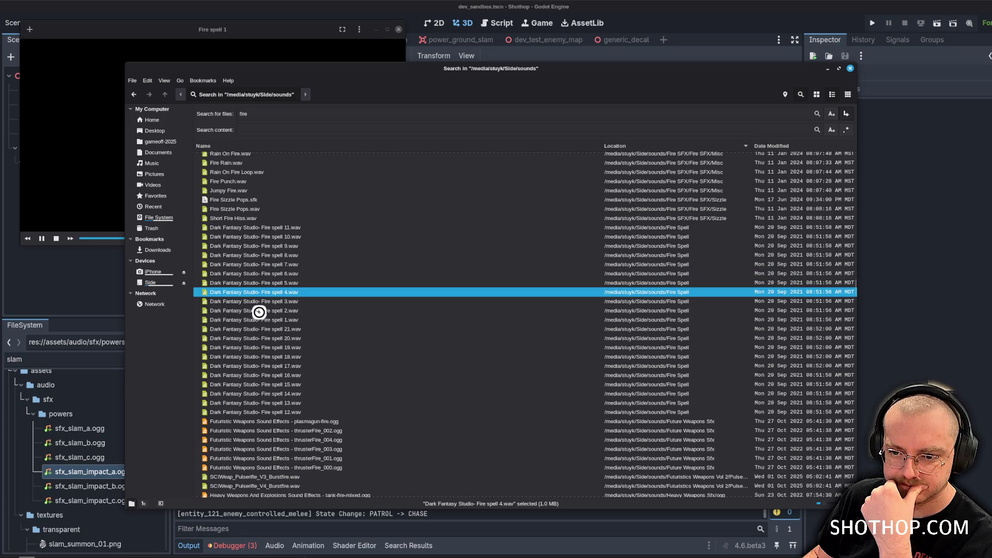
pyautogui.doubleClick(259, 311)
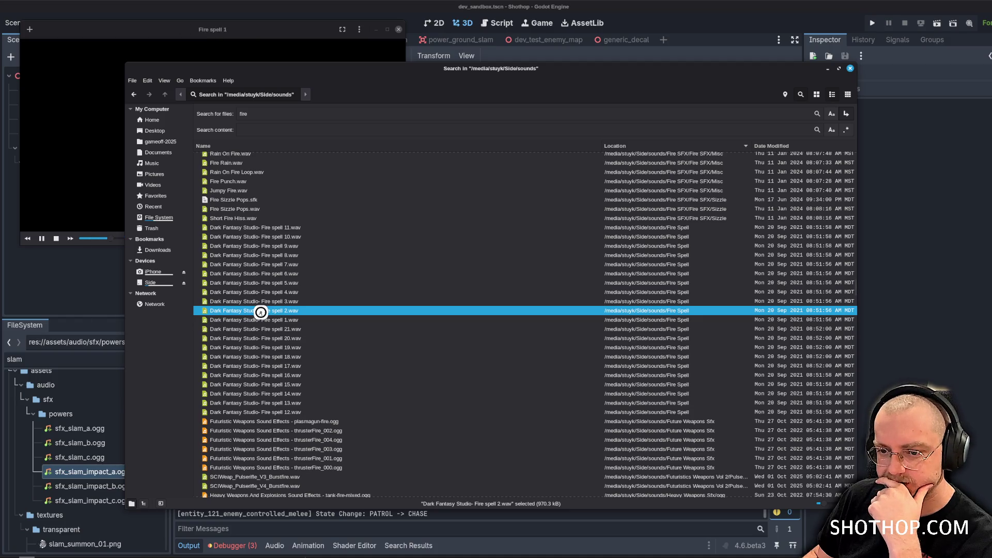
pyautogui.doubleClick(250, 316)
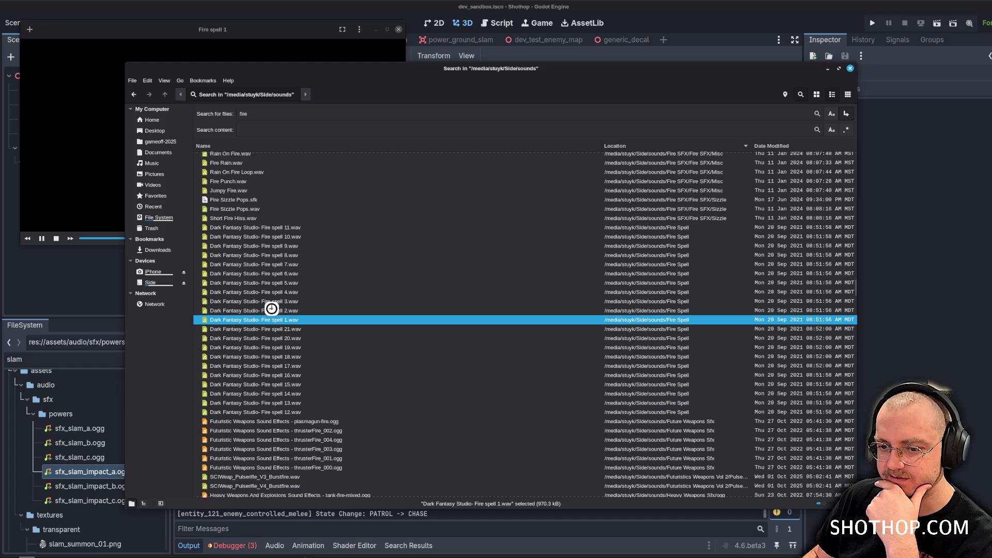
# Audition thrusterFire_000–003, the Pulserifle Burstfire sample and Big Fire Loop 002.wav.
pyautogui.scroll(-4, 268, 331)
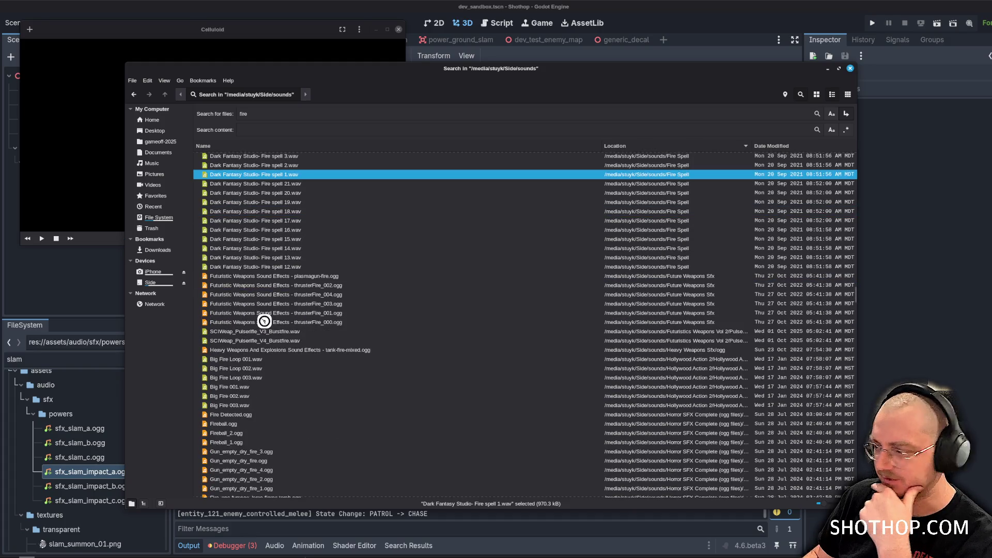
pyautogui.doubleClick(264, 322)
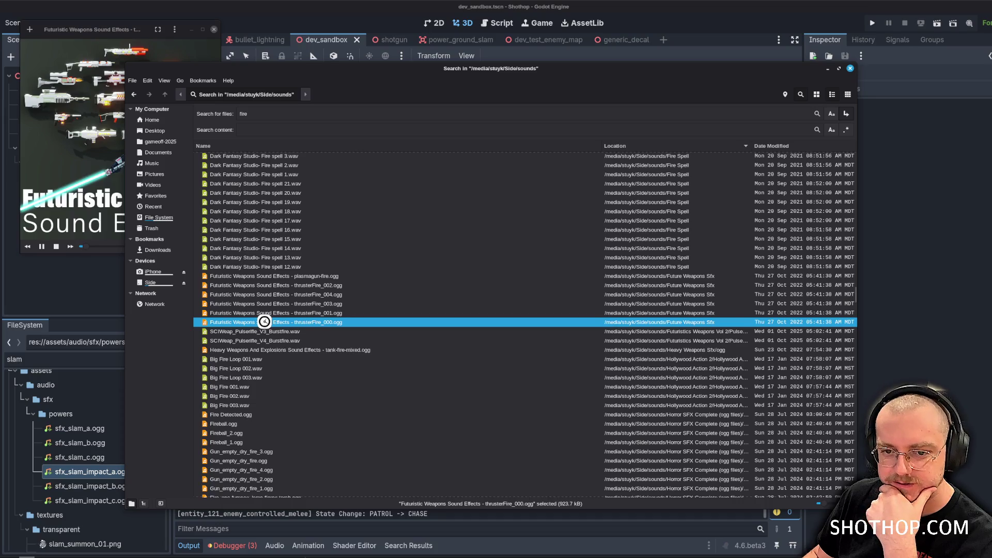
pyautogui.click(257, 313)
pyautogui.click(253, 302)
pyautogui.click(250, 287)
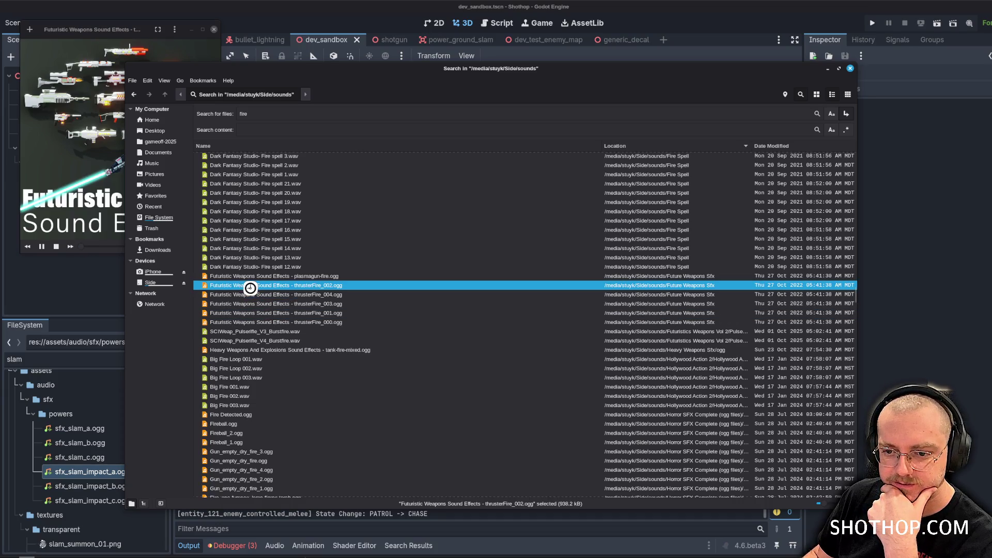
pyautogui.doubleClick(232, 330)
pyautogui.click(241, 341)
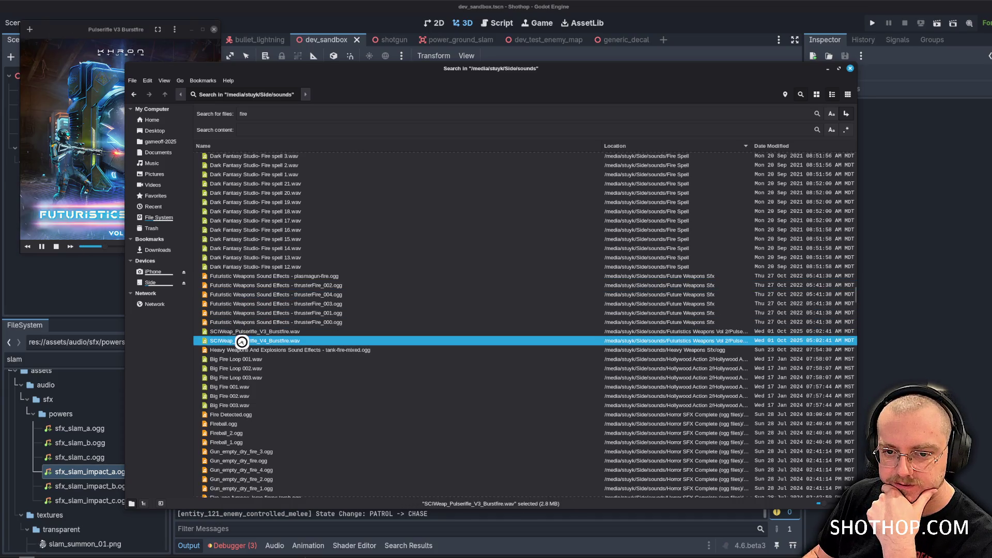
pyautogui.doubleClick(250, 369)
# Preview Big Fire 002.wav, Big Fire 001.wav and Fire Tail Hiss A.wav.
pyautogui.scroll(-3, 256, 391)
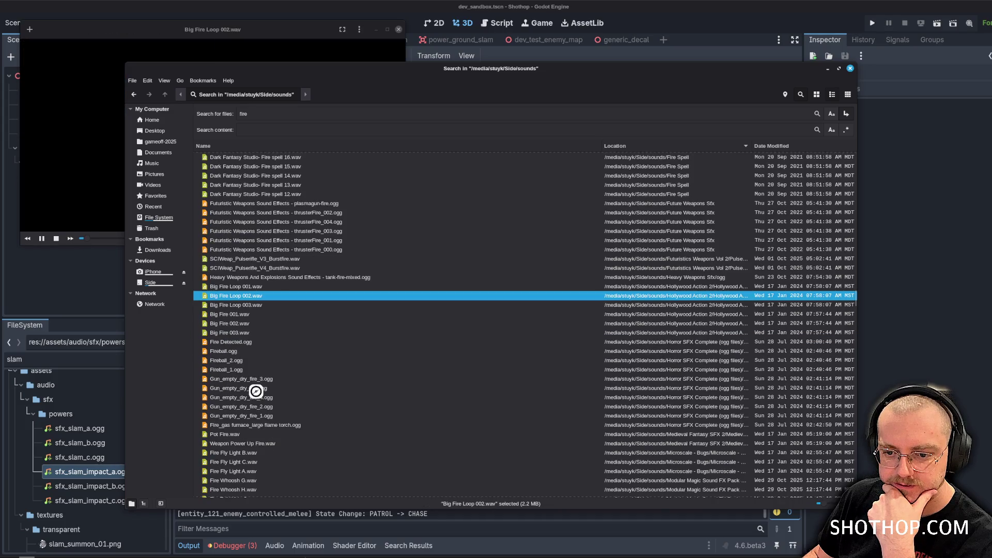
pyautogui.doubleClick(251, 324)
pyautogui.doubleClick(250, 314)
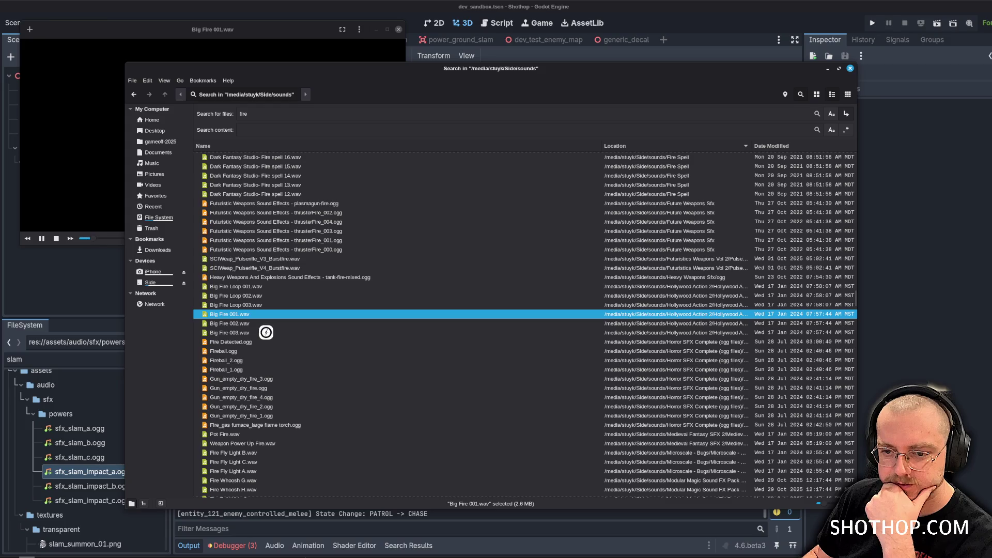
pyautogui.scroll(-10, 253, 357)
pyautogui.doubleClick(270, 377)
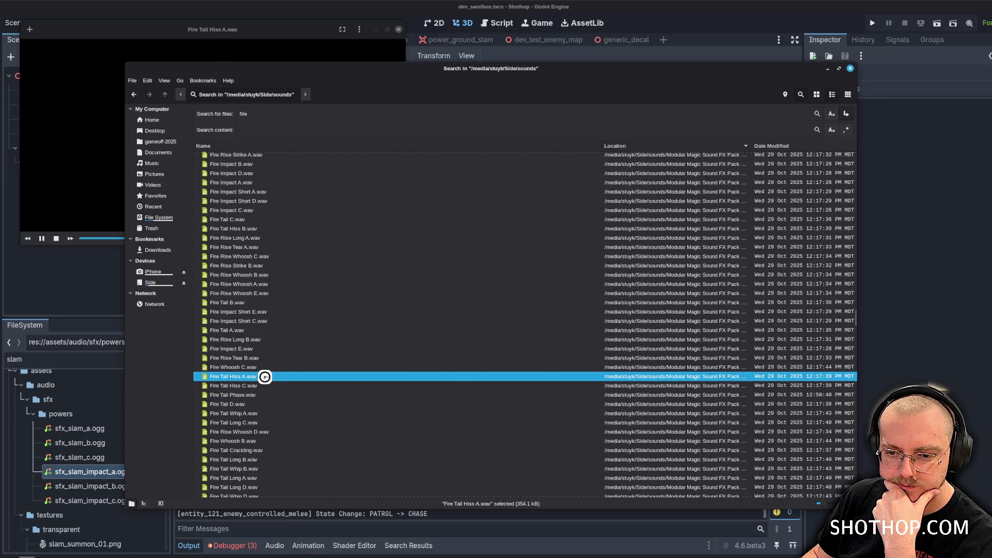
pyautogui.scroll(-5, 250, 418)
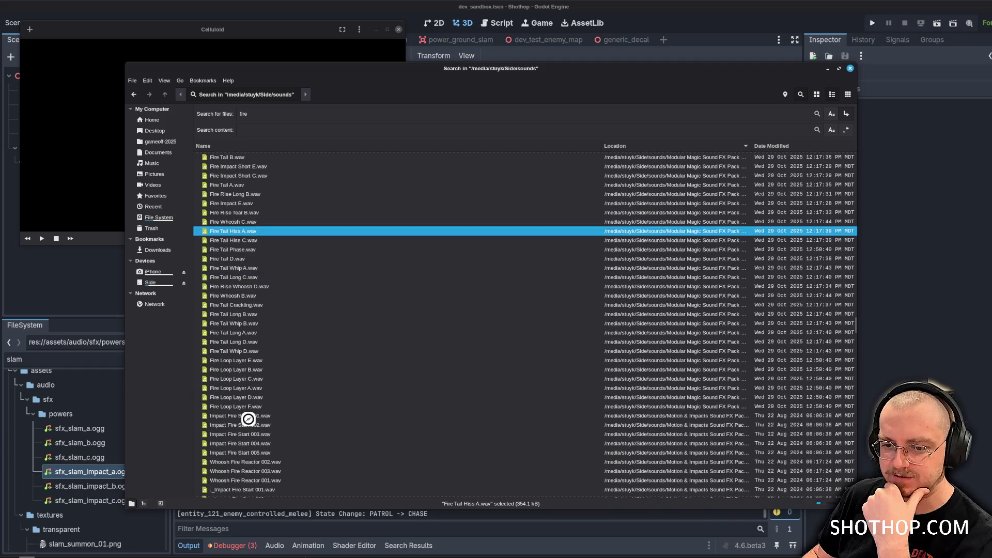
pyautogui.scroll(-1, 239, 333)
# Preview Impact Fire Start 001–005.wav, ending on Impact Fire Start 001.wav.
pyautogui.doubleClick(251, 379)
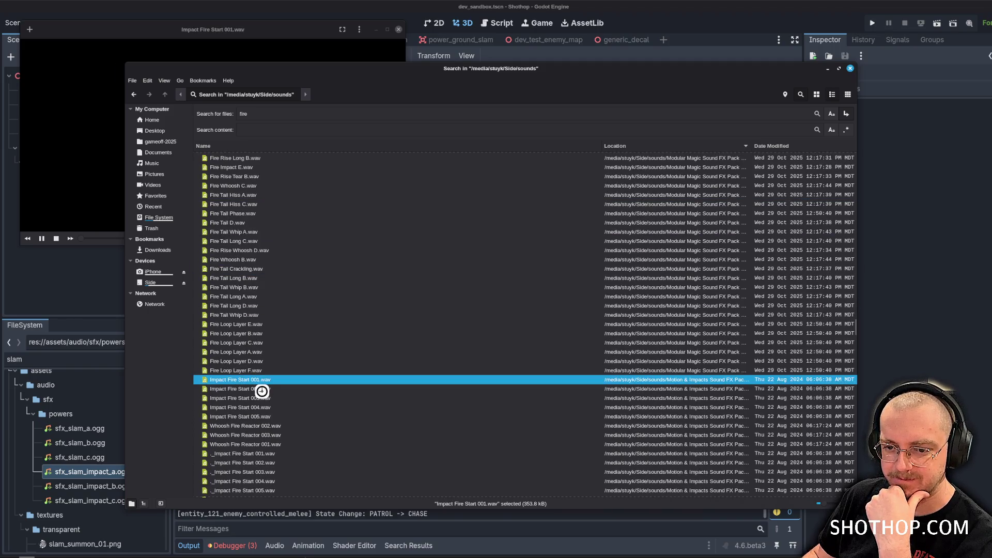
pyautogui.doubleClick(254, 389)
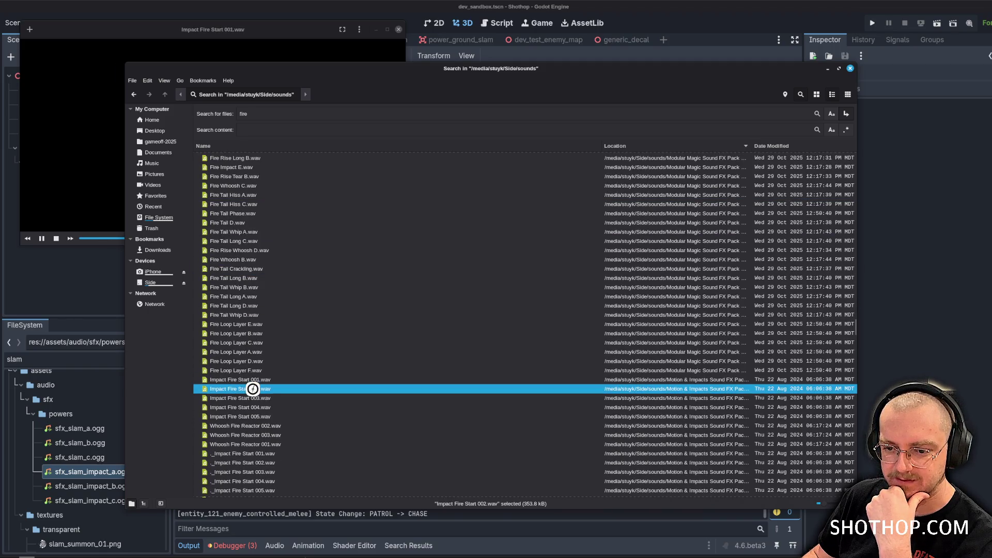
pyautogui.doubleClick(221, 399)
pyautogui.doubleClick(239, 407)
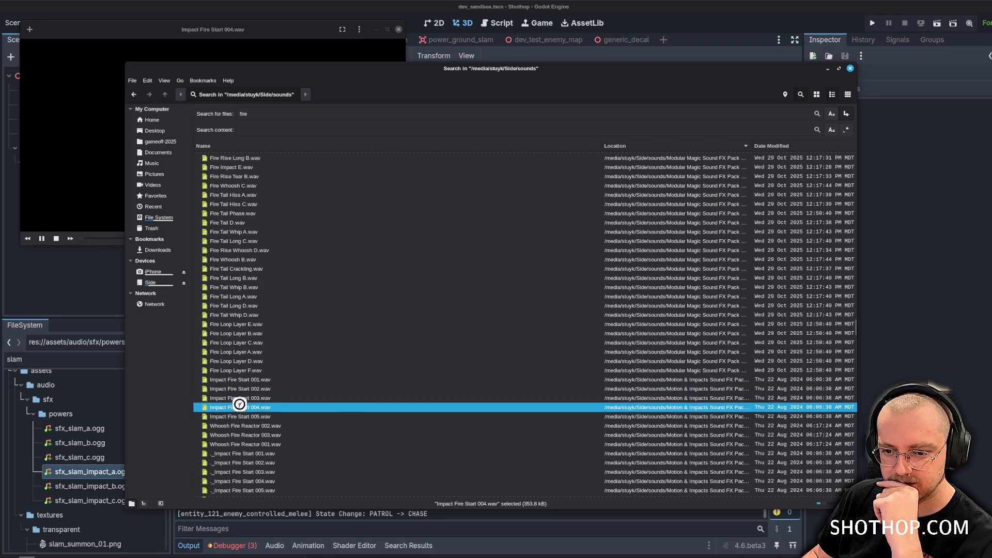
pyautogui.doubleClick(264, 417)
pyautogui.doubleClick(276, 388)
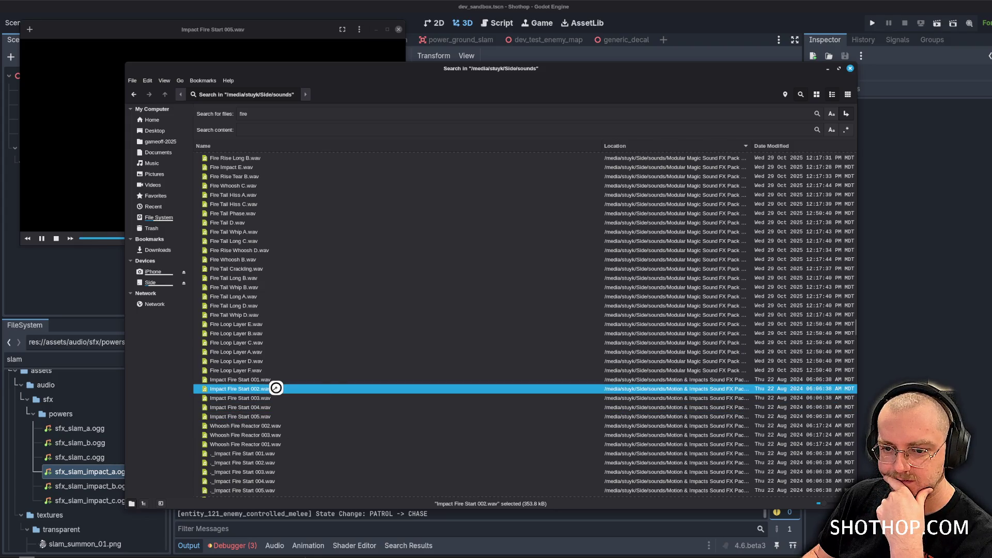
pyautogui.doubleClick(307, 380)
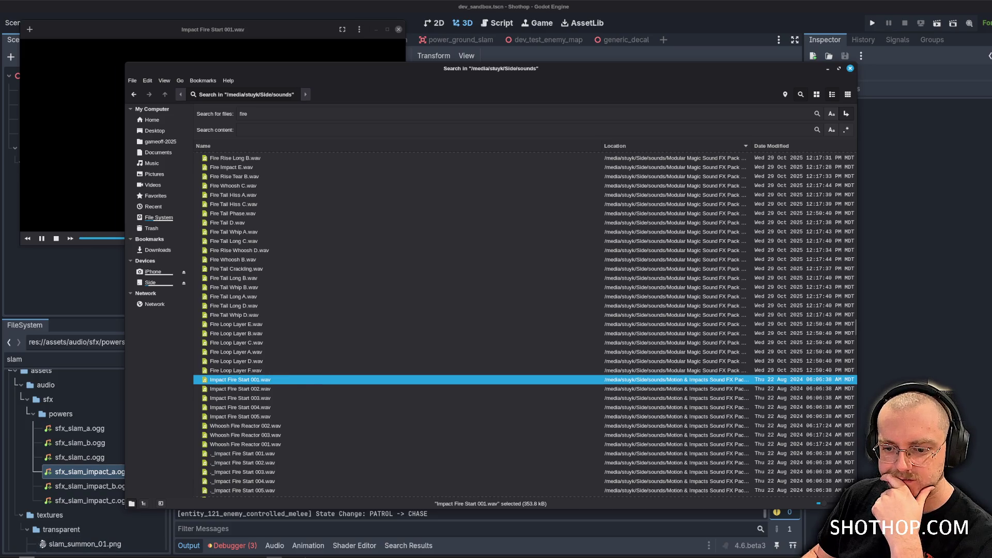
# Clear the old Audacity track and import Impact Fire Start 001.wav as a new track.
pyautogui.hotkey('alt', 'Tab')
pyautogui.click(7, 65)
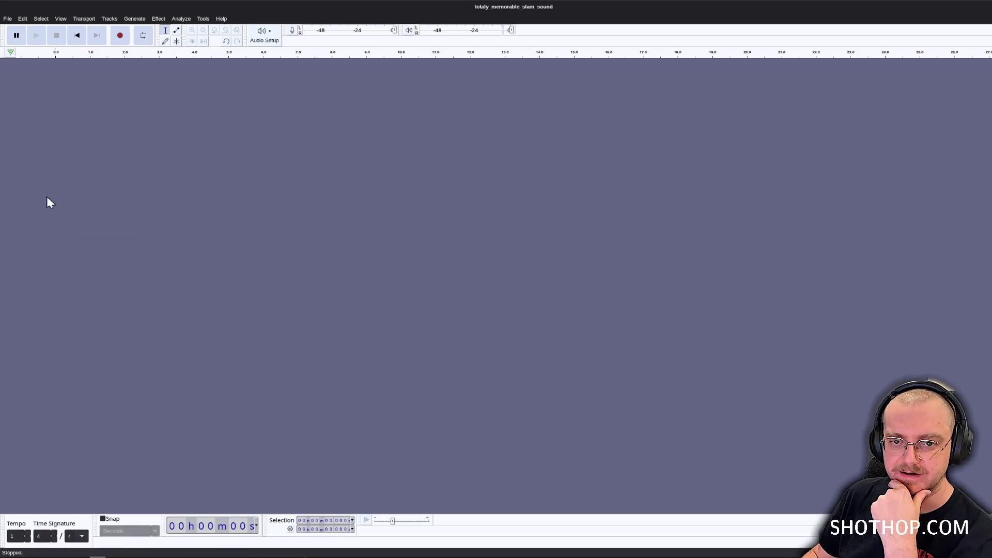
pyautogui.hotkey('alt', 'Tab')
pyautogui.moveTo(230, 381); pyautogui.dragTo(85, 317)
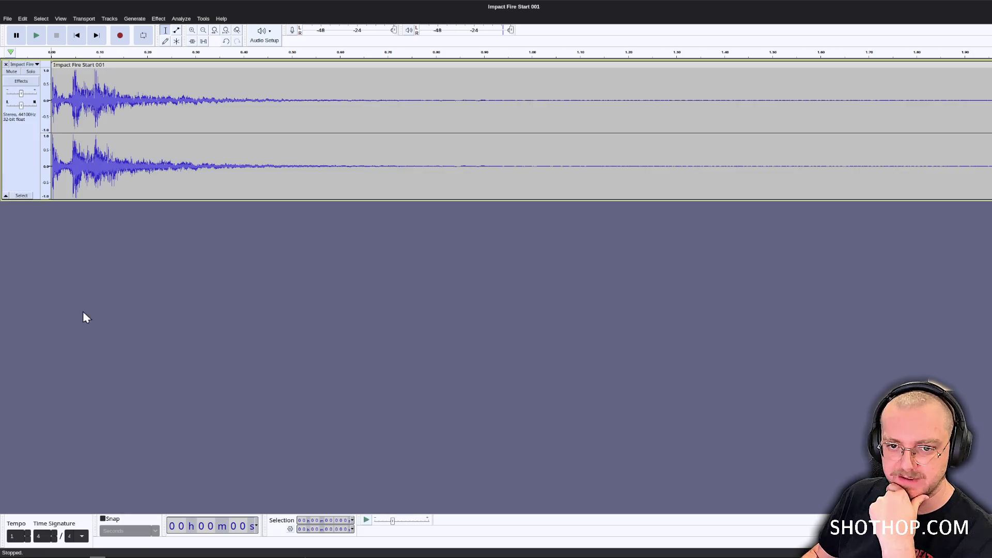
# Look through Fire Tail A, Fire Whip A and others, then add Fire Impact A.wav as a second track.
pyautogui.hotkey('alt', 'Tab')
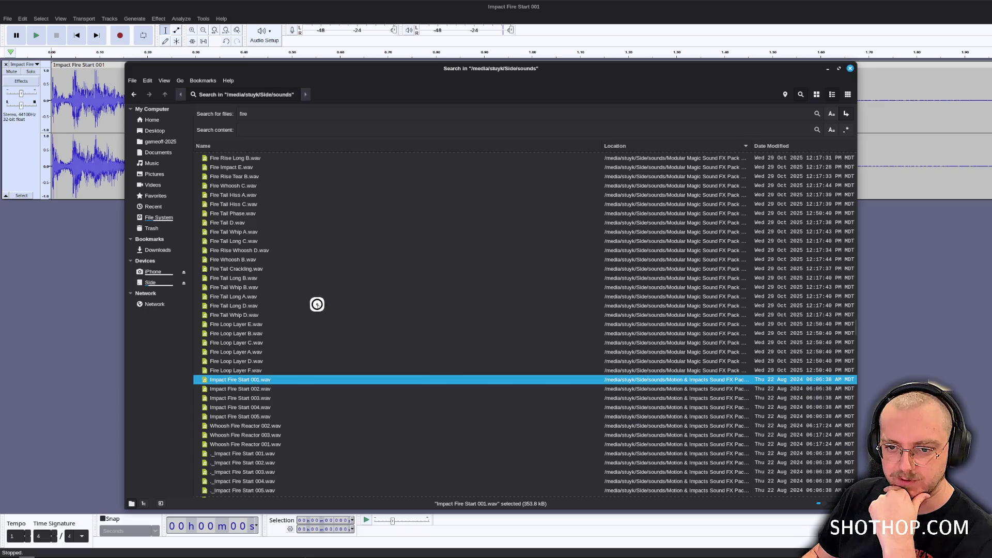
pyautogui.click(257, 222)
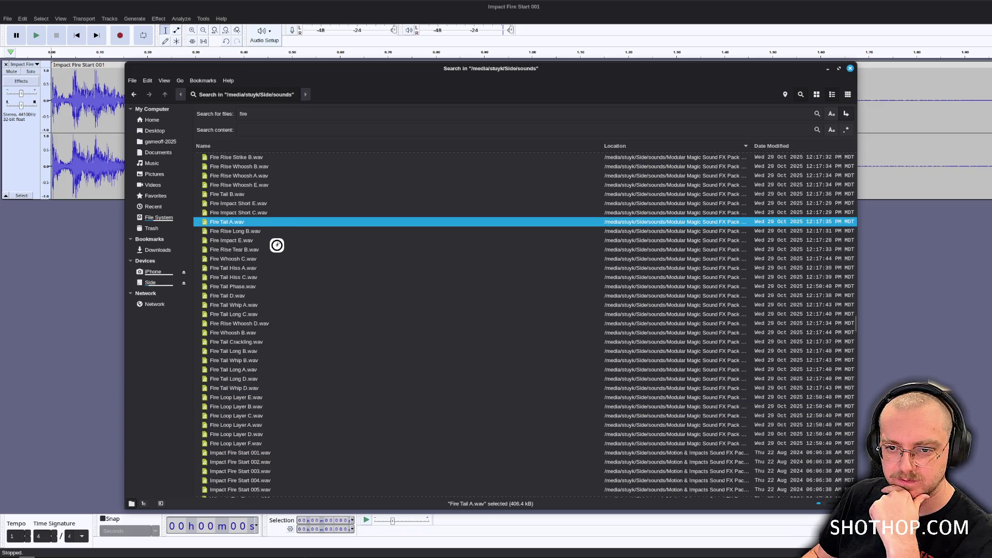
pyautogui.scroll(4, 275, 244)
pyautogui.scroll(15, 274, 244)
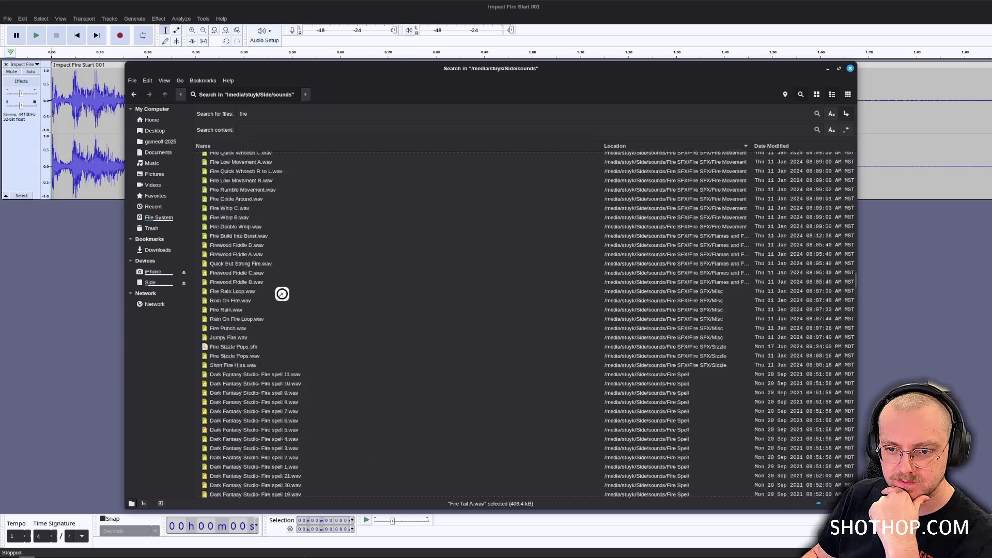
pyautogui.click(257, 207)
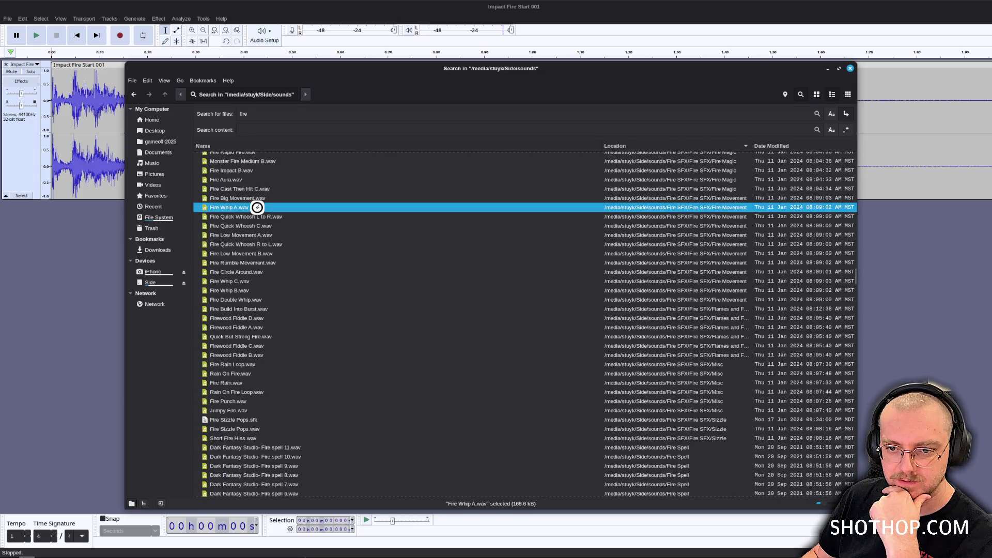
pyautogui.scroll(3, 267, 211)
pyautogui.click(266, 230)
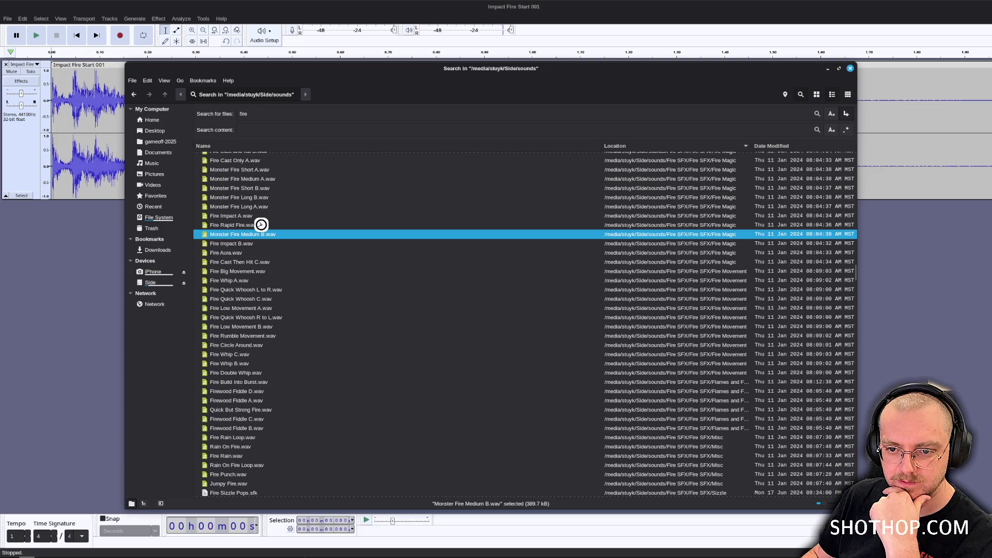
pyautogui.click(260, 225)
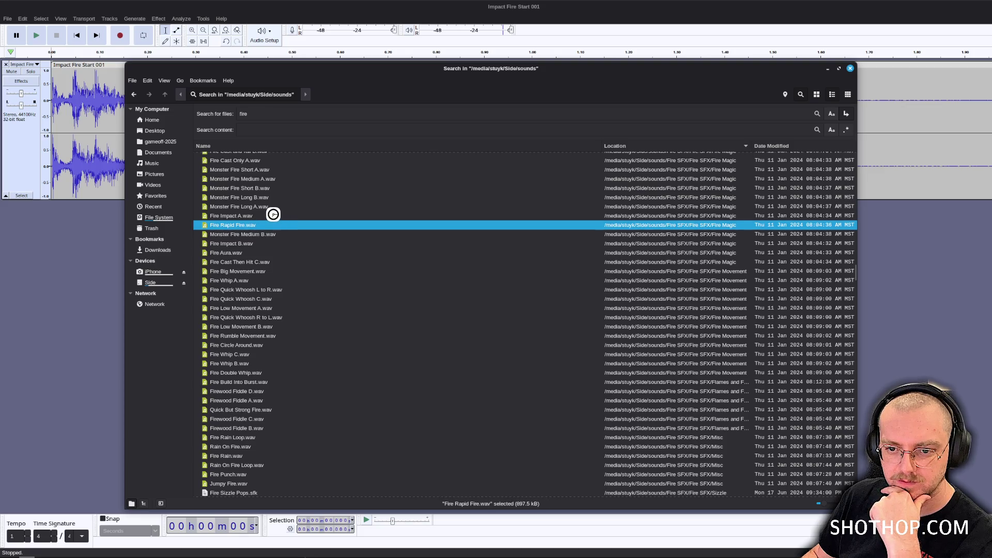
pyautogui.click(274, 215)
pyautogui.scroll(3, 321, 263)
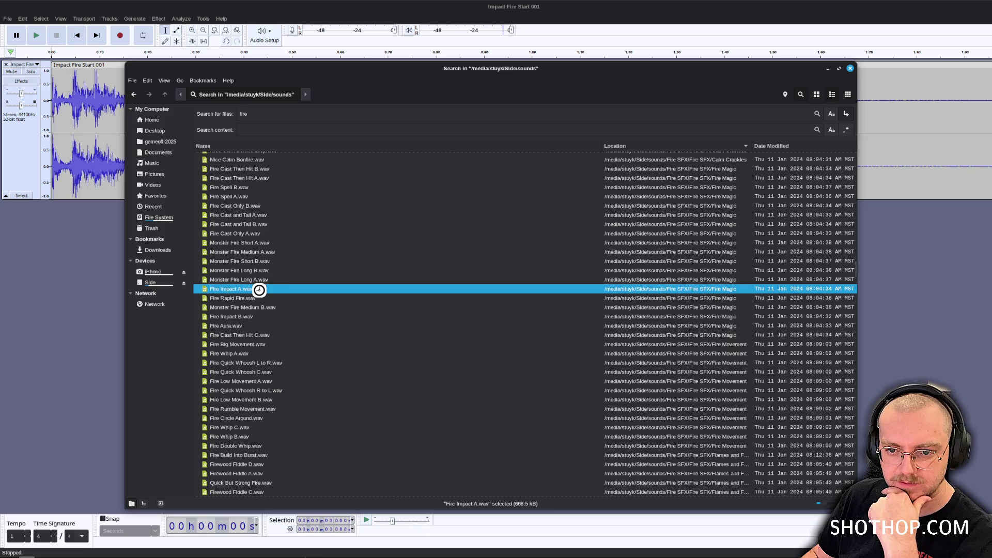
pyautogui.moveTo(259, 290); pyautogui.dragTo(78, 259)
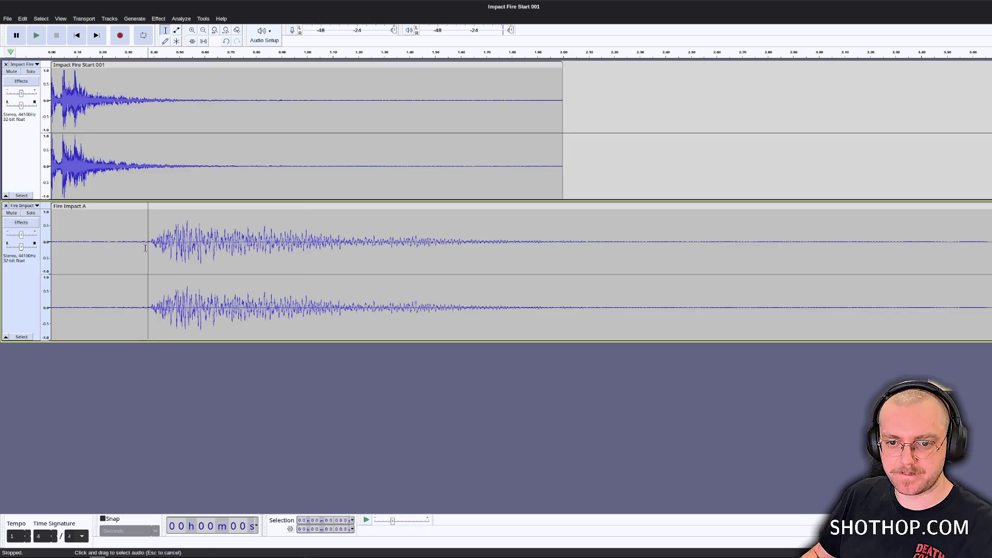
# Drag Dark Fantasy Studio- Fire spell 1.wav from the fire results into Audacity as a third track.
pyautogui.hotkey('alt', 'Tab')
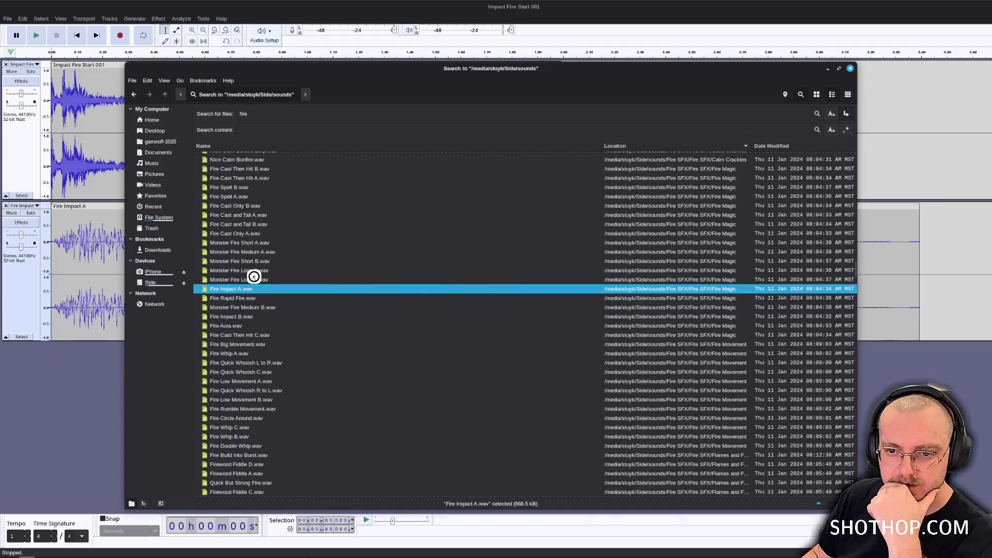
pyautogui.scroll(-4, 284, 292)
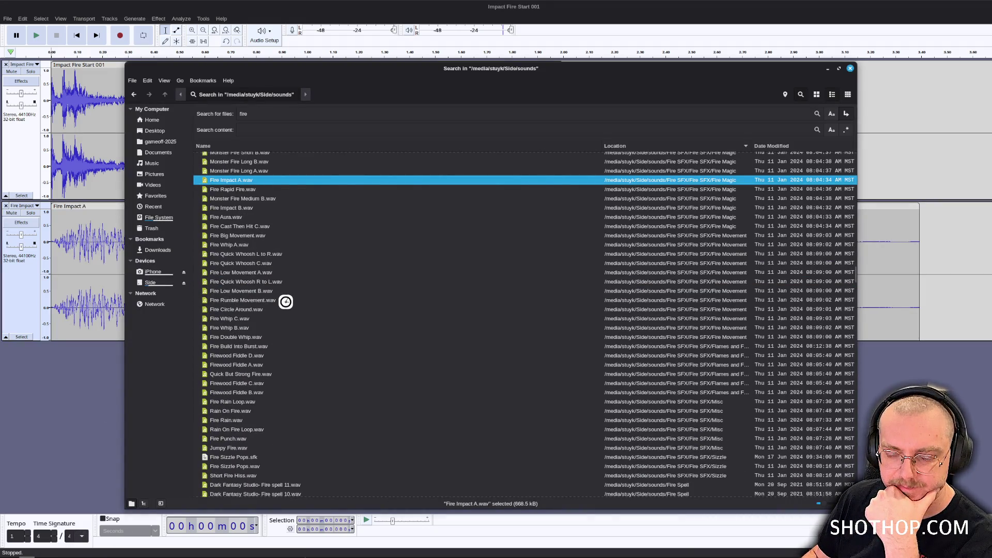
pyautogui.click(285, 301)
pyautogui.scroll(-10, 279, 333)
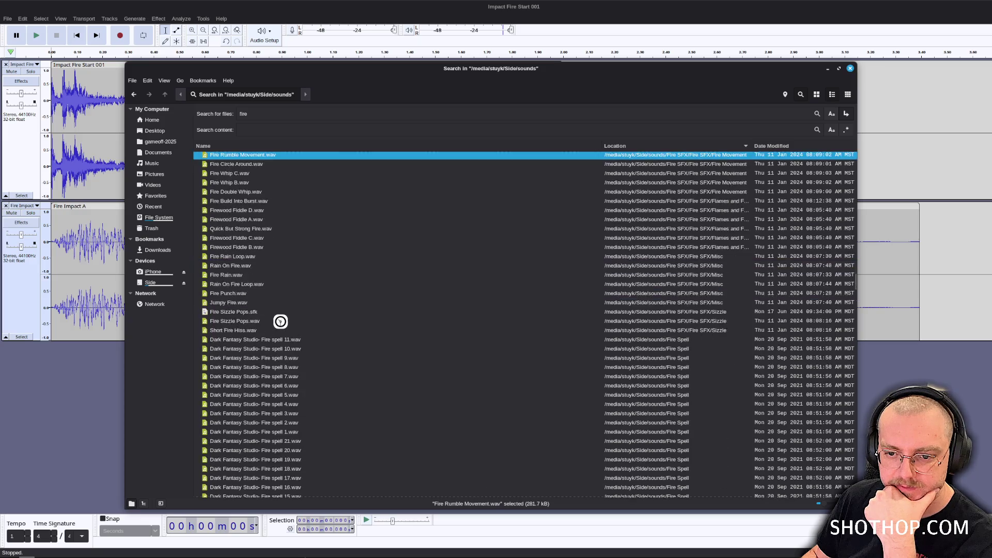
pyautogui.click(268, 278)
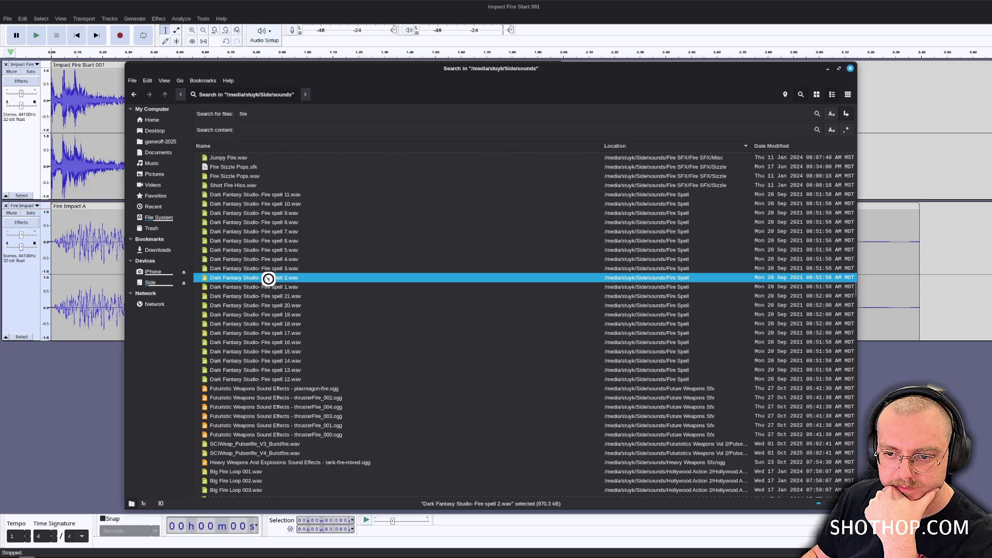
pyautogui.click(271, 287)
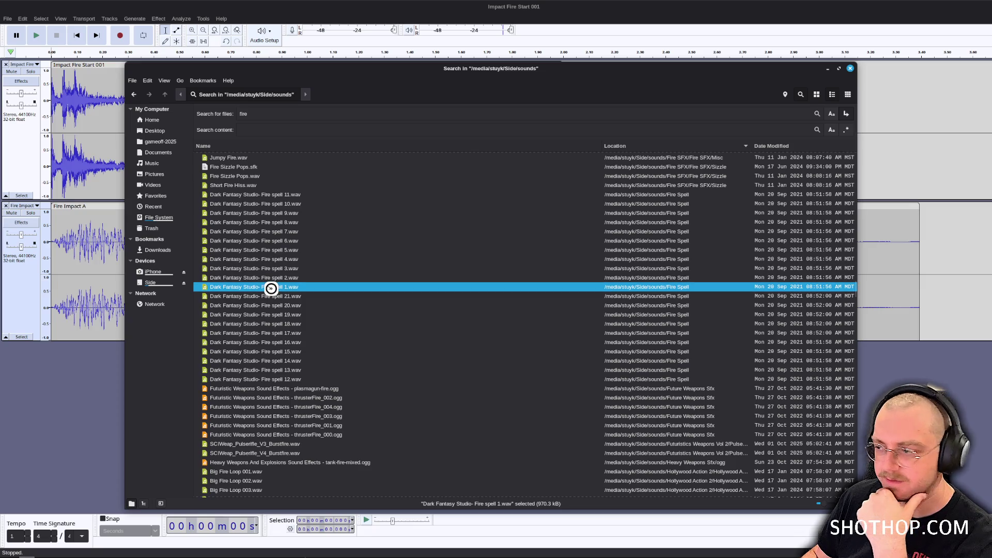
pyautogui.moveTo(271, 287); pyautogui.dragTo(94, 422)
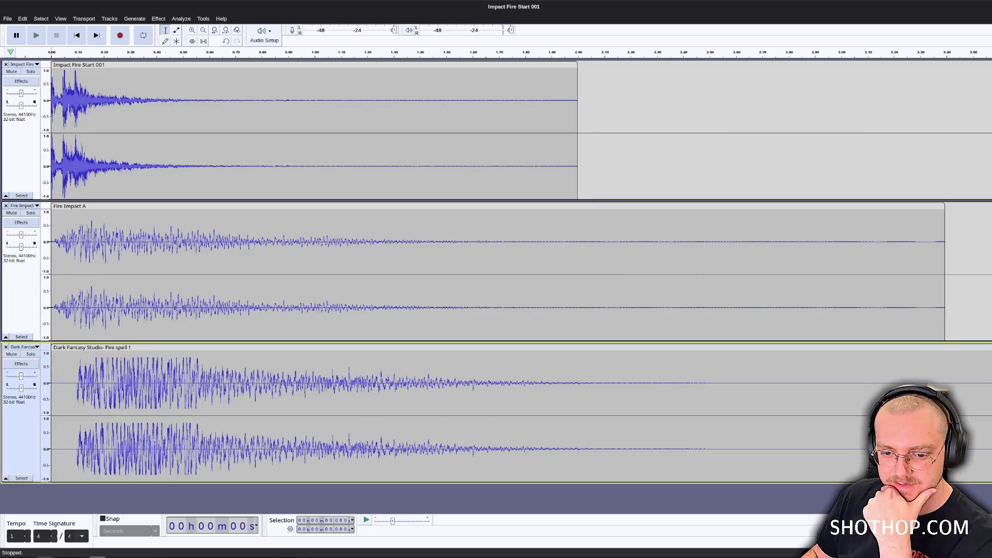
# Look through Whoosh Fire Reactor 003, Impact Fire Start 005 and Fire Loop Layer D and E.
pyautogui.click(33, 556)
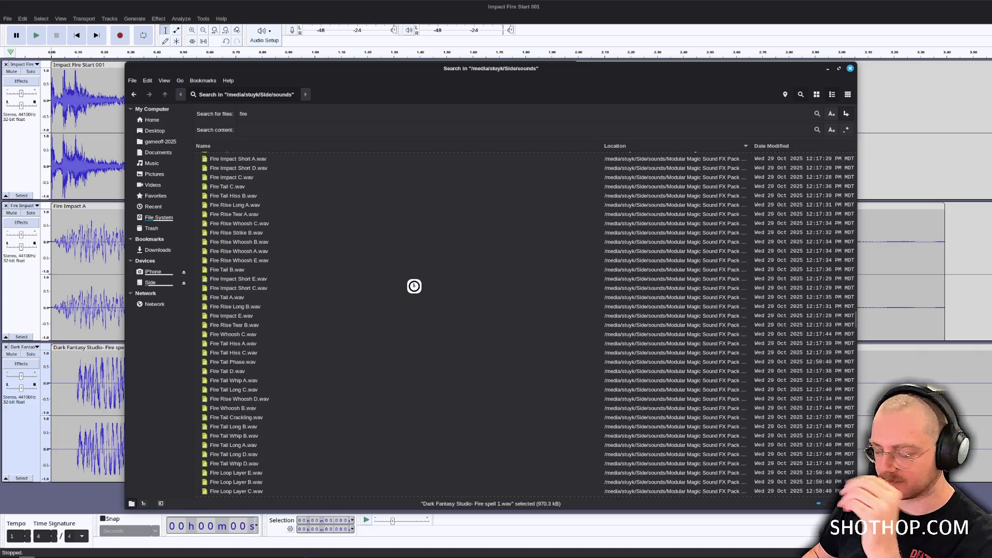
pyautogui.scroll(-6, 407, 327)
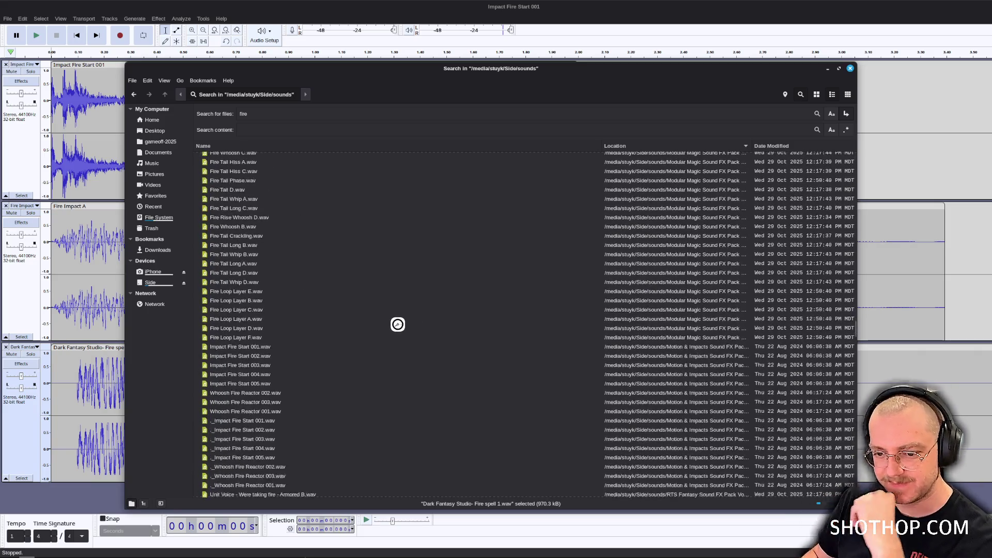
pyautogui.scroll(-4, 367, 337)
pyautogui.click(341, 293)
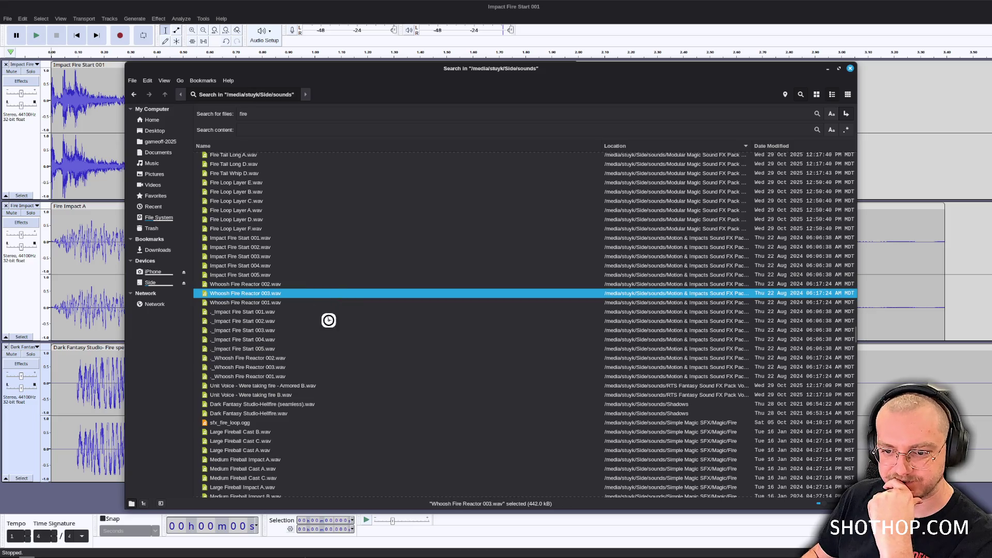
pyautogui.click(291, 276)
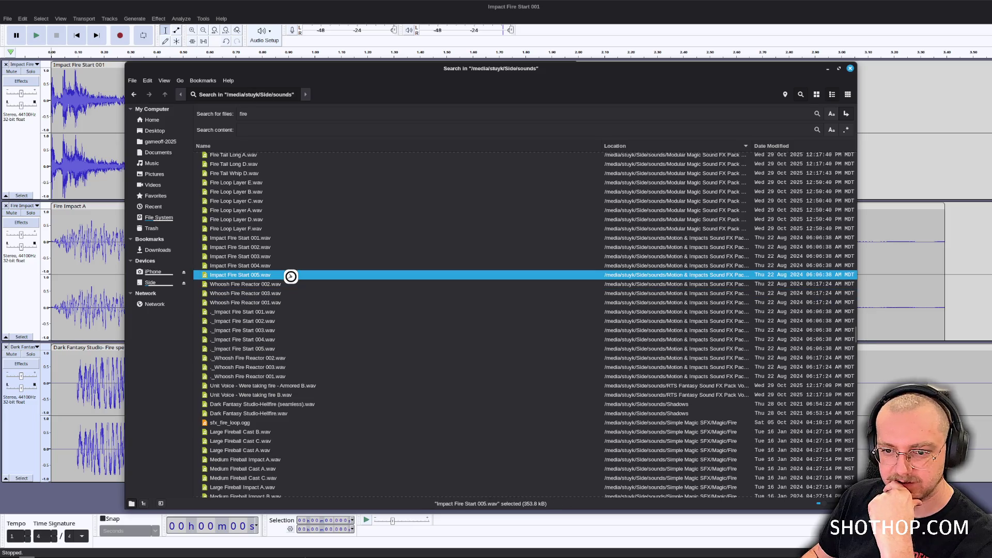
pyautogui.click(278, 221)
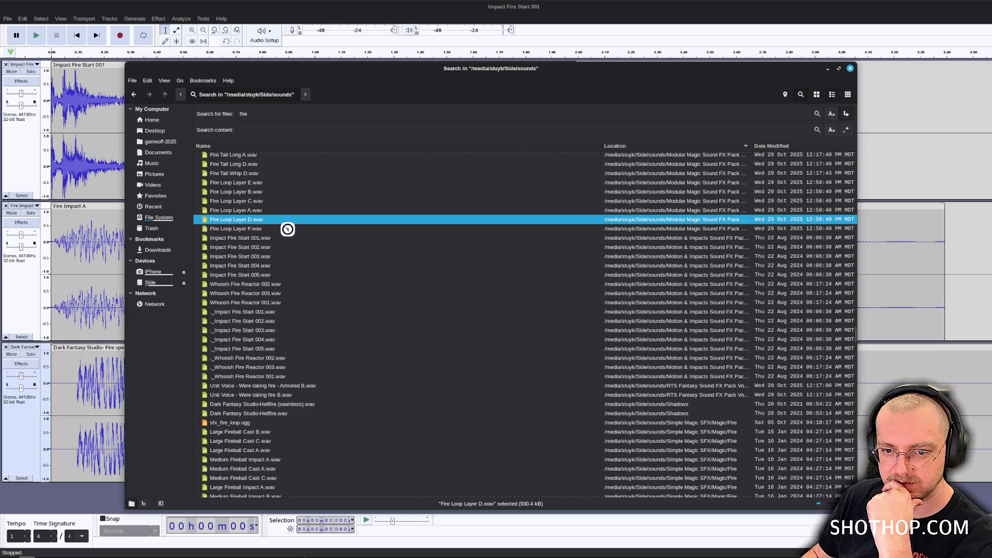
pyautogui.scroll(3, 274, 248)
pyautogui.click(254, 256)
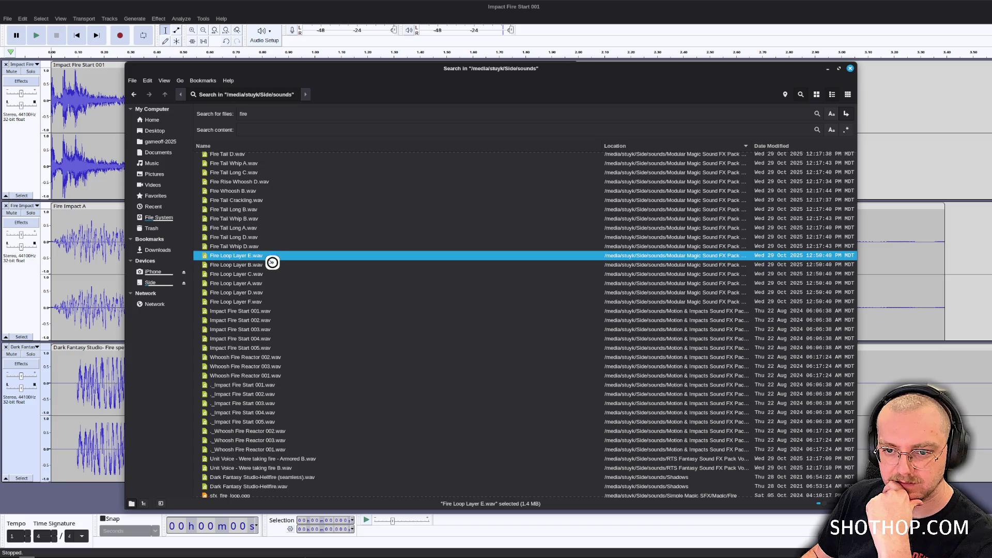
# Compare the Small Fireball clips and drag Small Fireball Cast B.wav into Audacity as a fourth track.
pyautogui.press('Up')
pyautogui.press('Up')
pyautogui.press('Up')
pyautogui.scroll(-10, 287, 255)
pyautogui.click(264, 325)
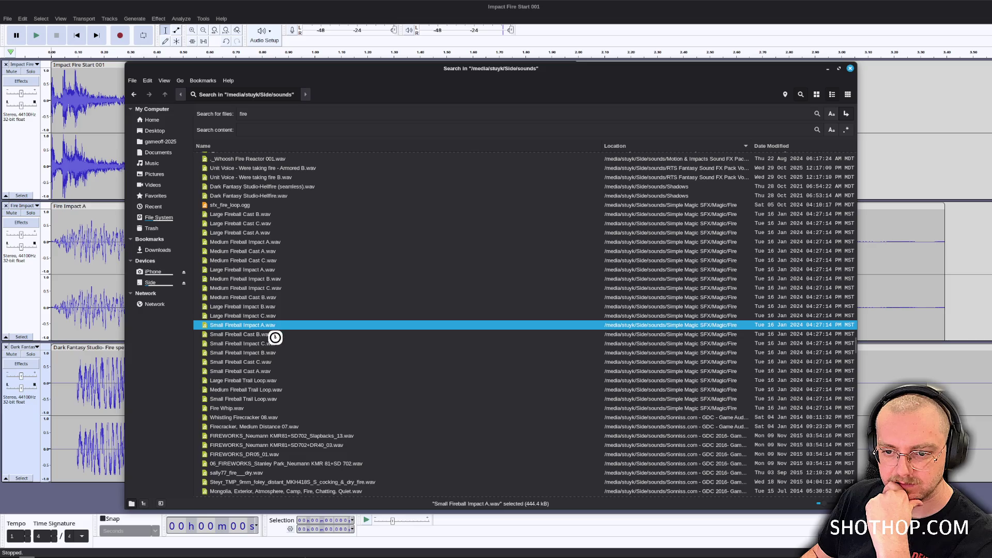
pyautogui.click(272, 334)
pyautogui.click(268, 343)
pyautogui.click(271, 335)
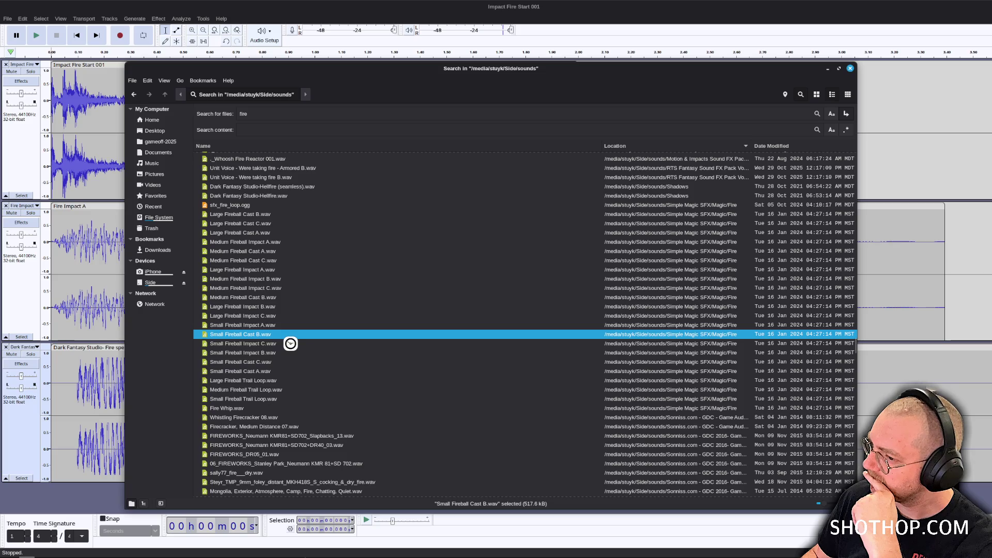
pyautogui.moveTo(346, 69)
pyautogui.mouseDown()
pyautogui.moveTo(713, 58)
pyautogui.moveTo(667, 53)
pyautogui.mouseUp()
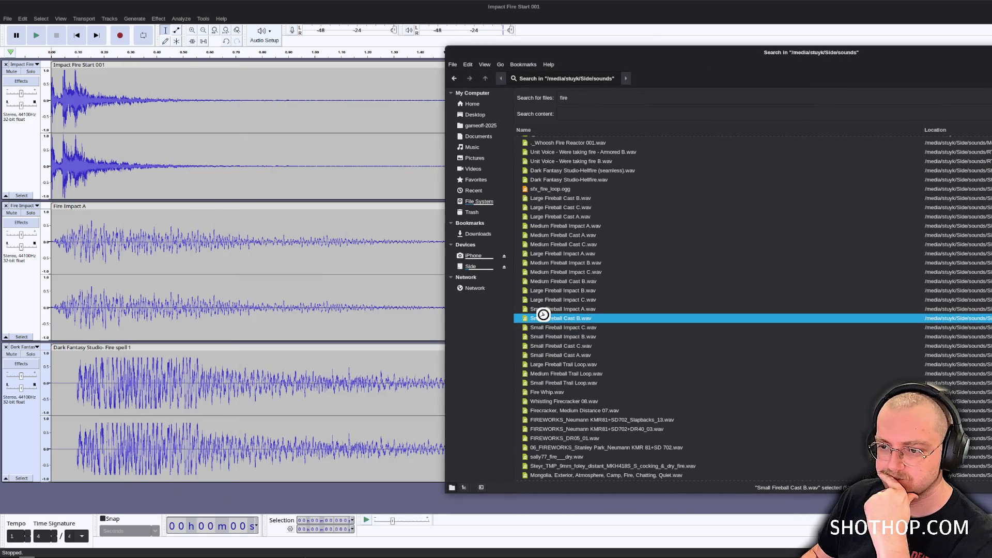
pyautogui.moveTo(543, 314)
pyautogui.mouseDown()
pyautogui.moveTo(132, 496)
pyautogui.moveTo(110, 483)
pyautogui.mouseUp()
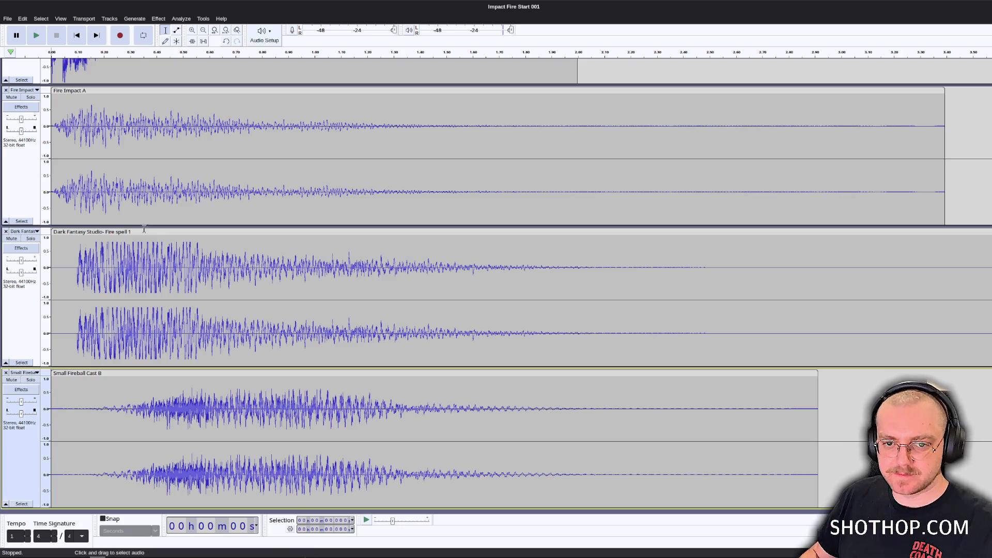
# Shift the Fire Impact A clip slightly later and replay the layered fire mix.
pyautogui.hotkey('ctrl', 'f')
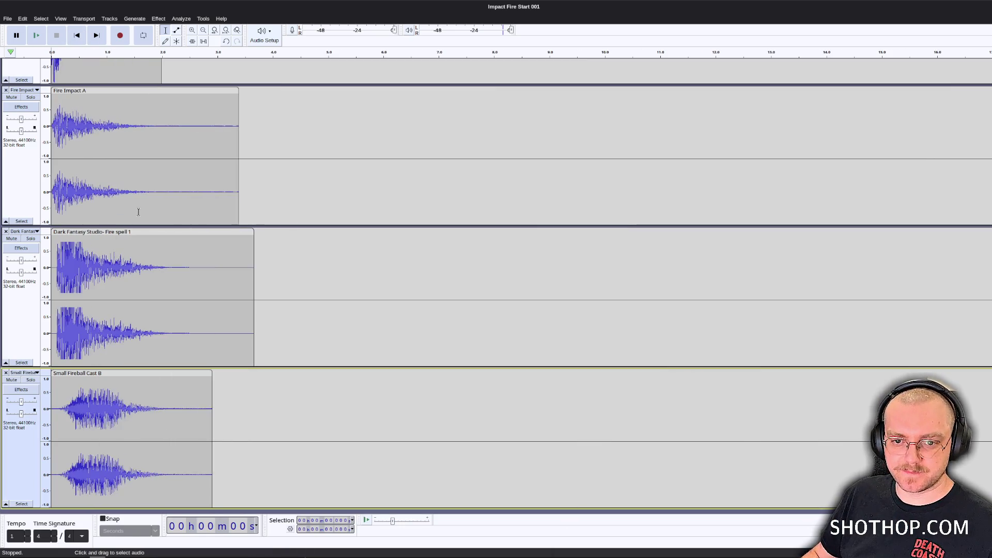
pyautogui.scroll(3, 138, 212)
pyautogui.press('space')
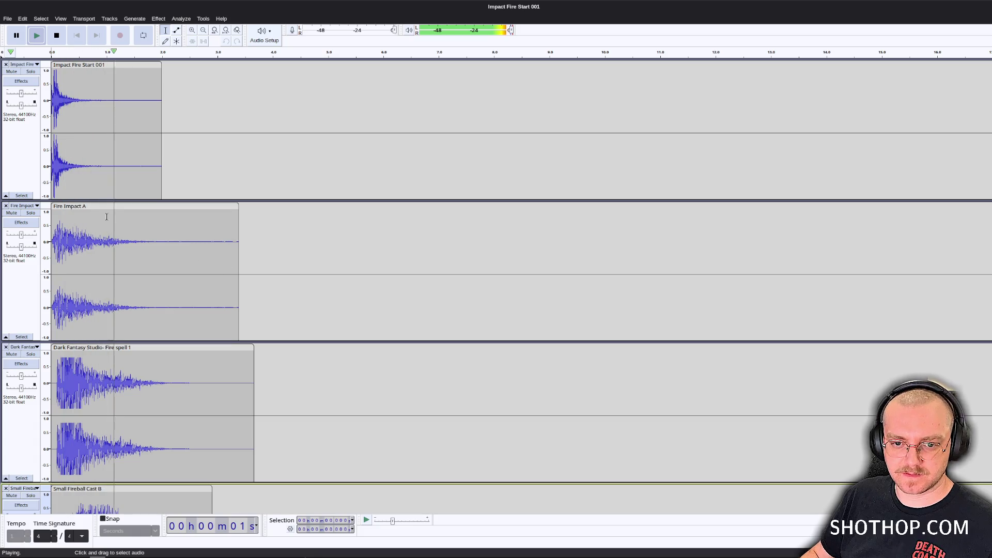
pyautogui.press('space')
pyautogui.moveTo(79, 208); pyautogui.dragTo(85, 207)
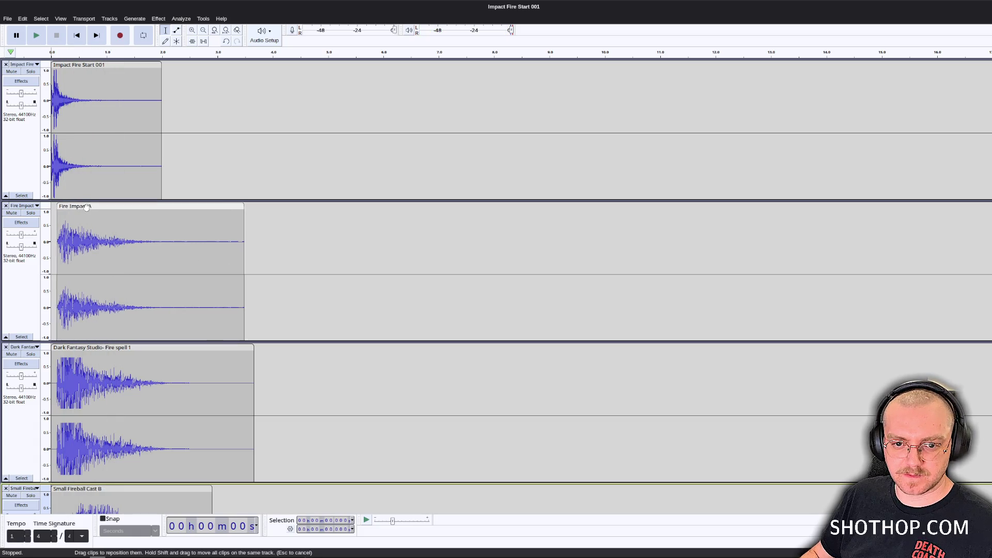
pyautogui.click(77, 351)
pyautogui.press('space')
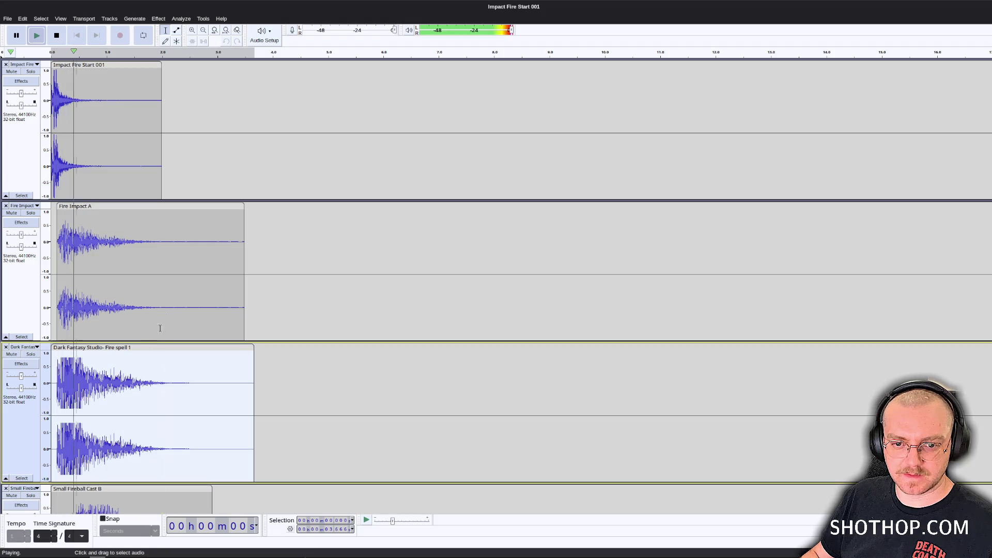
pyautogui.press('space')
# Delete the Impact Fire Start 001 track, replay the three remaining layers, and return to Nemo.
pyautogui.click(81, 65)
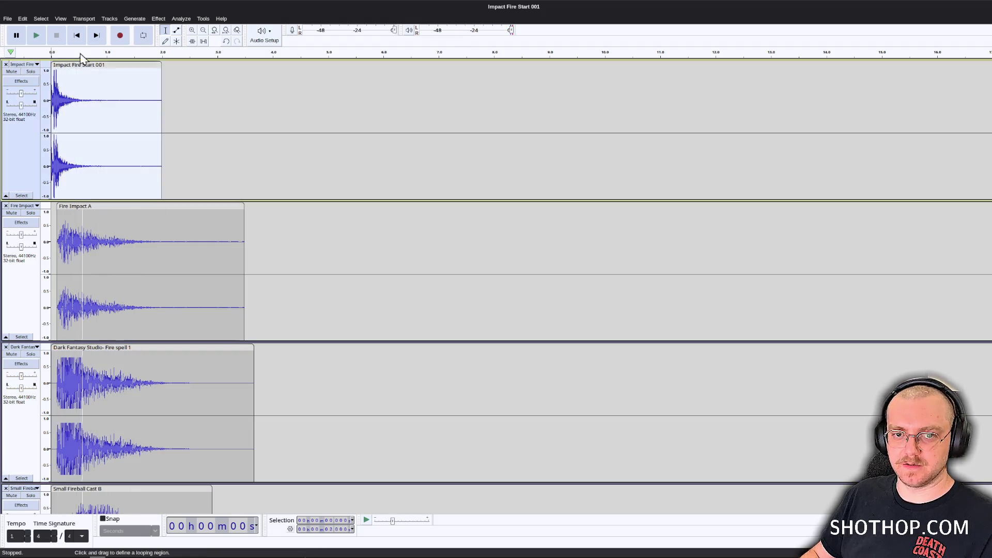
pyautogui.press('Delete')
pyautogui.click(6, 64)
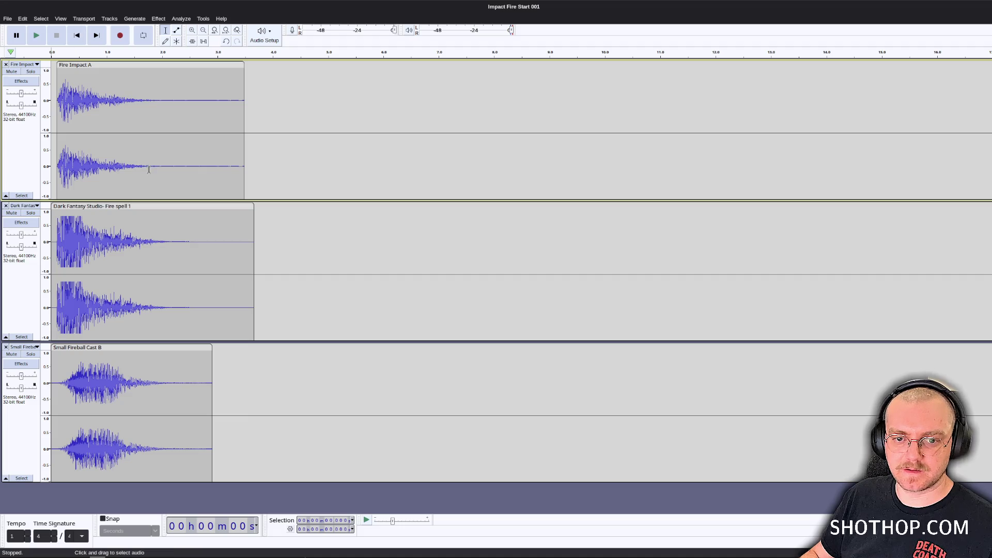
pyautogui.press('space')
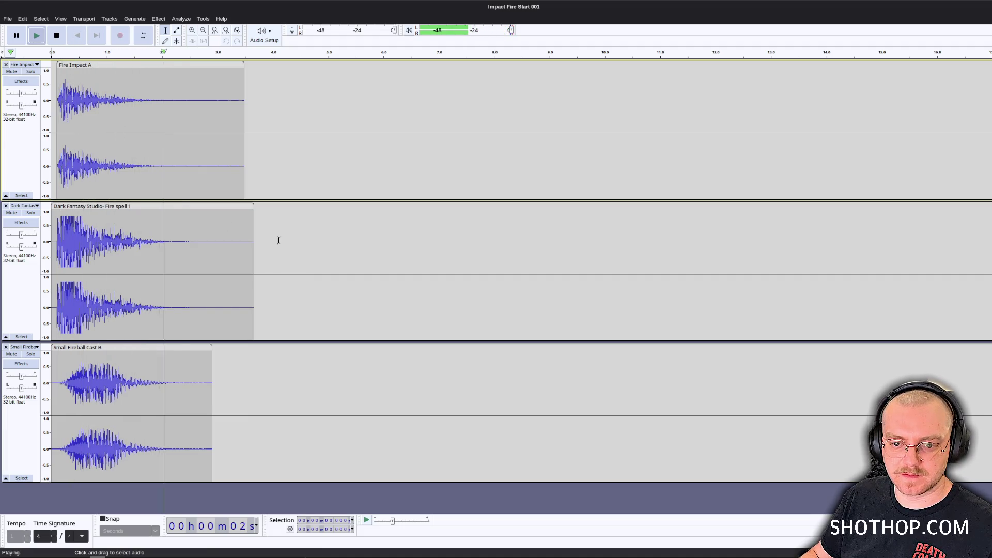
pyautogui.press('space')
pyautogui.hotkey('alt', 'Tab')
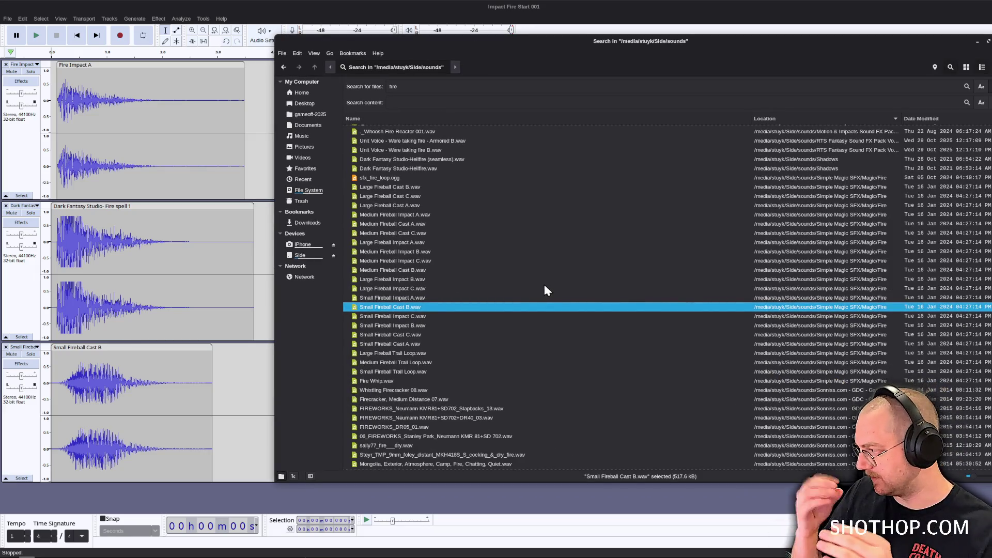
# Change the search to 'arrow' and audition Cartoon Arrow 44, Arrow Fail A, Arrow Crit Hit E and Arrow Crit Fire D.
pyautogui.scroll(-7, 596, 302)
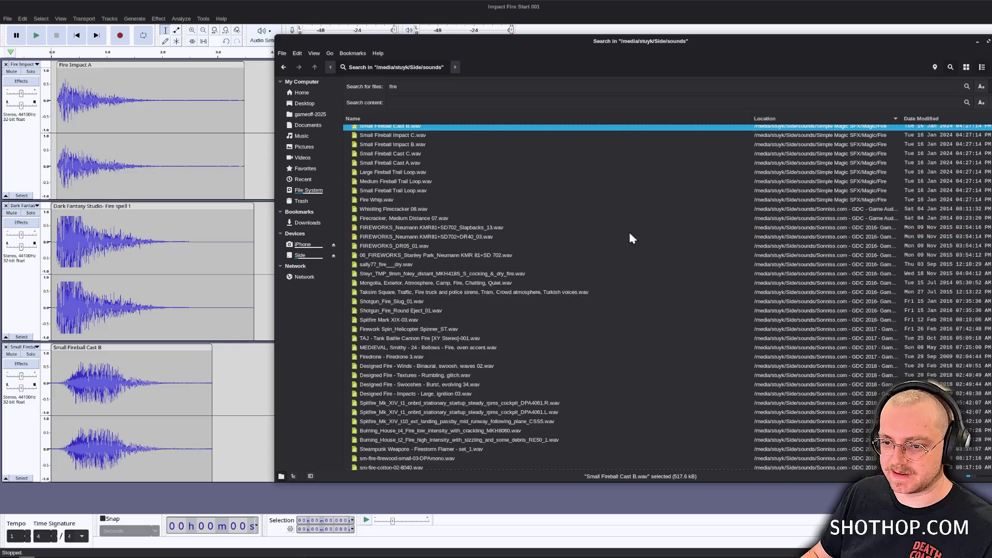
pyautogui.tripleClick(930, 86)
pyautogui.write('arrow')
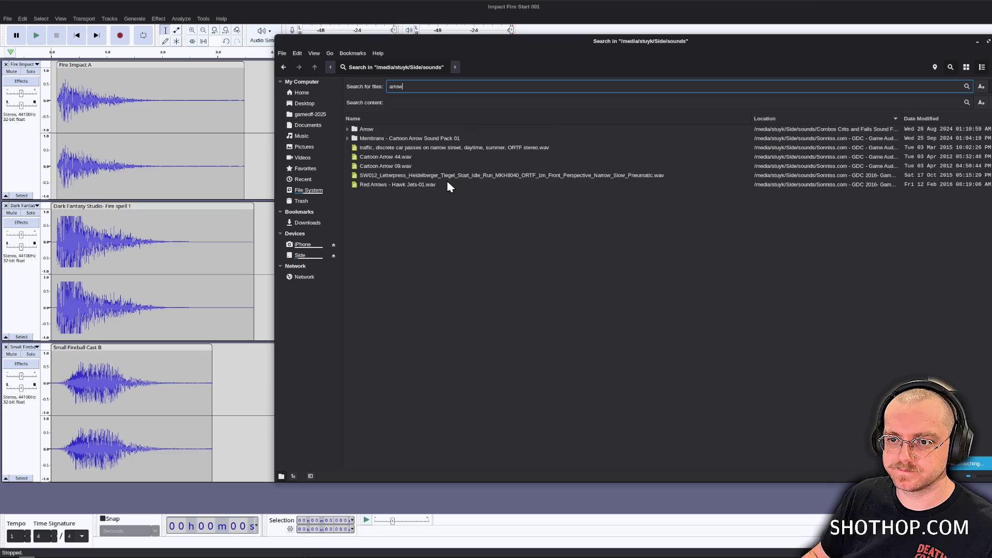
pyautogui.click(388, 166)
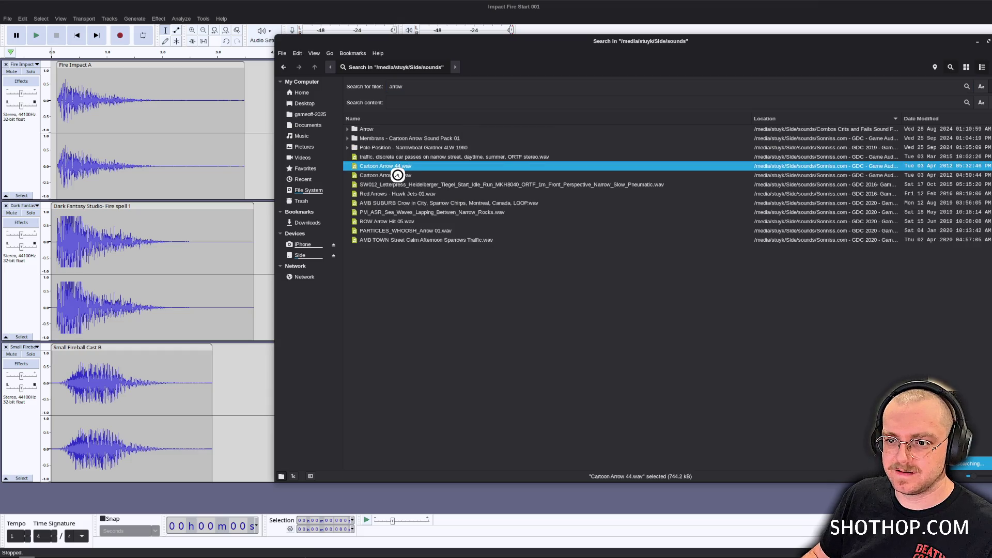
pyautogui.click(396, 175)
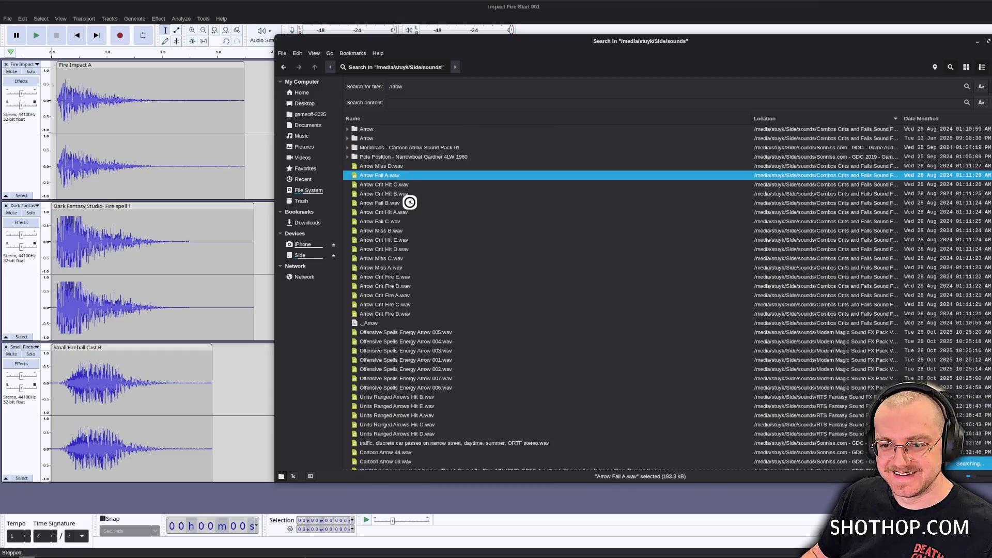
pyautogui.click(414, 239)
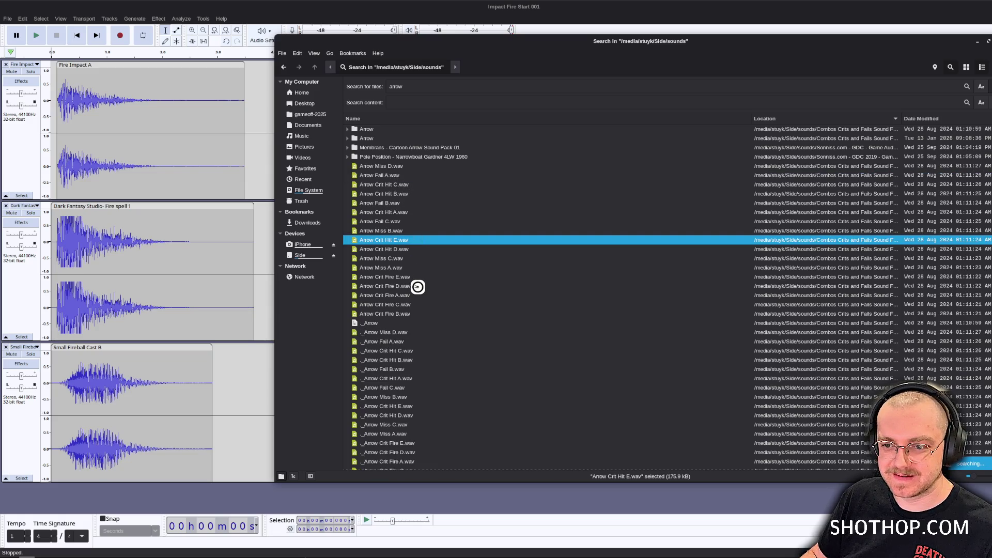
pyautogui.click(417, 286)
# Audition Offensive Spells Energy Arrow 001 and Units Ranged Arrows Hit E, A, C and D.
pyautogui.scroll(-10, 417, 285)
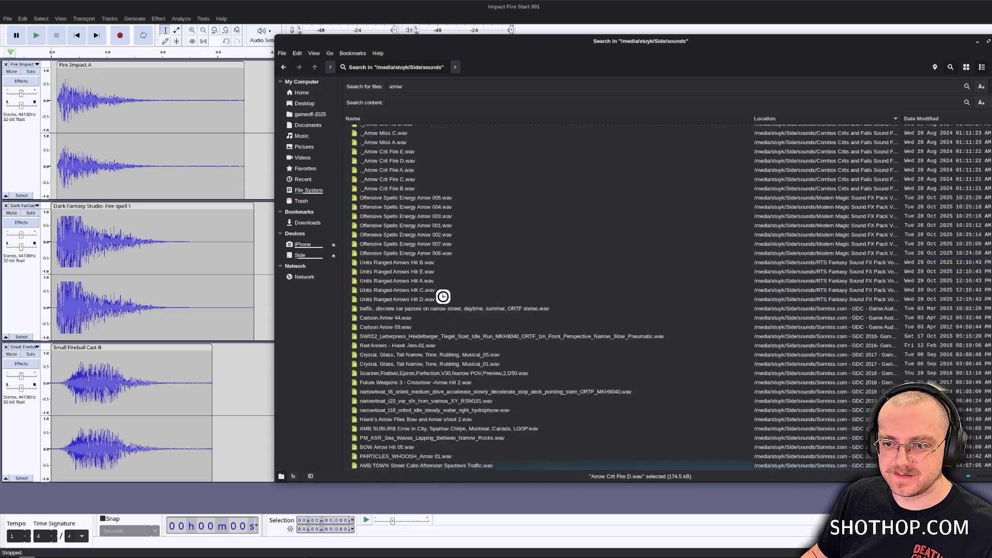
pyautogui.click(423, 225)
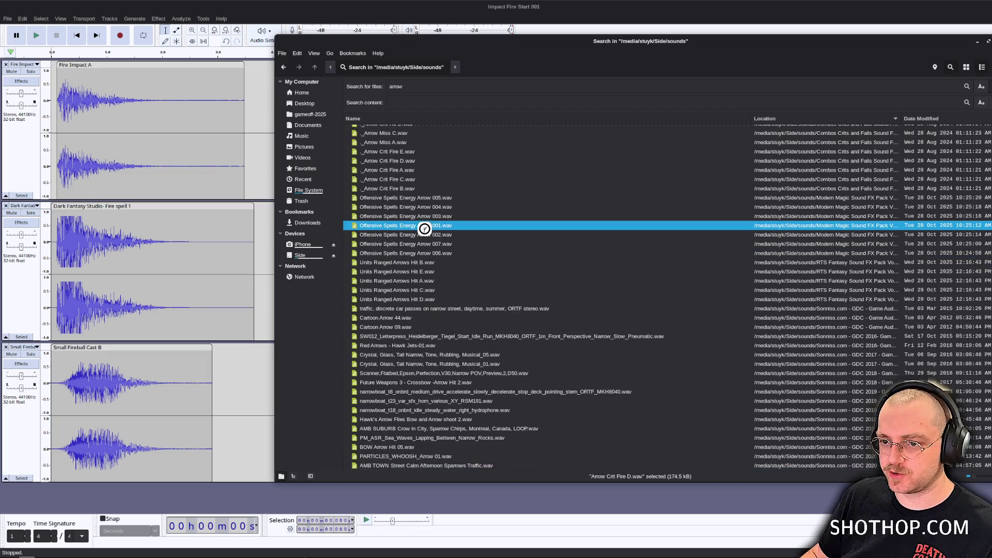
pyautogui.click(432, 271)
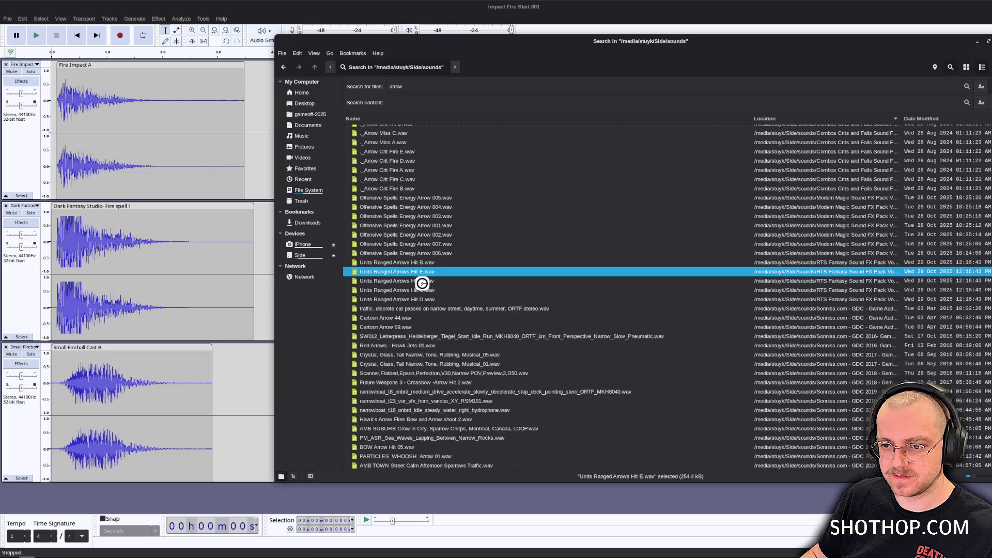
pyautogui.click(422, 282)
pyautogui.click(428, 291)
pyautogui.click(424, 301)
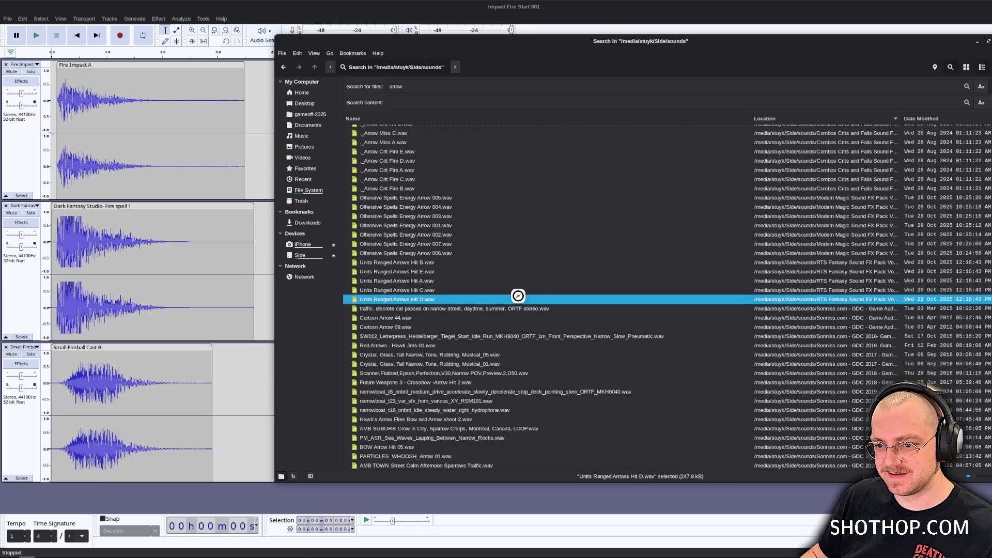
# Audition the remaining results and settle on PARTICLES_WHOOSH_Arrow 01.wav.
pyautogui.click(444, 355)
pyautogui.click(445, 363)
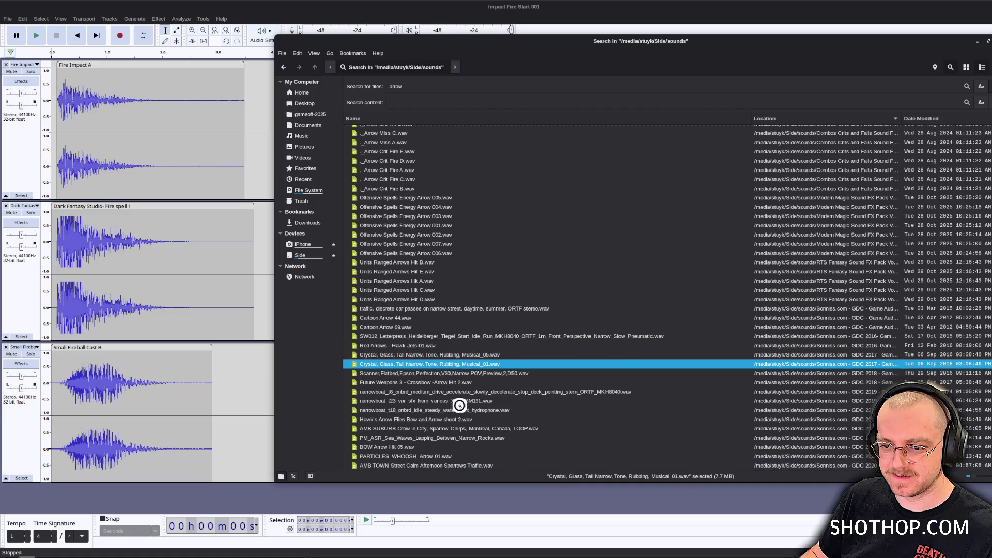
pyautogui.click(414, 382)
pyautogui.click(378, 373)
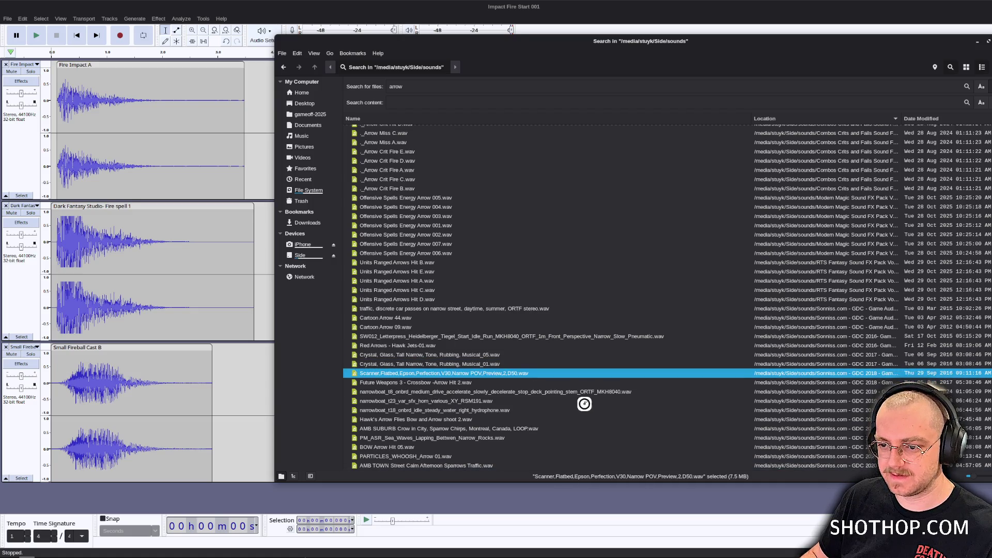
pyautogui.click(454, 402)
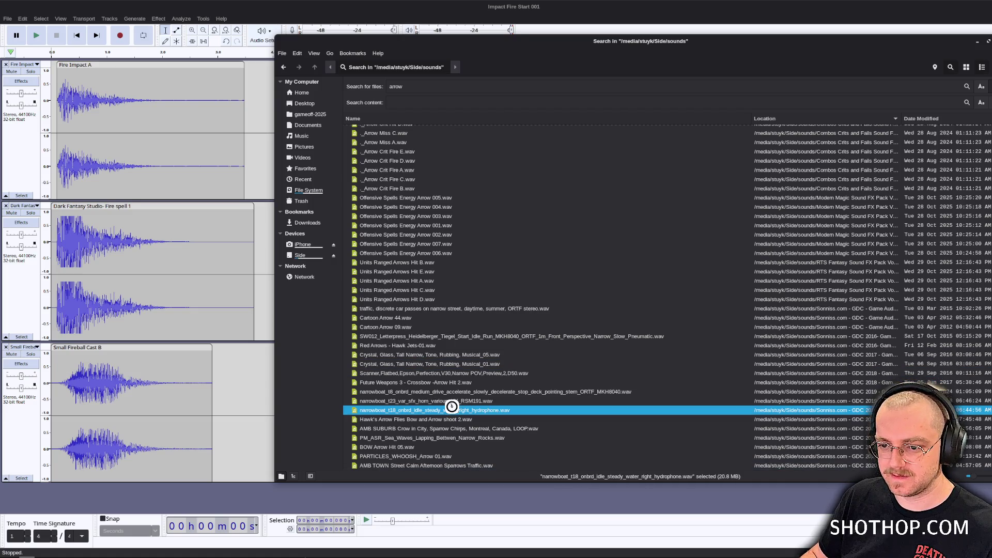
pyautogui.click(382, 448)
pyautogui.click(411, 456)
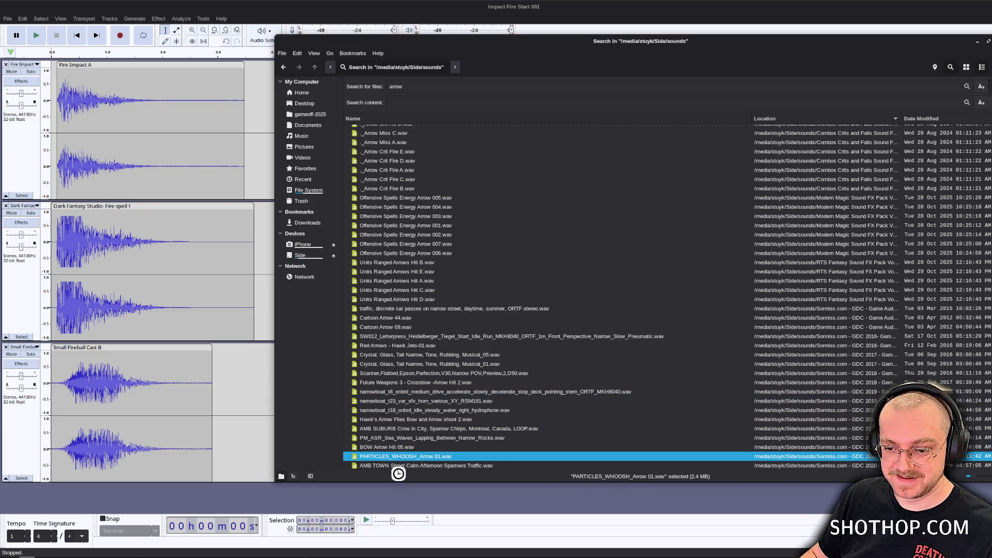
pyautogui.click(386, 465)
pyautogui.click(390, 457)
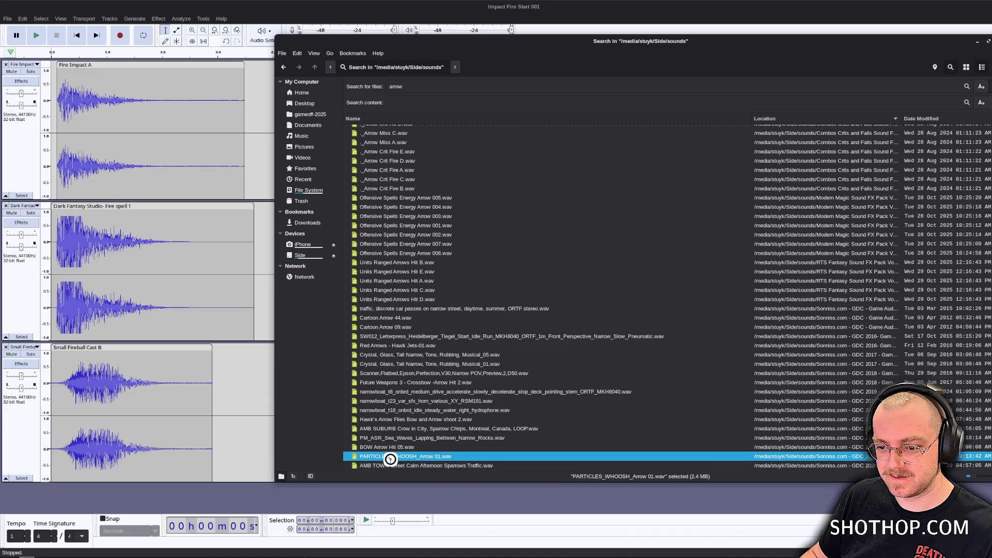
# Add PARTICLES_WHOOSH_Arrow 01 as a new track, trim its leading silence and nudge it later.
pyautogui.moveTo(391, 458); pyautogui.dragTo(93, 504)
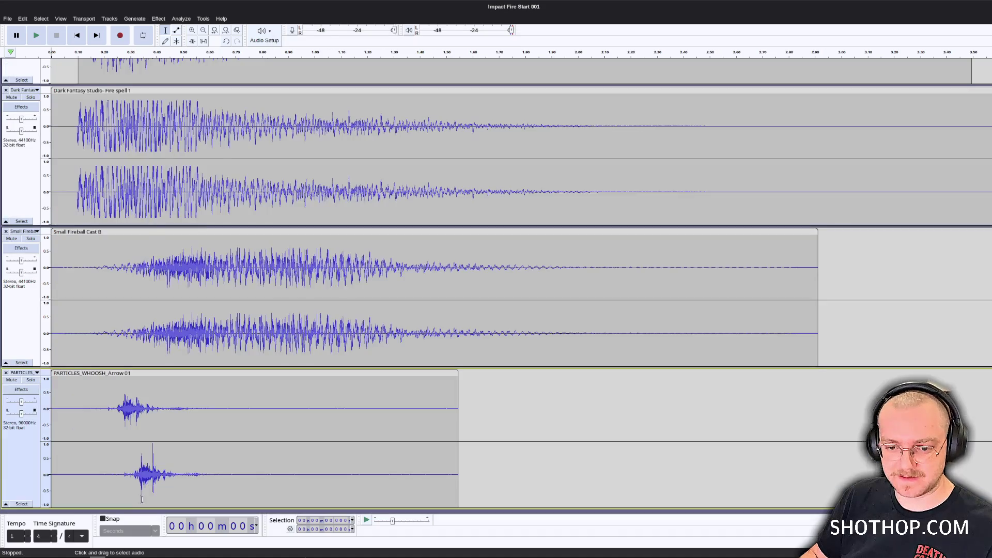
pyautogui.moveTo(115, 406); pyautogui.dragTo(52, 406)
pyautogui.press('Delete')
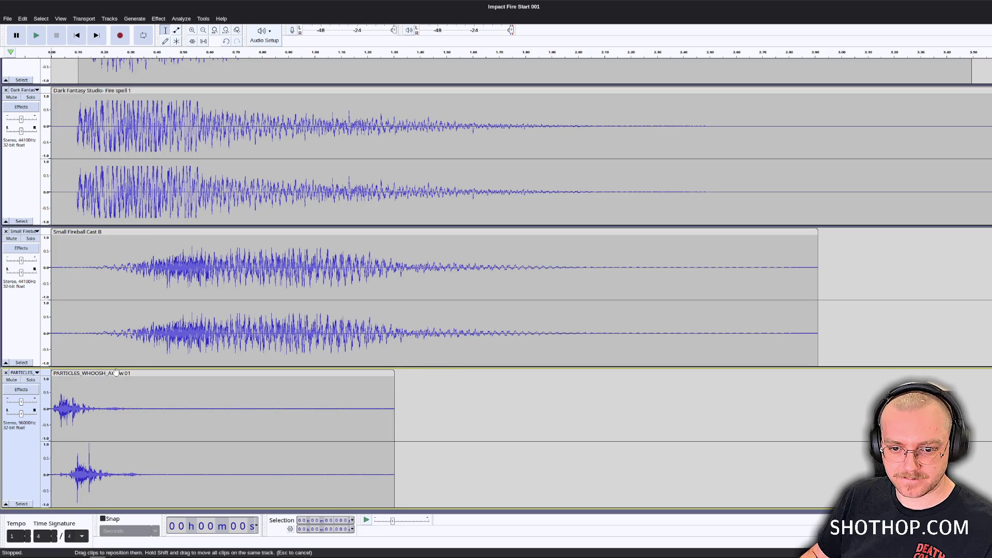
pyautogui.moveTo(115, 373); pyautogui.dragTo(129, 347)
pyautogui.press('space')
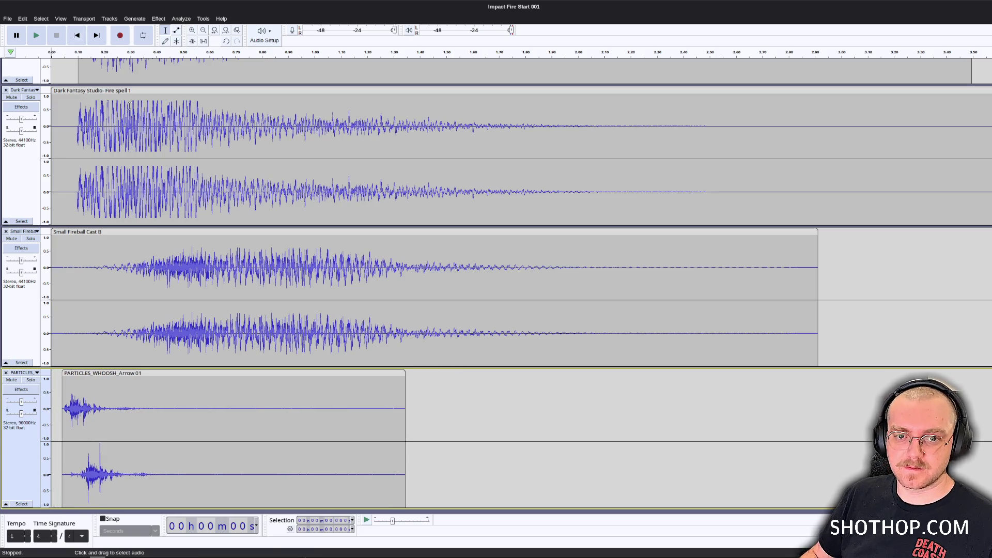
pyautogui.press('space')
# Try cutting the whoosh's opening peak, then restore it and adjust the clip's start.
pyautogui.moveTo(52, 409); pyautogui.dragTo(103, 409)
pyautogui.press('Delete')
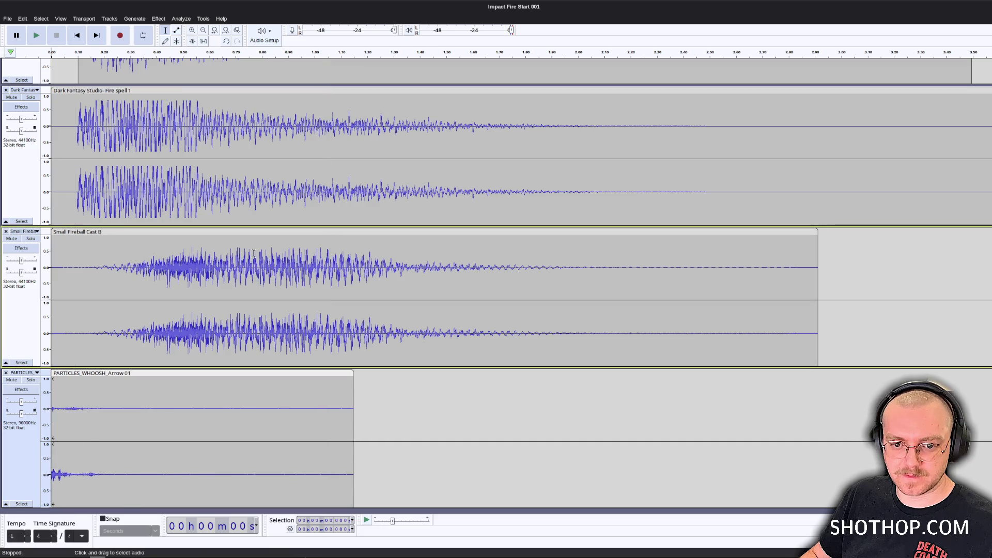
pyautogui.press('space')
pyautogui.press('space')
pyautogui.hotkey('ctrl', 'z')
pyautogui.moveTo(151, 377)
pyautogui.mouseDown()
pyautogui.moveTo(166, 377)
pyautogui.moveTo(151, 379)
pyautogui.mouseUp()
pyautogui.press('space')
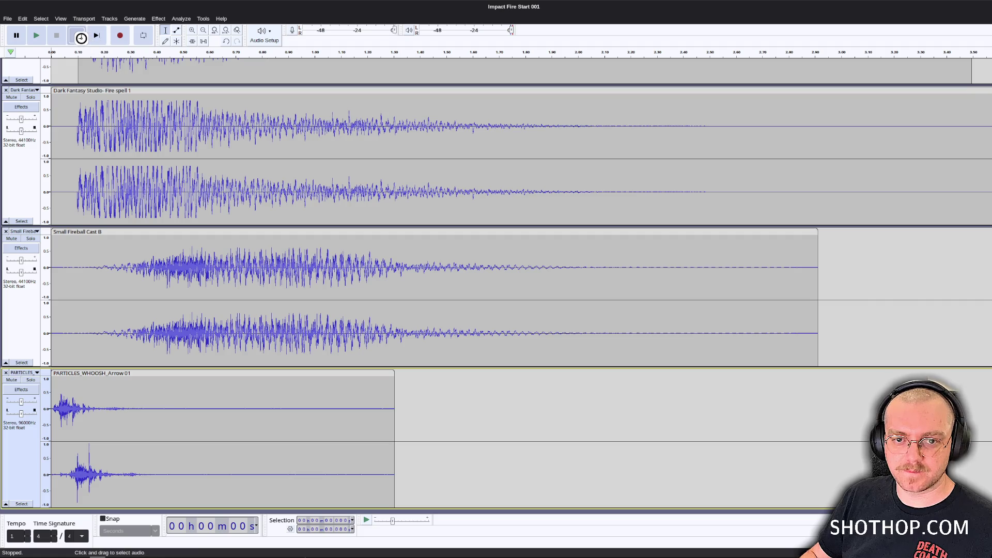
pyautogui.press('space')
# Align Fire Impact A with the Dark Fantasy clip and nudge Small Fireball Cast B earlier.
pyautogui.scroll(-2, 268, 364)
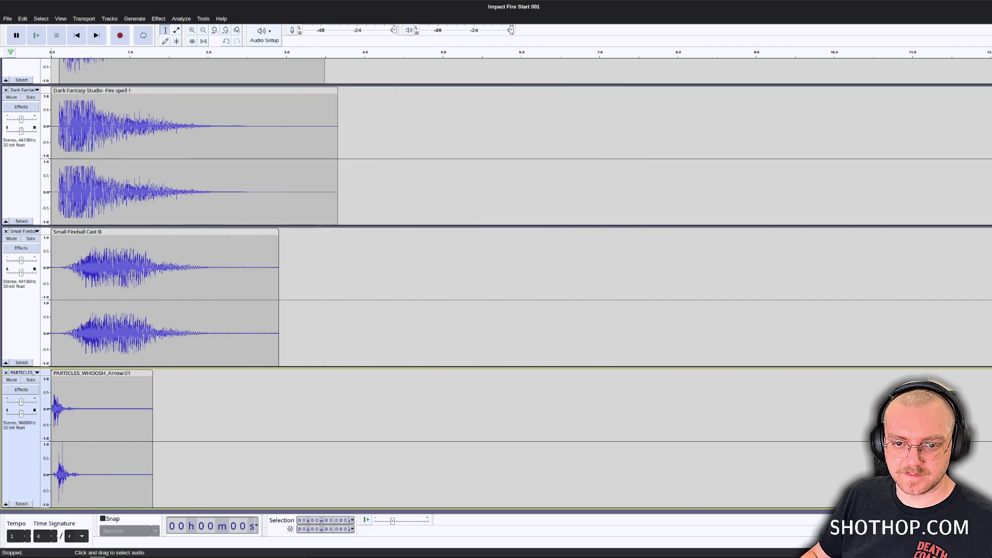
pyautogui.scroll(3, 133, 277)
pyautogui.moveTo(107, 206); pyautogui.dragTo(123, 205)
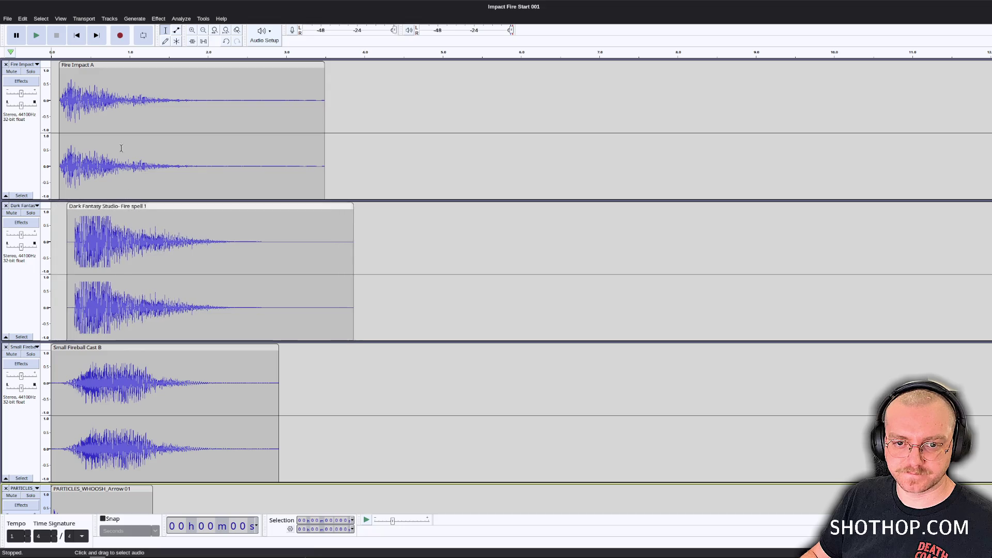
pyautogui.moveTo(116, 65); pyautogui.dragTo(124, 65)
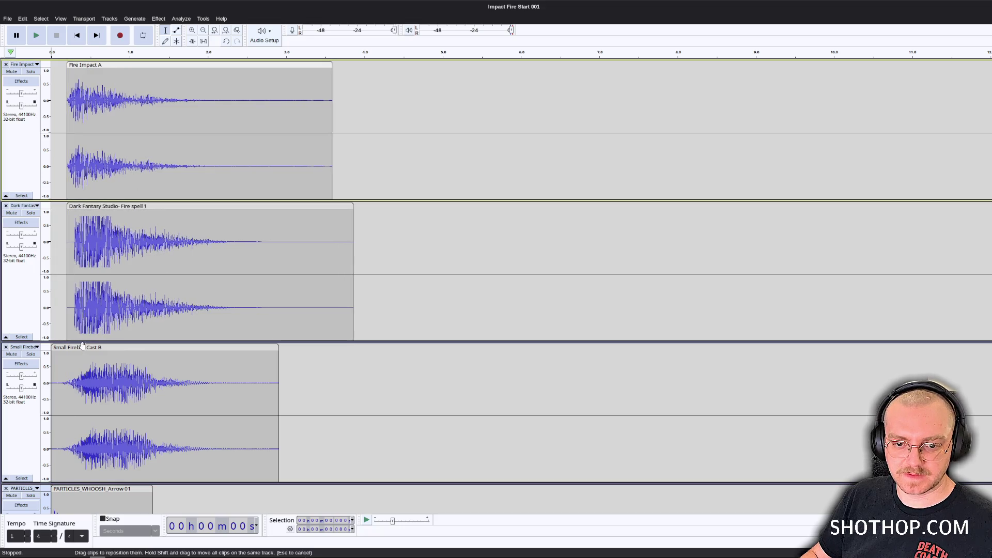
pyautogui.moveTo(82, 347); pyautogui.dragTo(73, 347)
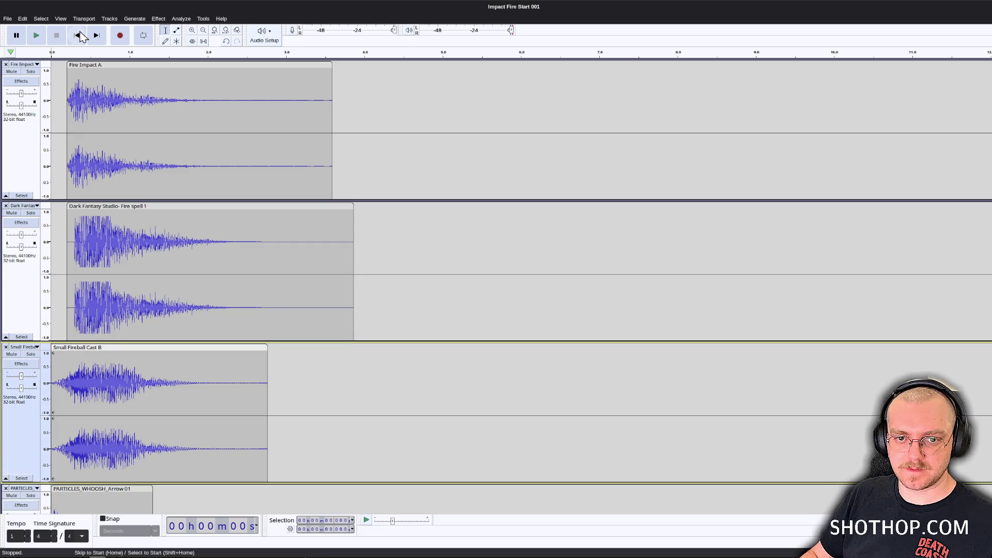
pyautogui.press('space')
pyautogui.press('space')
# Delete the PARTICLES_WHOOSH_Arrow 01 track from the project.
pyautogui.scroll(-3, 129, 416)
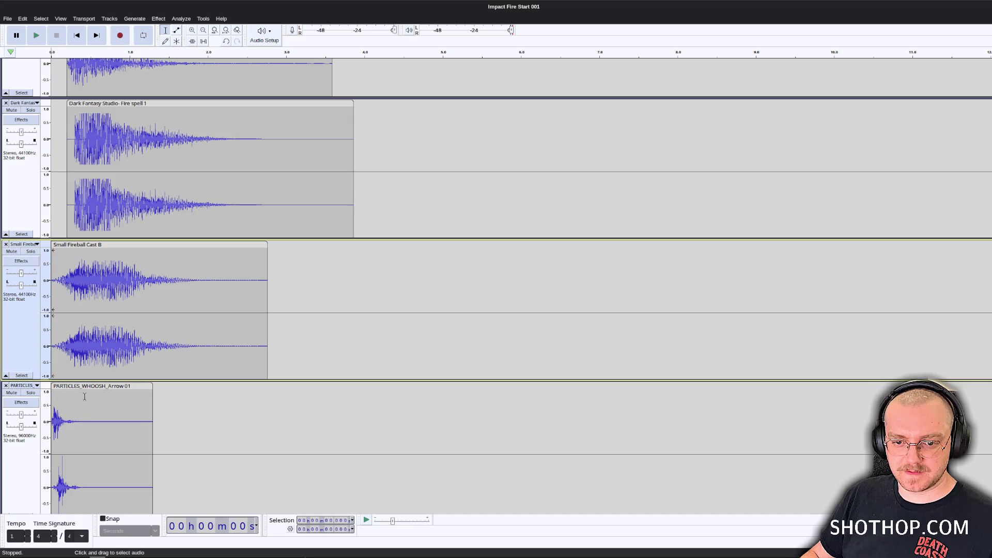
pyautogui.click(93, 388)
pyautogui.scroll(2, 47, 389)
pyautogui.scroll(-2, 15, 388)
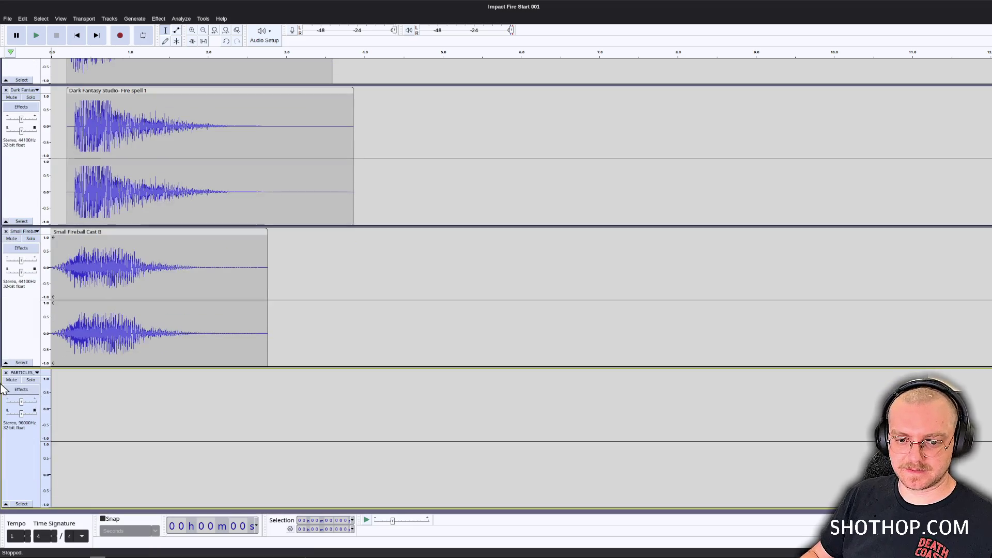
pyautogui.click(6, 374)
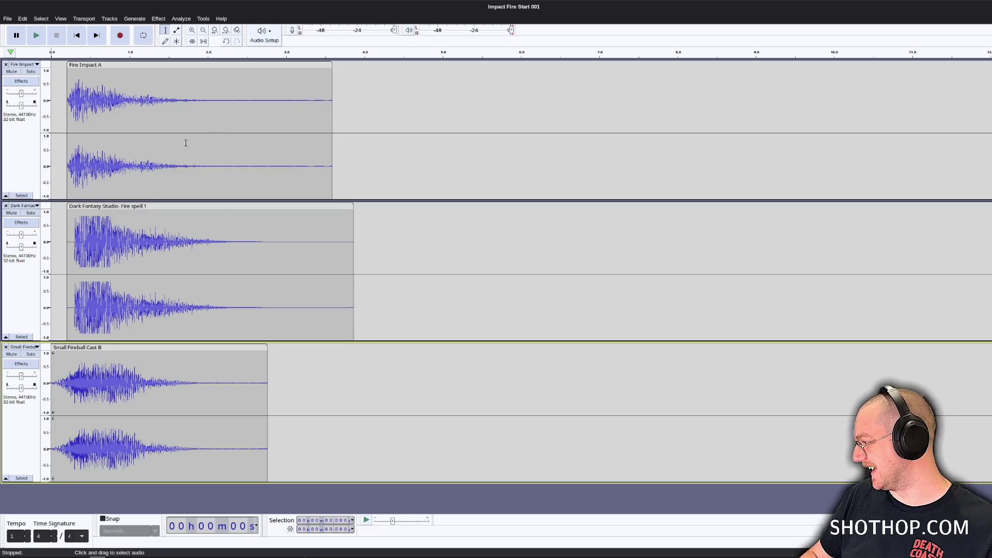
# Preview the three-layer mix and export it as sfx_slam_start_a.ogg into the powers sfx folder.
pyautogui.press('space')
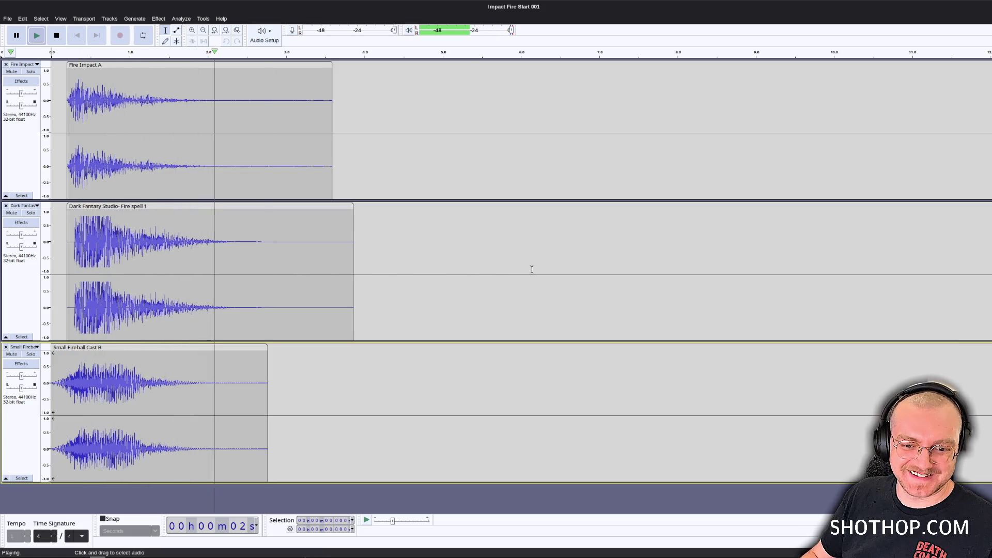
pyautogui.press('space')
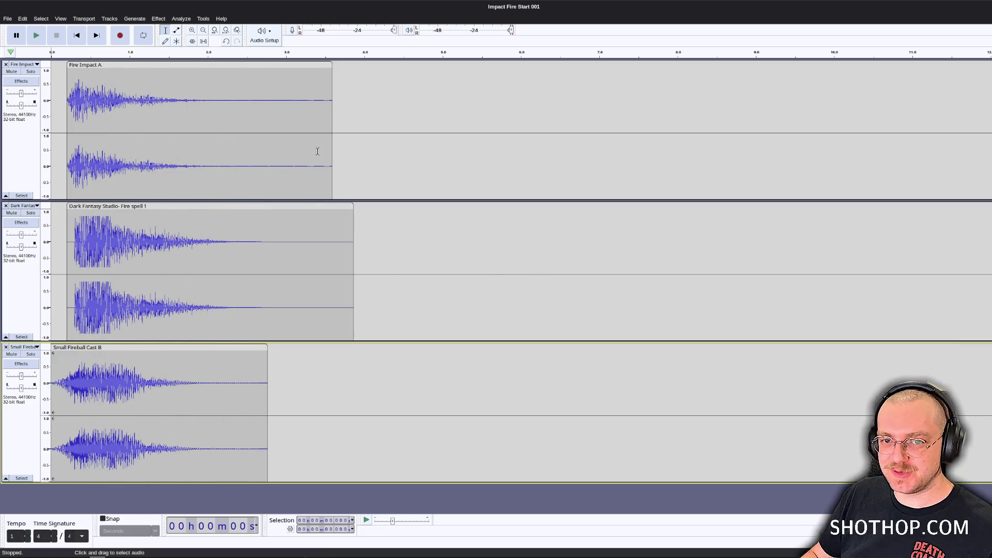
pyautogui.click(8, 18)
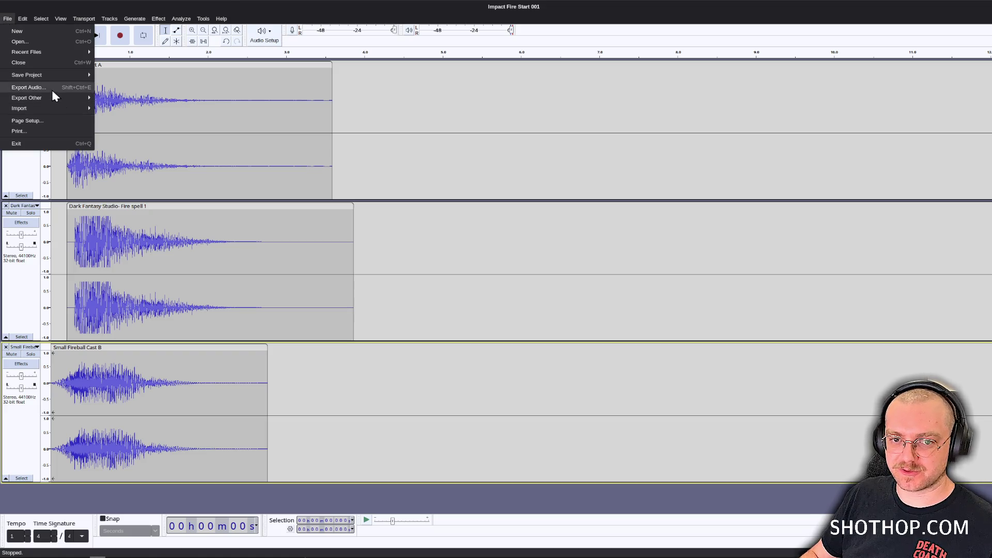
pyautogui.click(23, 85)
pyautogui.click(592, 197)
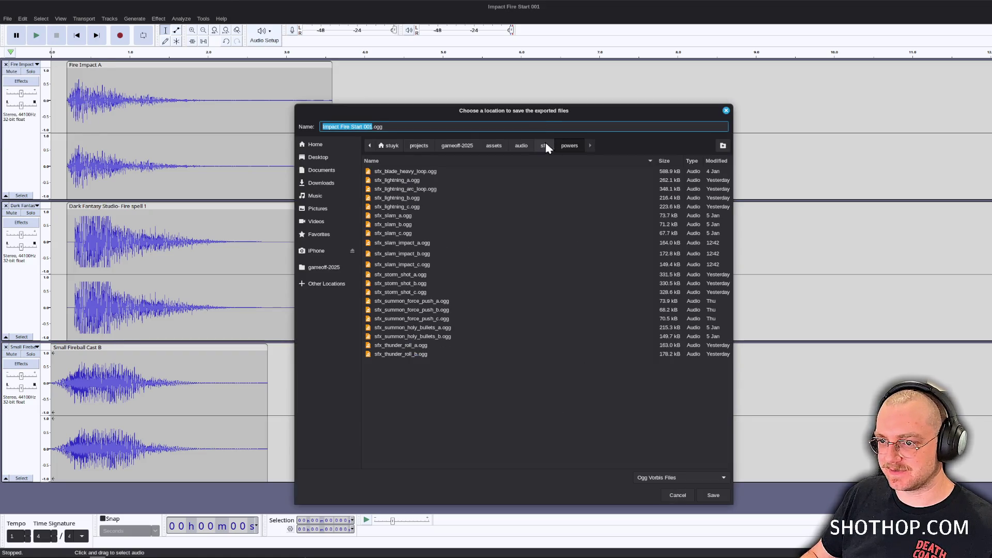
pyautogui.write('sfx_slam_')
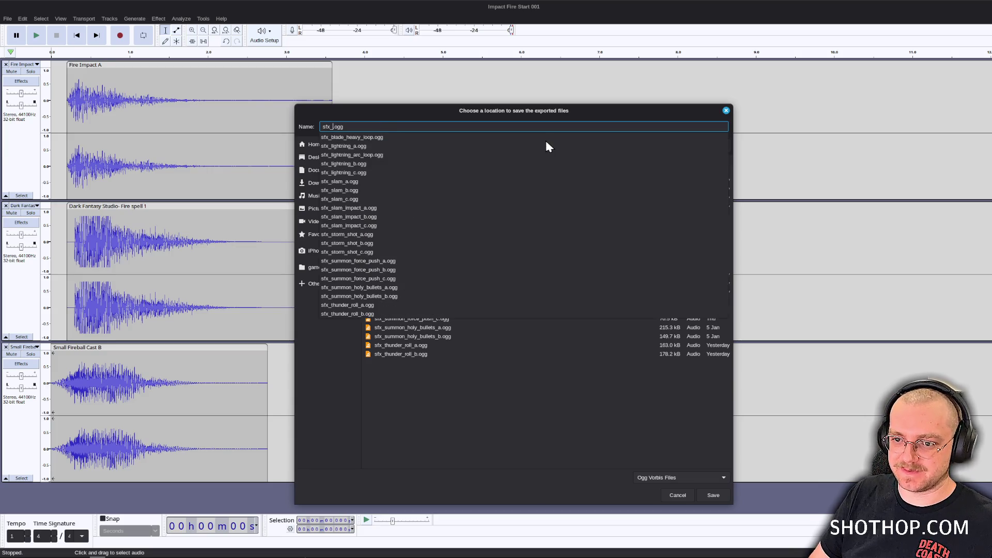
pyautogui.write('start_a')
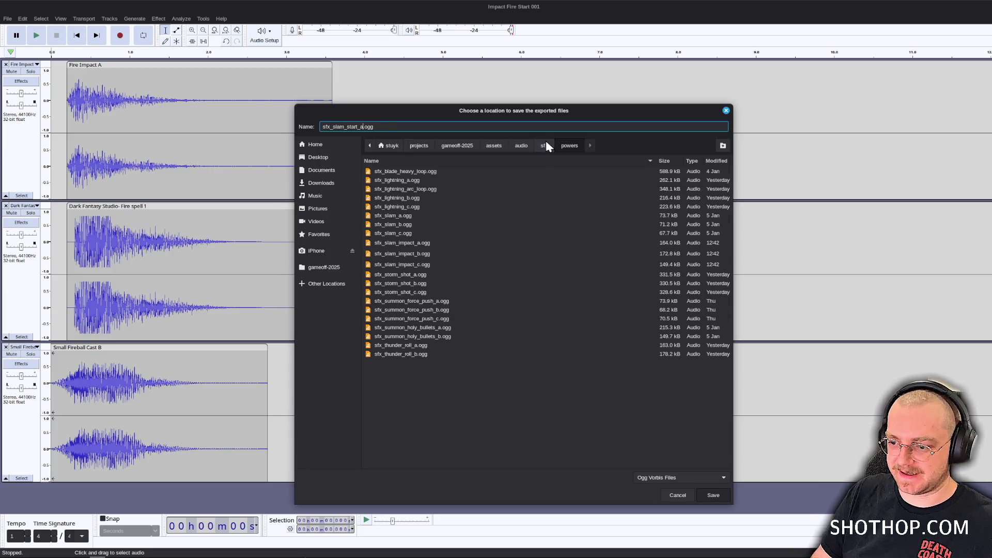
pyautogui.press('Return')
pyautogui.click(600, 418)
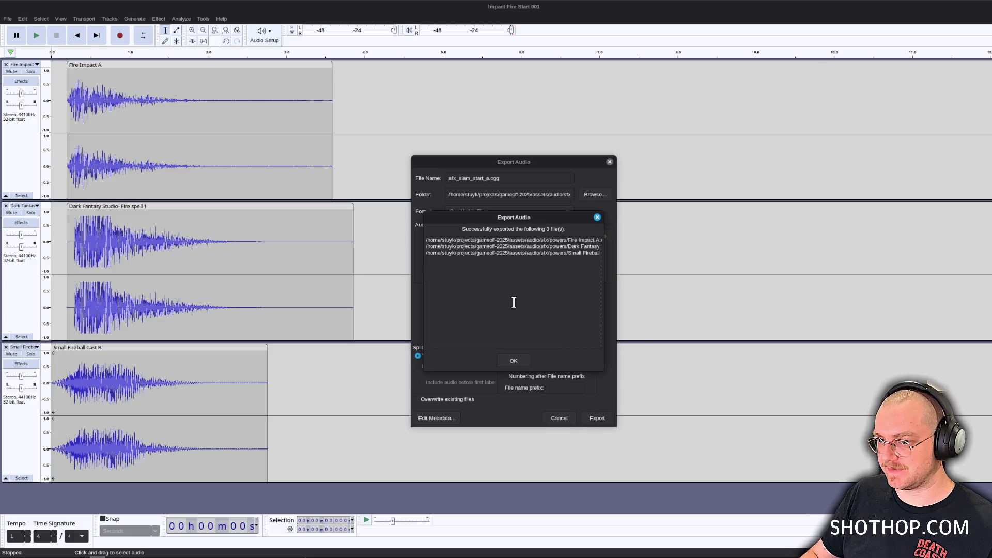
pyautogui.click(516, 362)
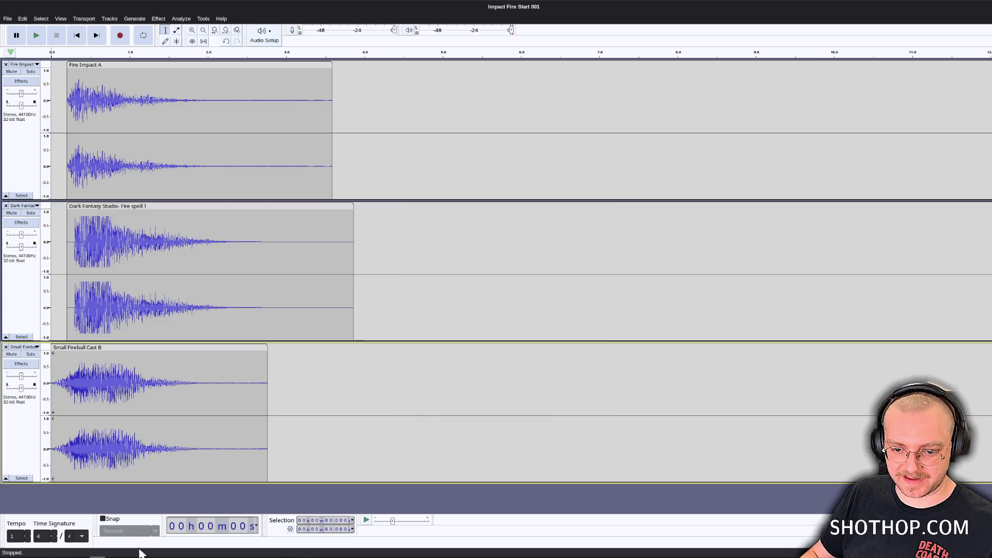
# Delete Dark Fantasy Studio- Fire spell 1.ogg, Fire Impact A.ogg and Small Fireball Cast B.ogg from the powers folder.
pyautogui.hotkey('alt', 'Tab')
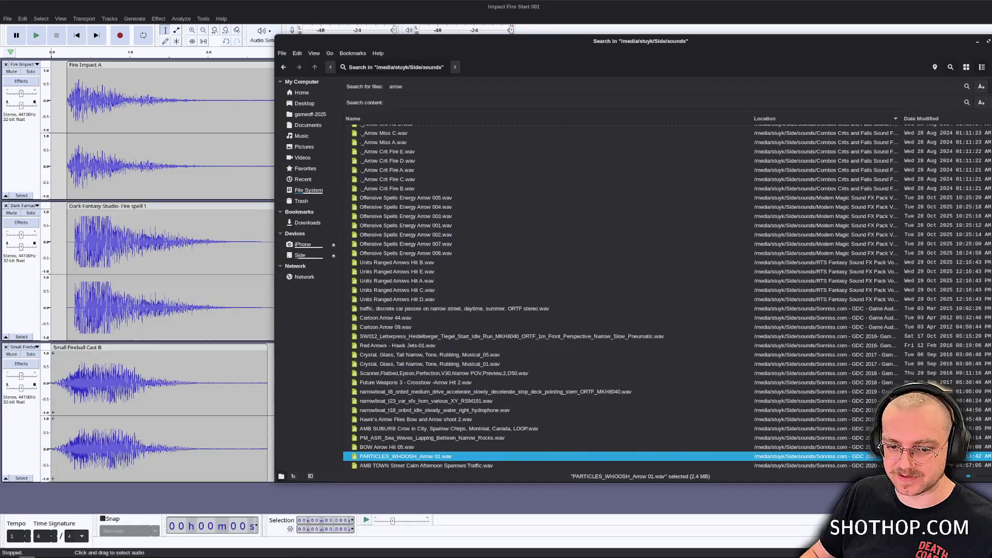
pyautogui.hotkey('alt', 'Tab')
pyautogui.hotkey('alt', 'Tab')
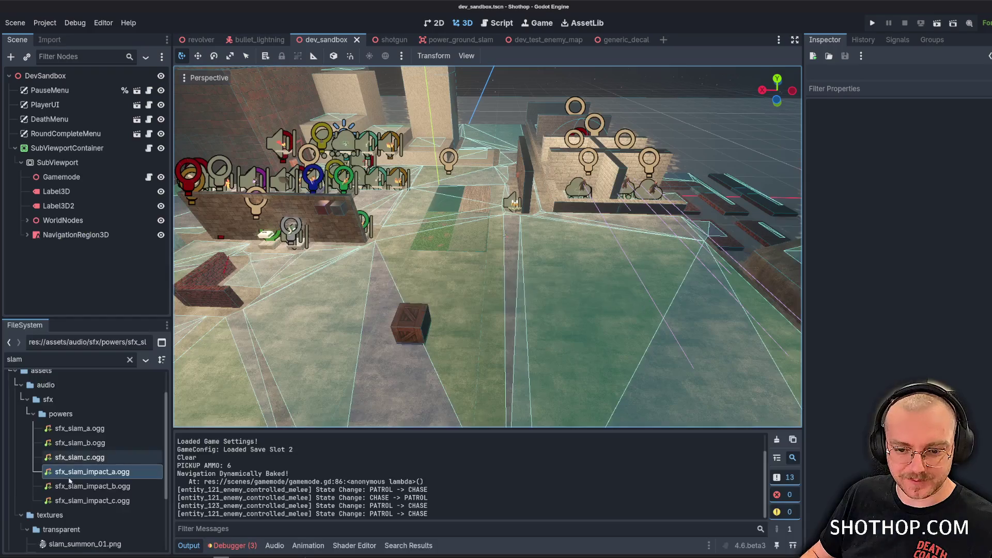
pyautogui.rightClick(64, 472)
pyautogui.click(103, 549)
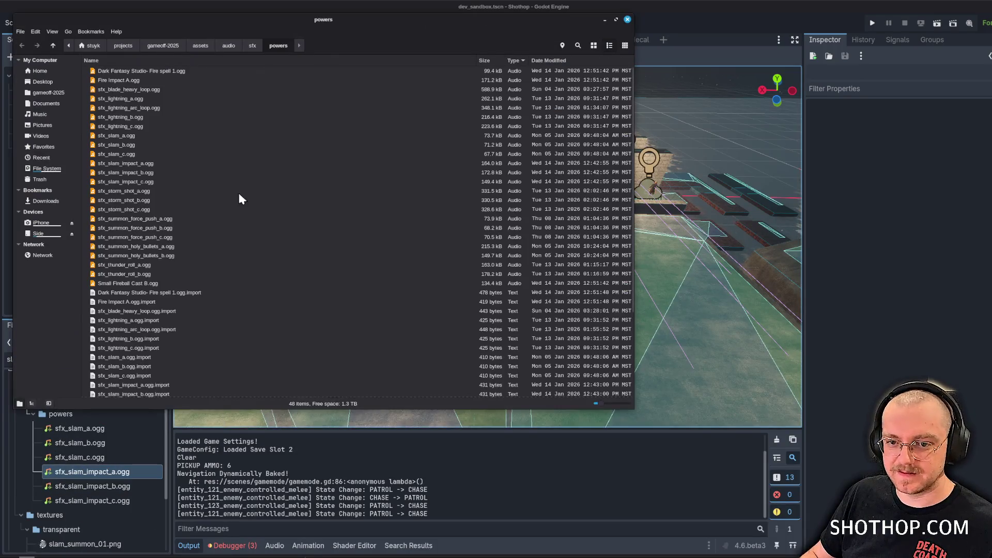
pyautogui.click(129, 71)
pyautogui.keyDown('shift'); pyautogui.click(129, 80); pyautogui.keyUp('shift')
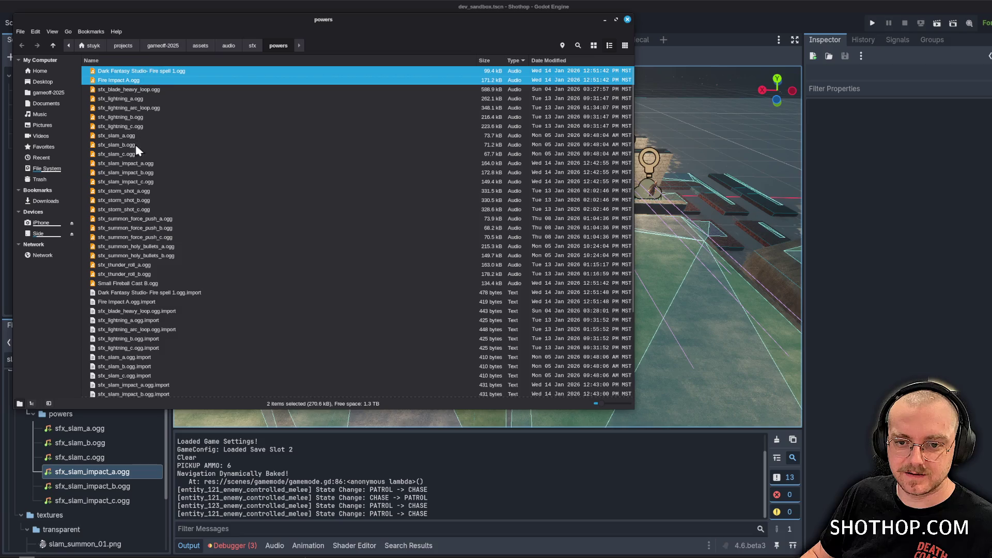
pyautogui.keyDown('ctrl'); pyautogui.click(124, 283); pyautogui.keyUp('ctrl')
pyautogui.press('Delete')
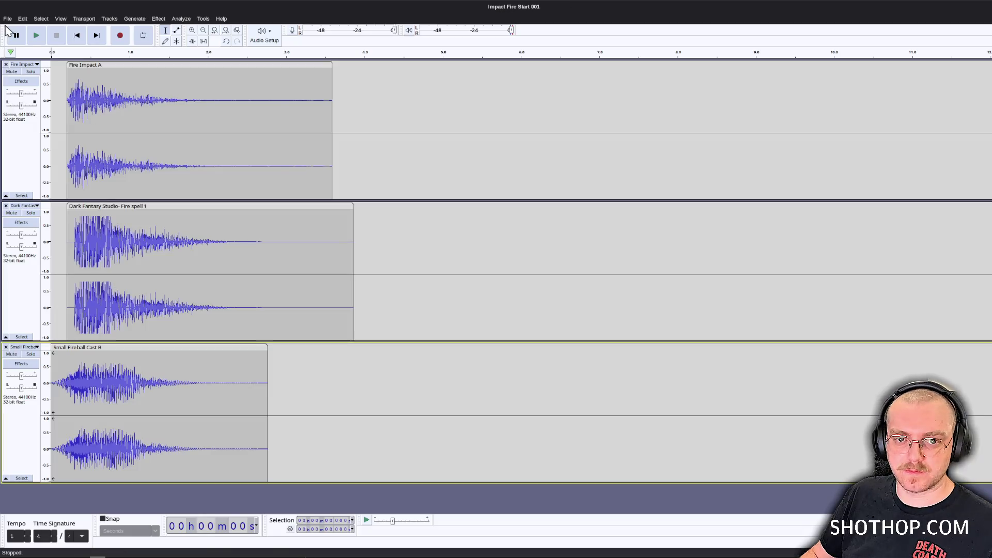
pyautogui.click(7, 19)
# Re-export with Export Range set to Entire Project as a single sfx_slam_start_a.ogg.
pyautogui.click(21, 93)
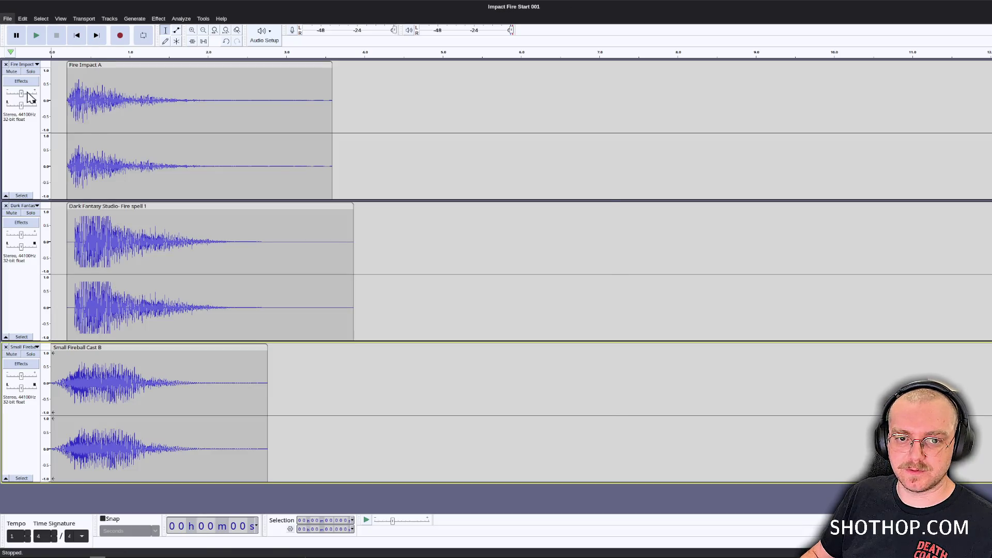
pyautogui.click(494, 294)
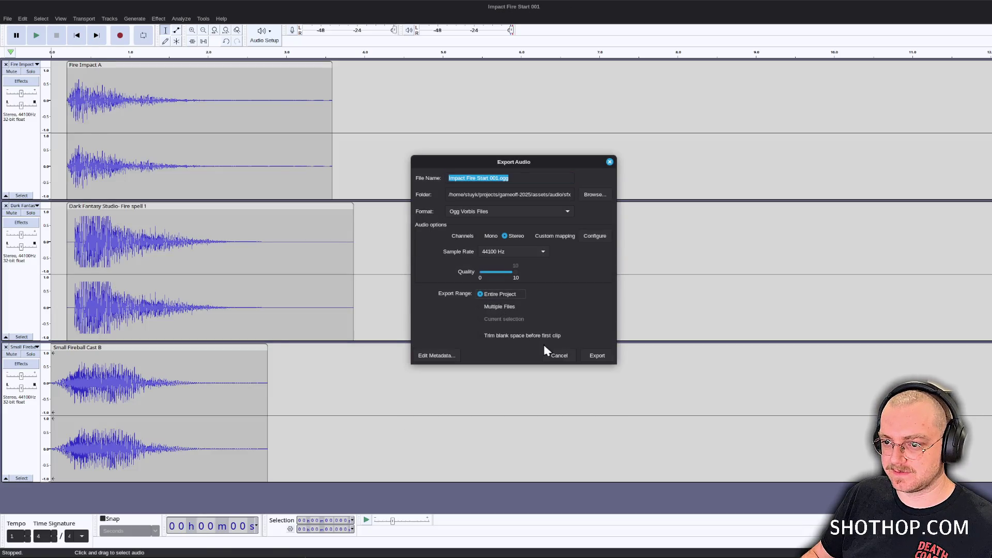
pyautogui.click(594, 195)
pyautogui.write('sfx_slam_start')
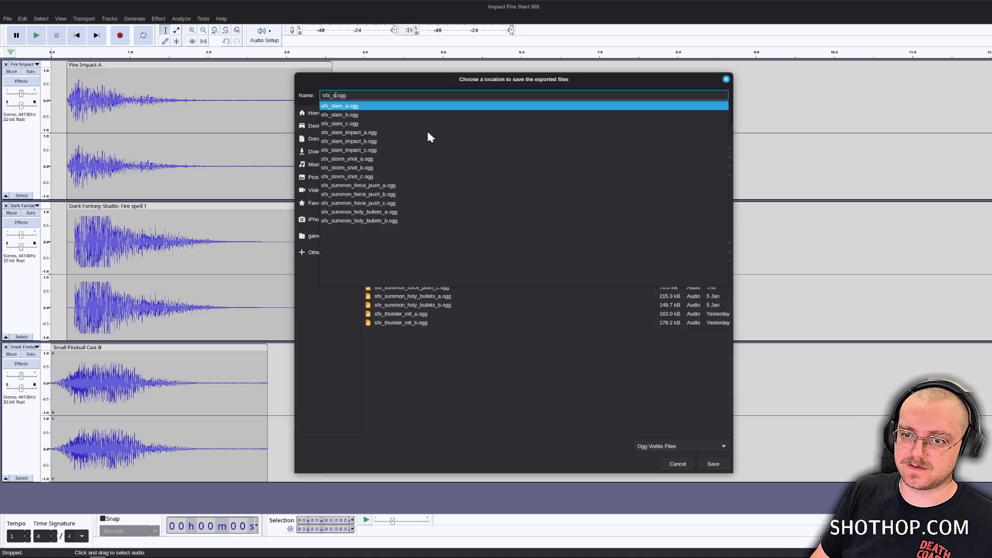
pyautogui.write('_a')
pyautogui.press('Return')
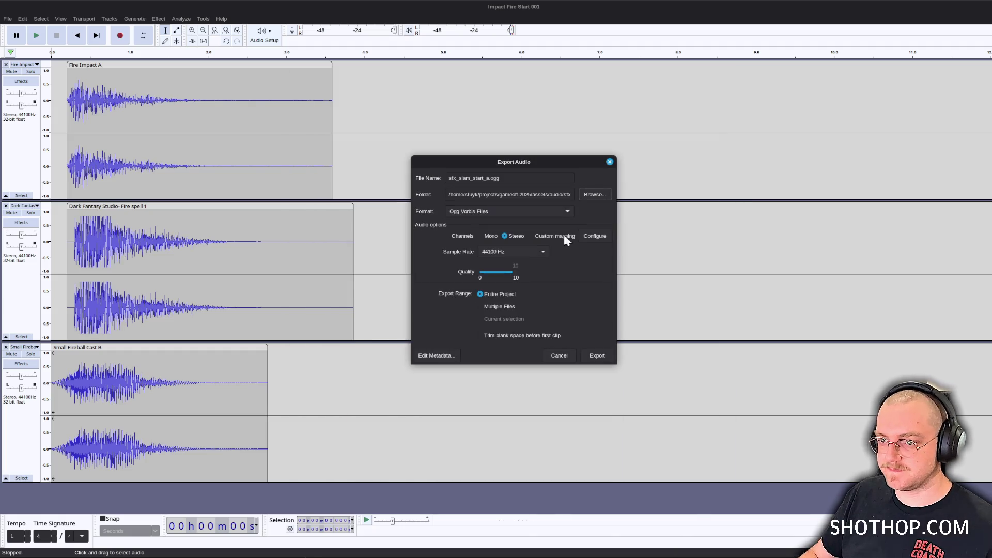
pyautogui.click(602, 357)
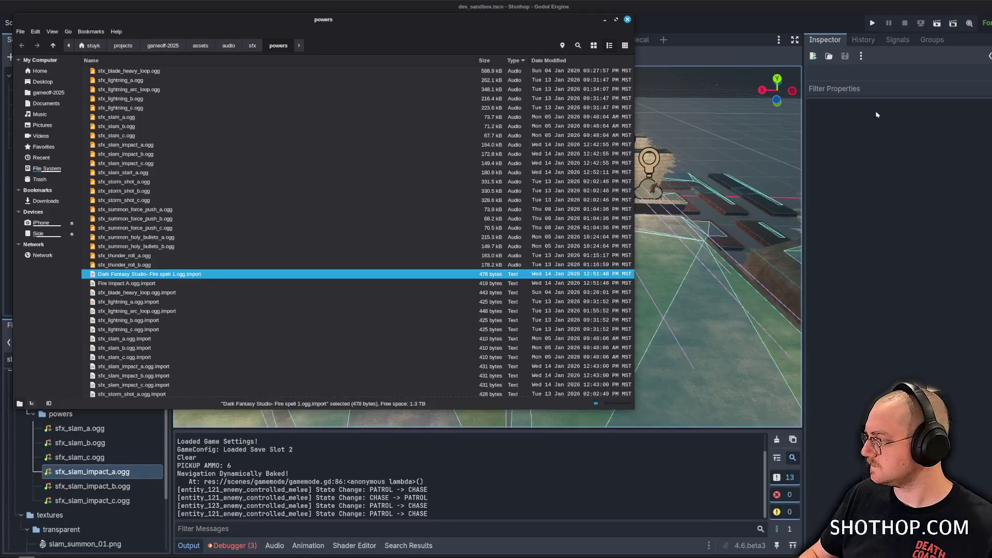
# Return to Godot to import the new sound and open player.gd in the Script workspace.
pyautogui.click(754, 10)
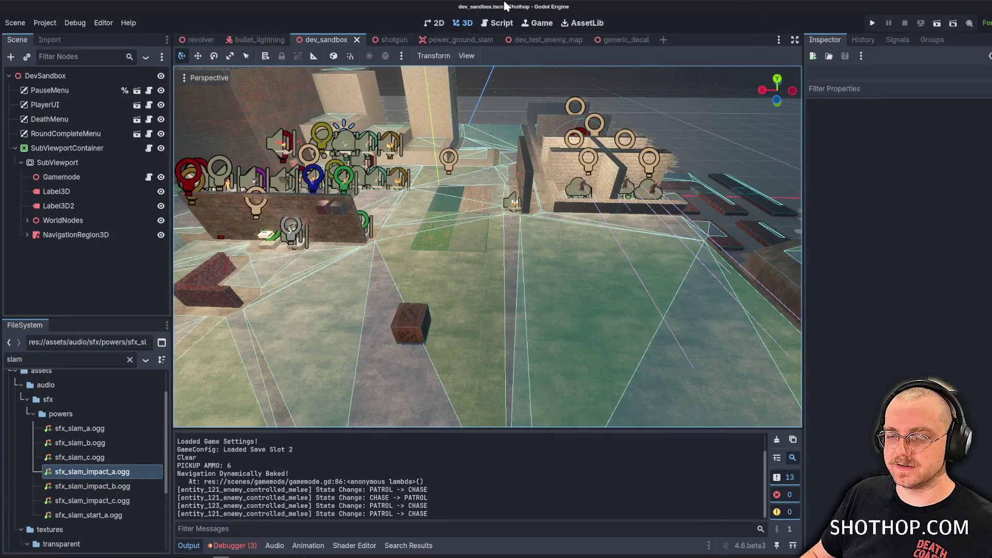
pyautogui.moveTo(469, 41)
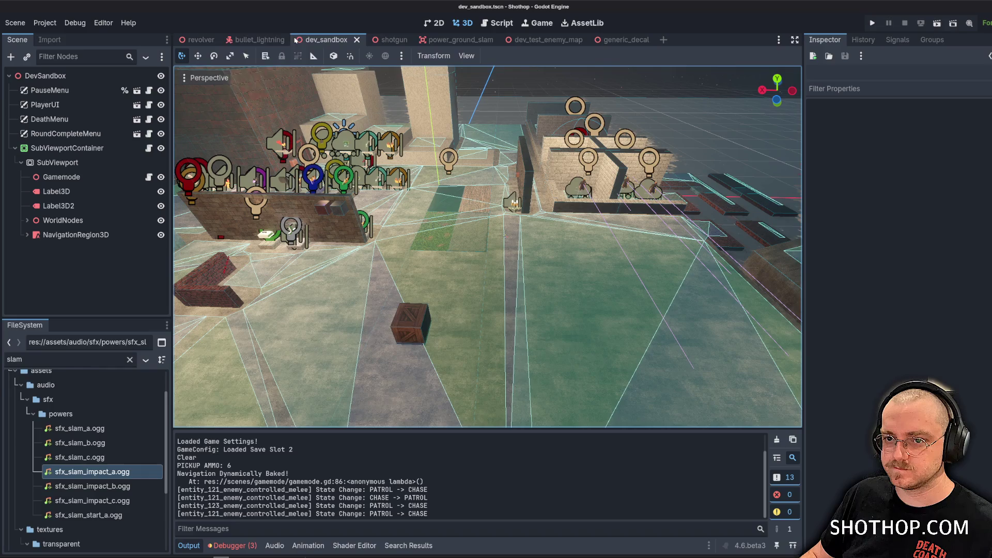
pyautogui.click(497, 23)
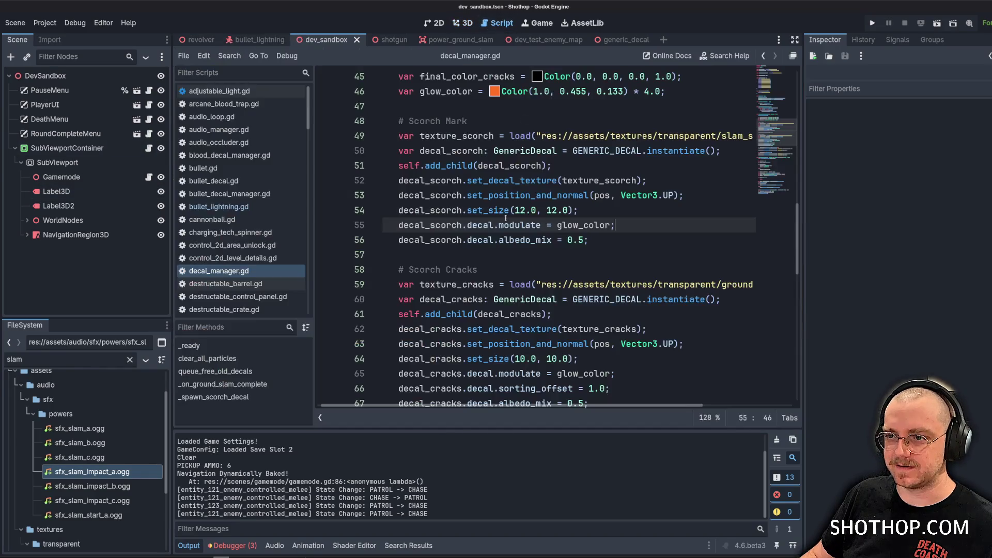
pyautogui.scroll(-5, 253, 180)
pyautogui.scroll(-10, 253, 180)
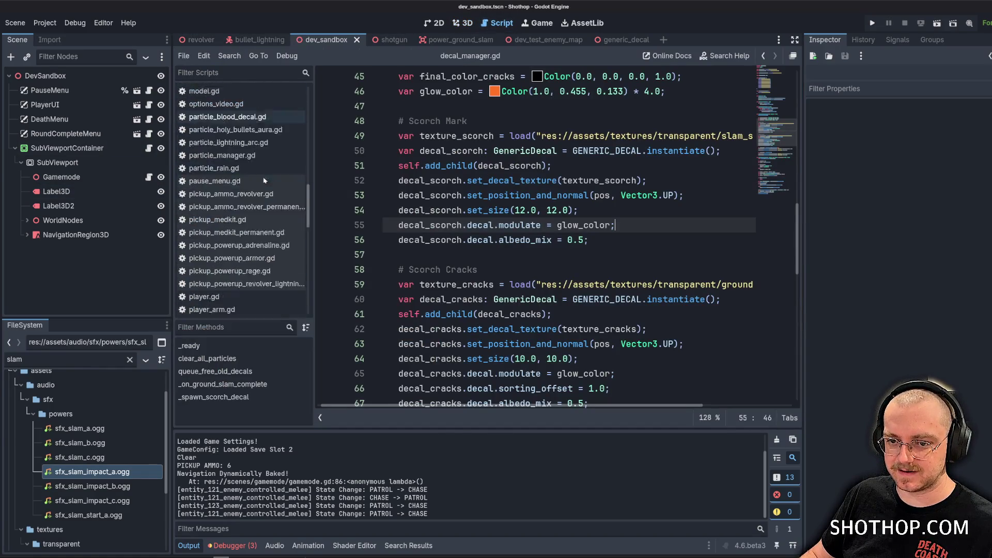
pyautogui.click(228, 210)
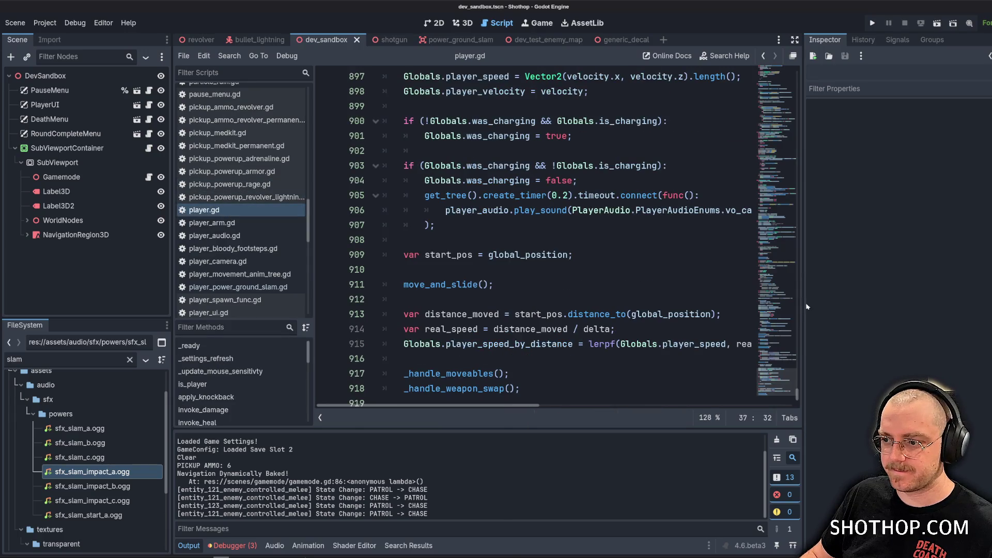
# Browse player.gd to the _handle_ground_slam definition and its raycast_from_player_cam call.
pyautogui.moveTo(811, 304); pyautogui.dragTo(917, 303)
pyautogui.scroll(10, 622, 239)
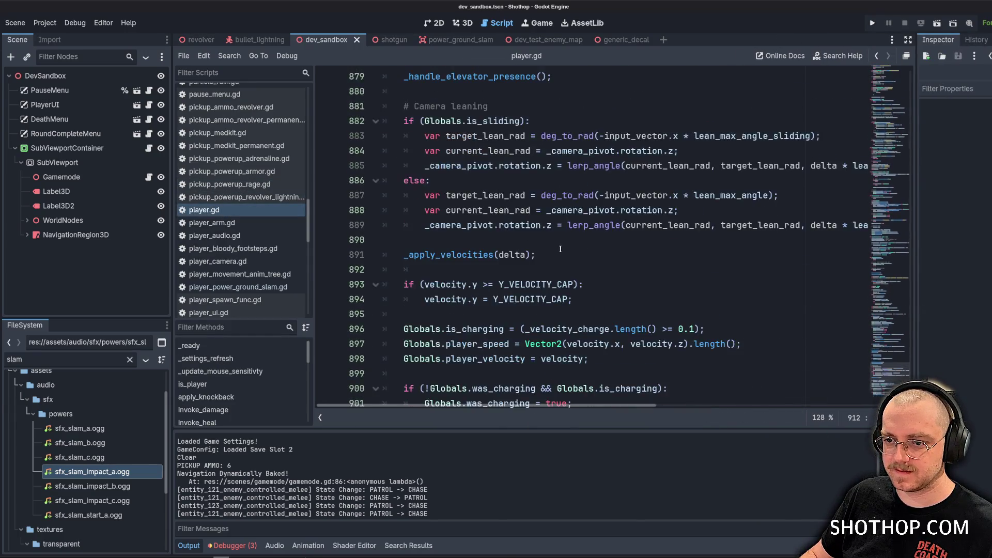
pyautogui.click(573, 269)
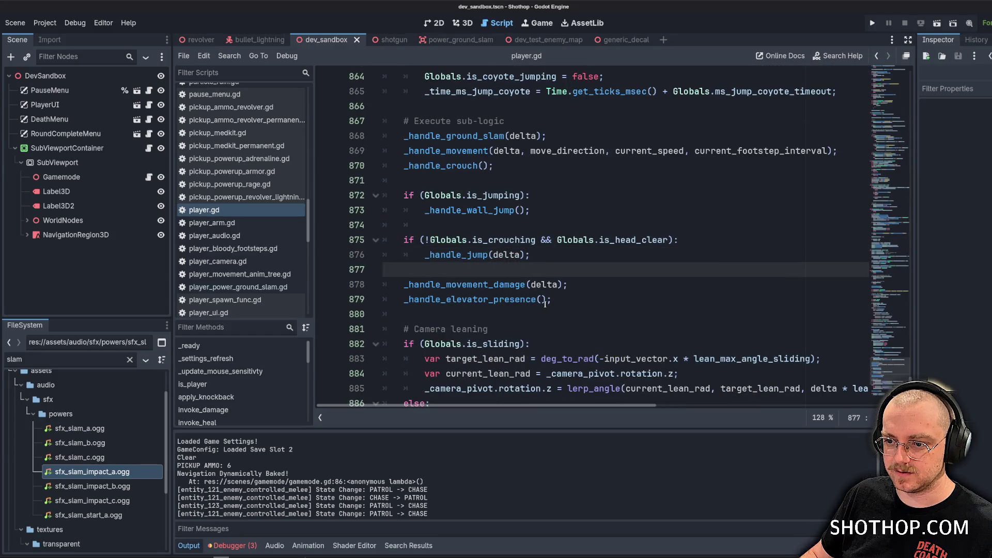
pyautogui.click(544, 303)
pyautogui.scroll(2, 542, 302)
pyautogui.keyDown('ctrl'); pyautogui.click(454, 224); pyautogui.keyUp('ctrl')
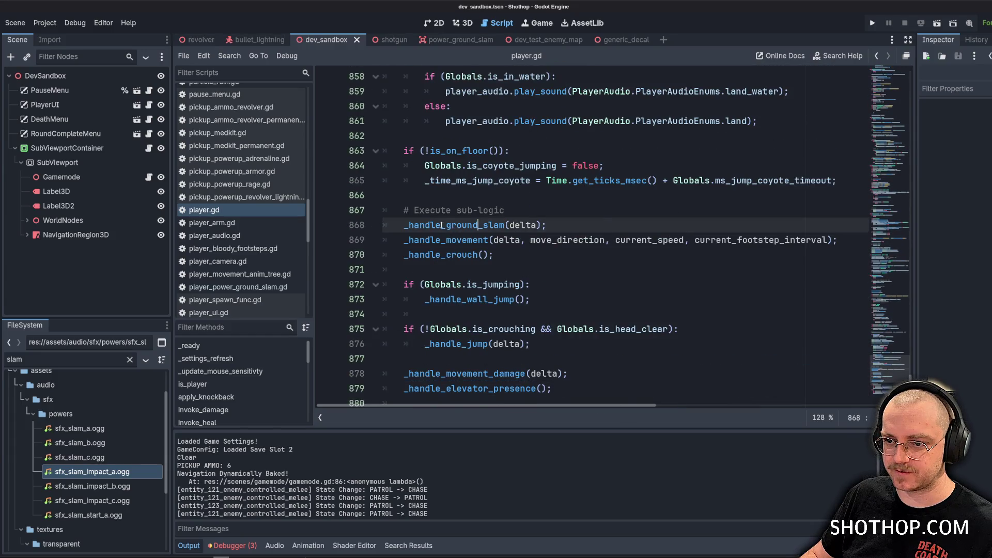
pyautogui.scroll(-4, 544, 236)
pyautogui.click(458, 274)
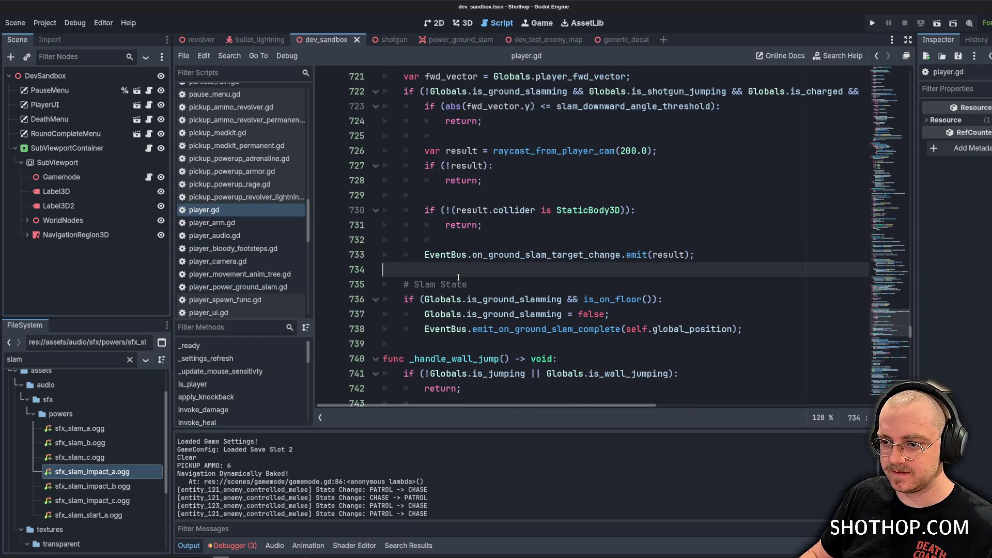
pyautogui.scroll(2, 633, 281)
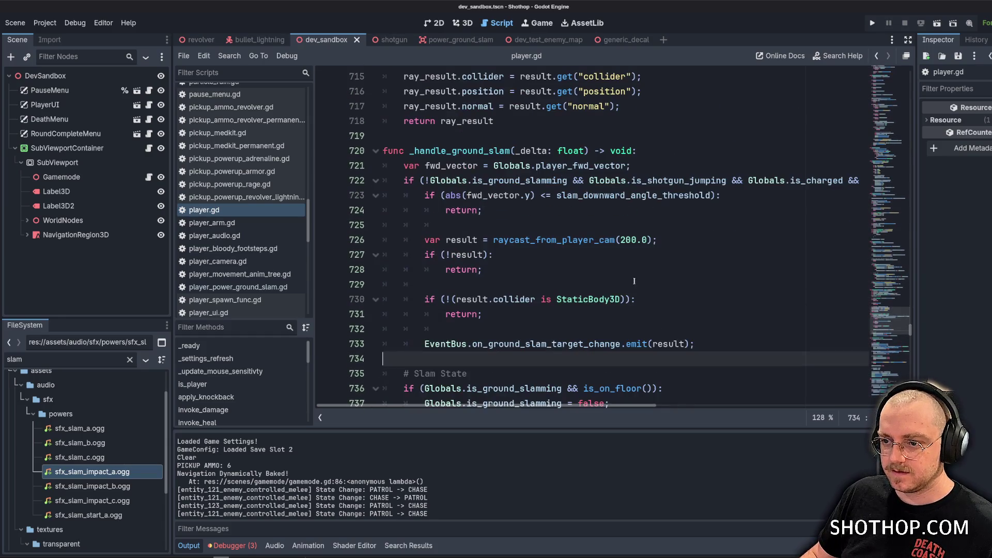
pyautogui.doubleClick(547, 239)
pyautogui.scroll(2, 782, 229)
pyautogui.scroll(4, 762, 253)
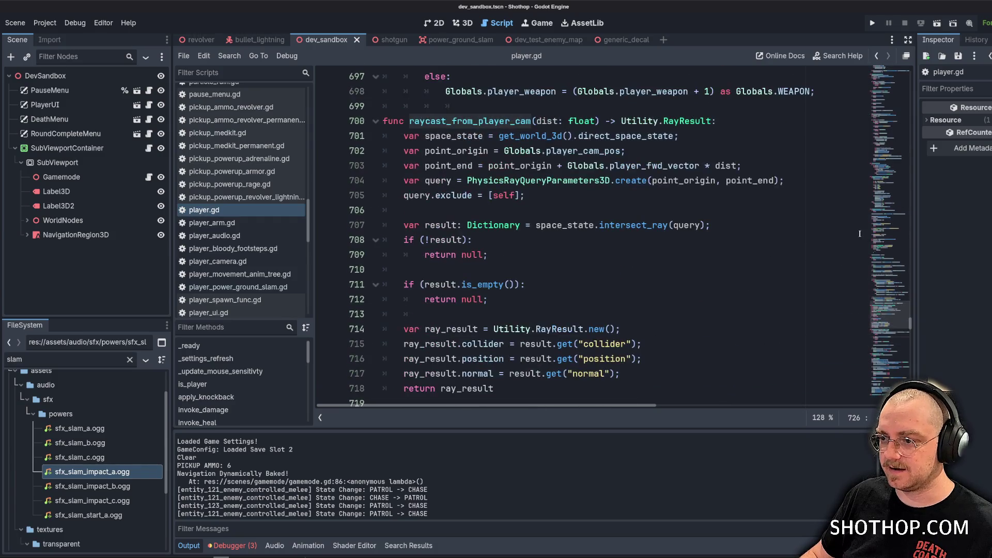
pyautogui.moveTo(888, 316)
pyautogui.mouseDown()
pyautogui.moveTo(892, 135)
pyautogui.moveTo(883, 110)
pyautogui.mouseUp()
# Search player.gd for 'slam' and locate the _handle_charge function.
pyautogui.hotkey('ctrl', 'f')
pyautogui.write('slam')
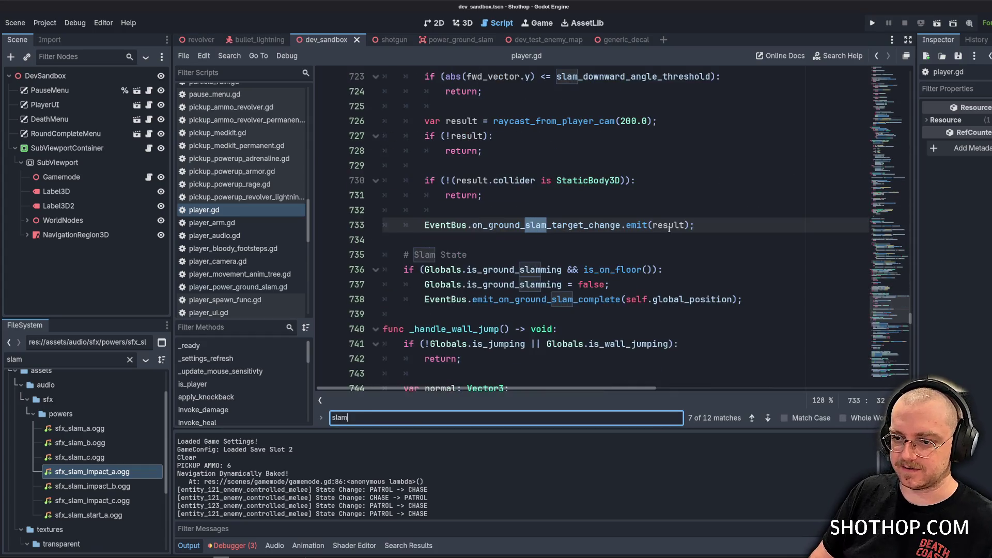
pyautogui.press('Return')
pyautogui.press('Return')
pyautogui.press('Return')
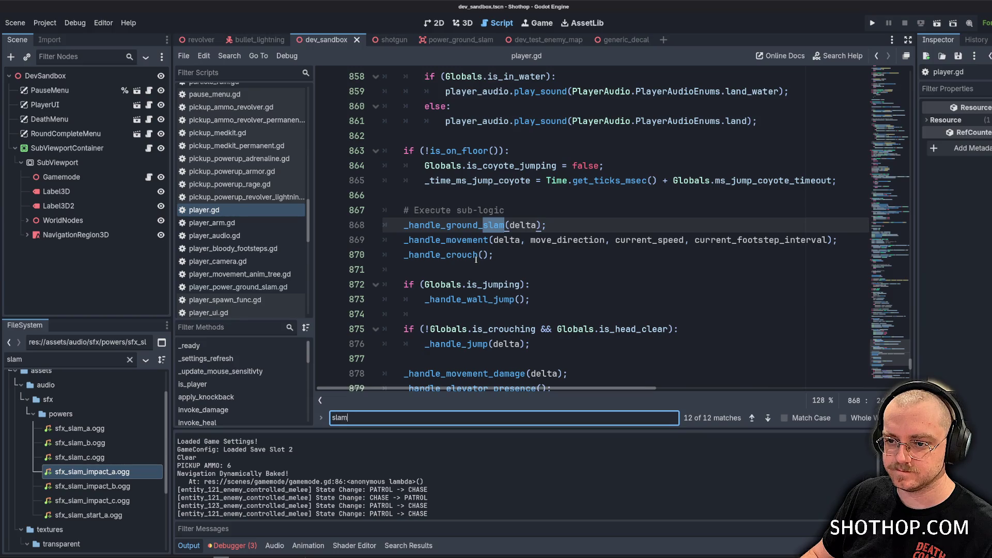
pyautogui.press('Return')
pyautogui.press('Return')
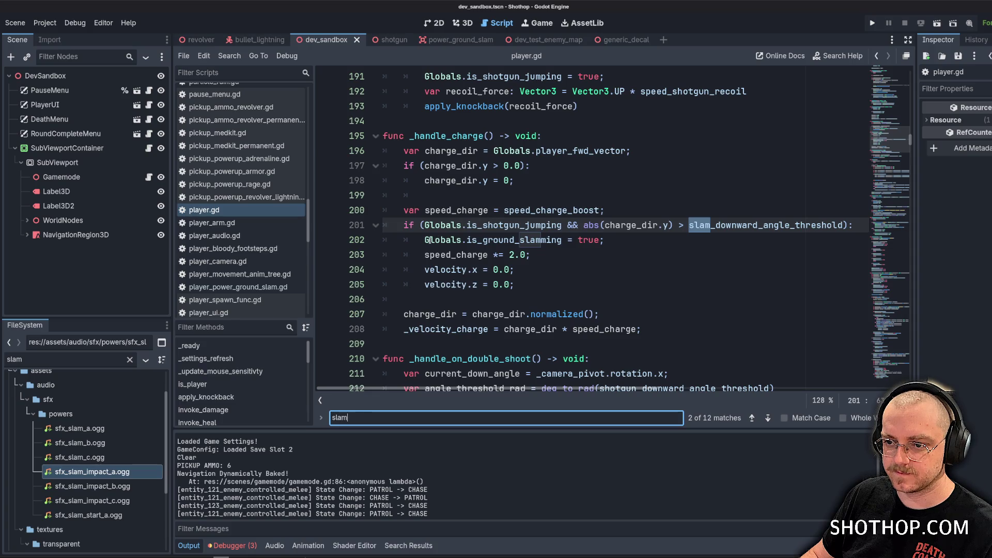
pyautogui.click(443, 145)
pyautogui.click(519, 182)
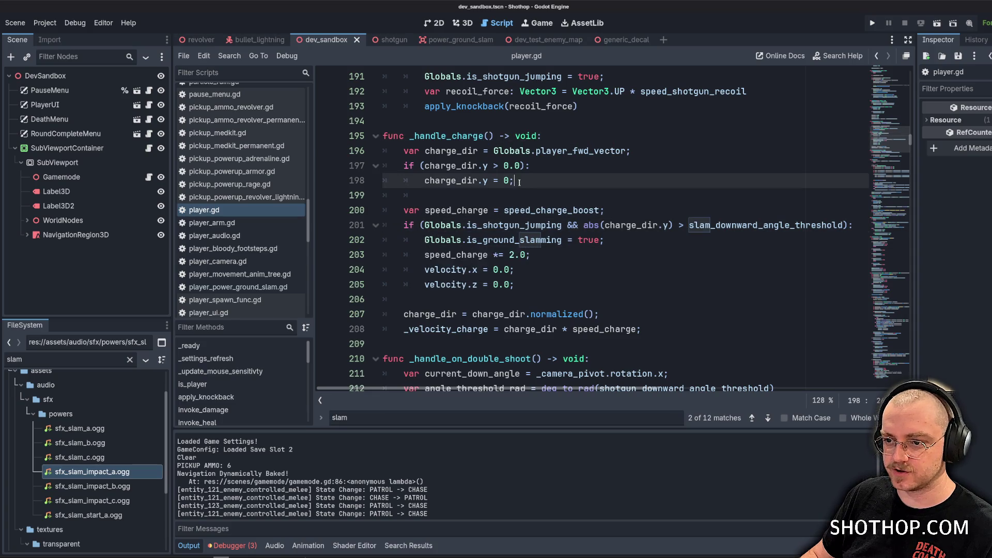
pyautogui.doubleClick(445, 136)
# After line 205, start the line player_audio.play_sound(PlayerAudio.PlayerAudioEnums. using code completion.
pyautogui.click(542, 285)
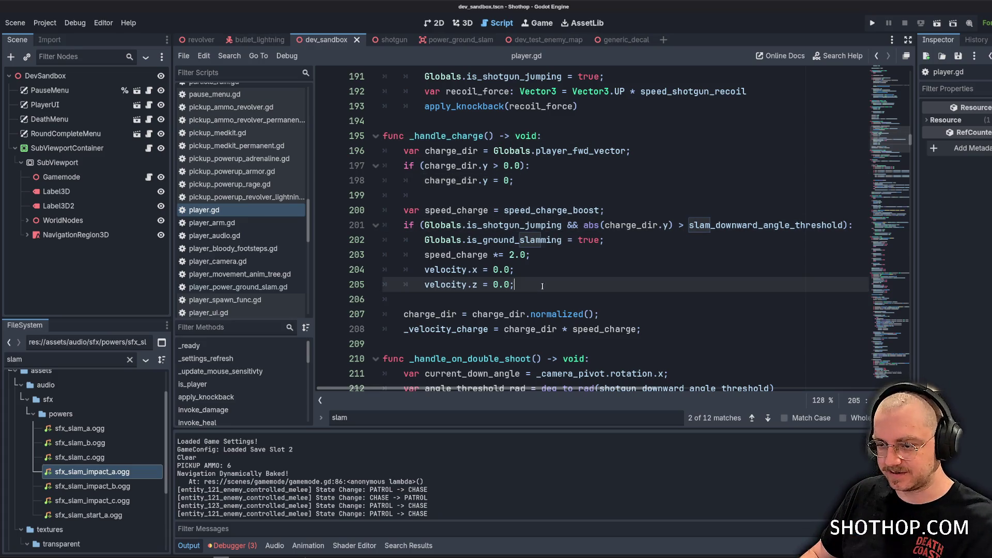
pyautogui.scroll(-2, 544, 185)
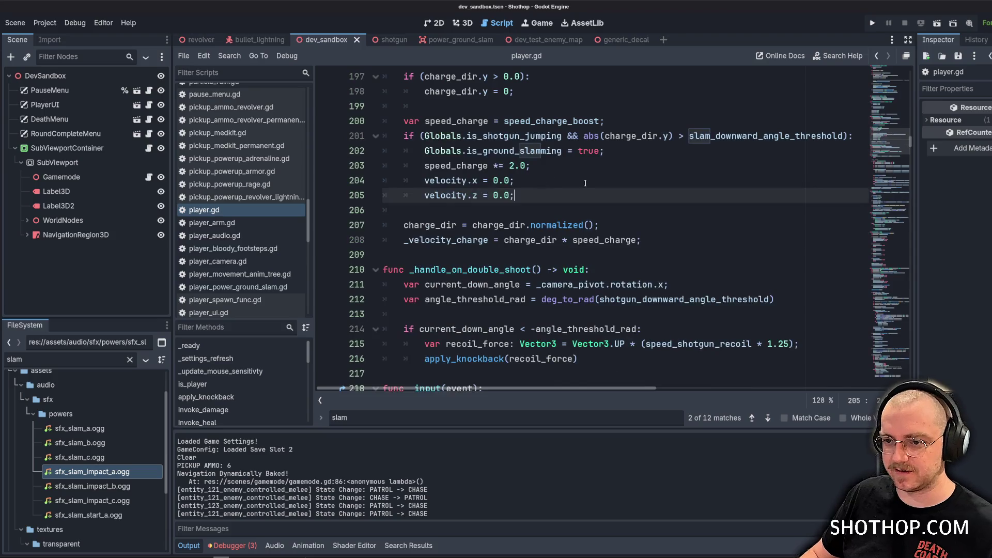
pyautogui.press('Return')
pyautogui.write('EventBus.')
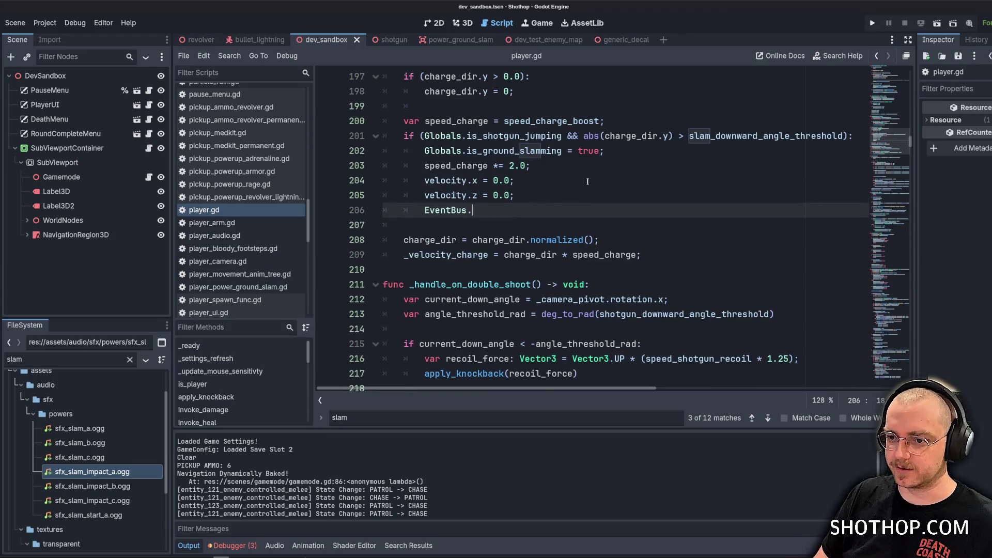
pyautogui.write('player_sou')
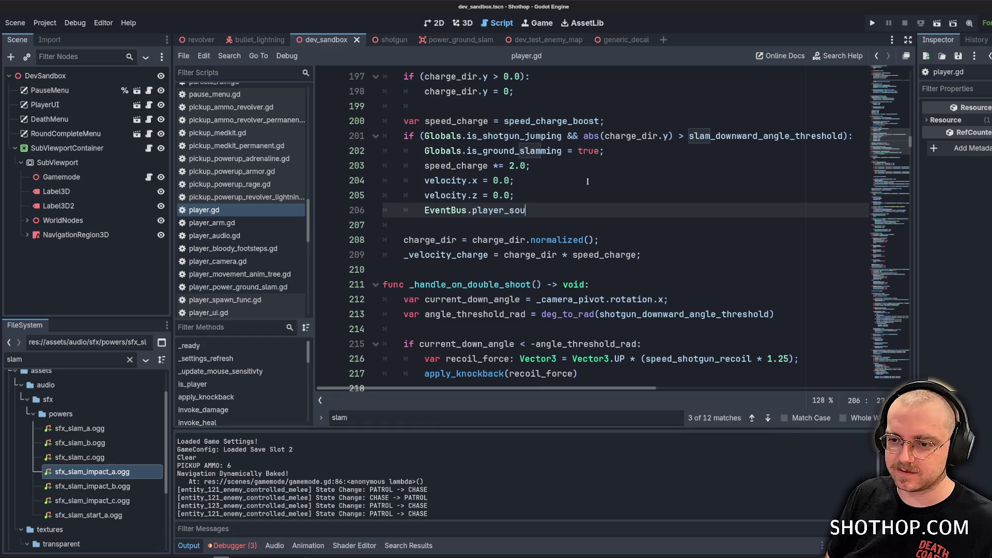
pyautogui.hotkey('ctrl', 'space')
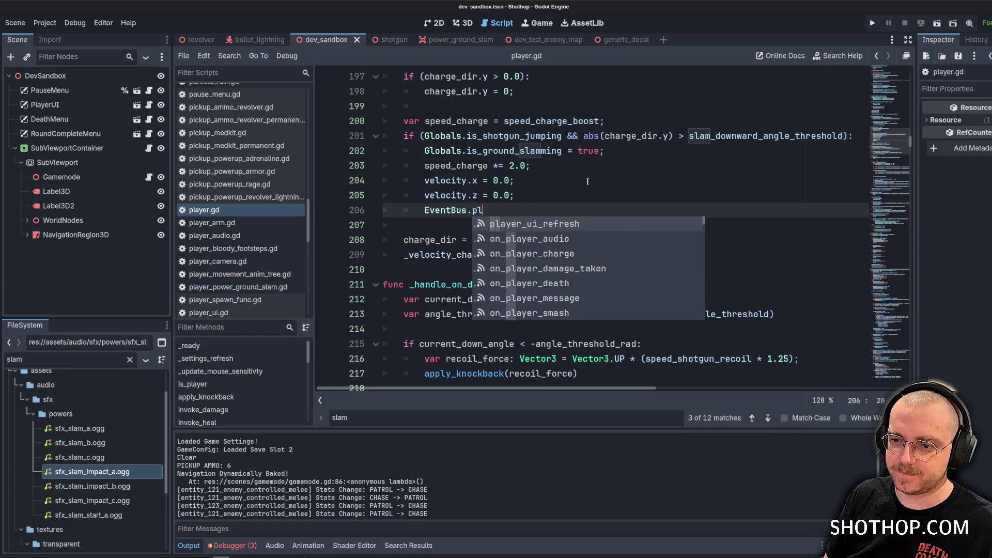
pyautogui.press('BackSpace')
pyautogui.press('BackSpace')
pyautogui.press('BackSpace')
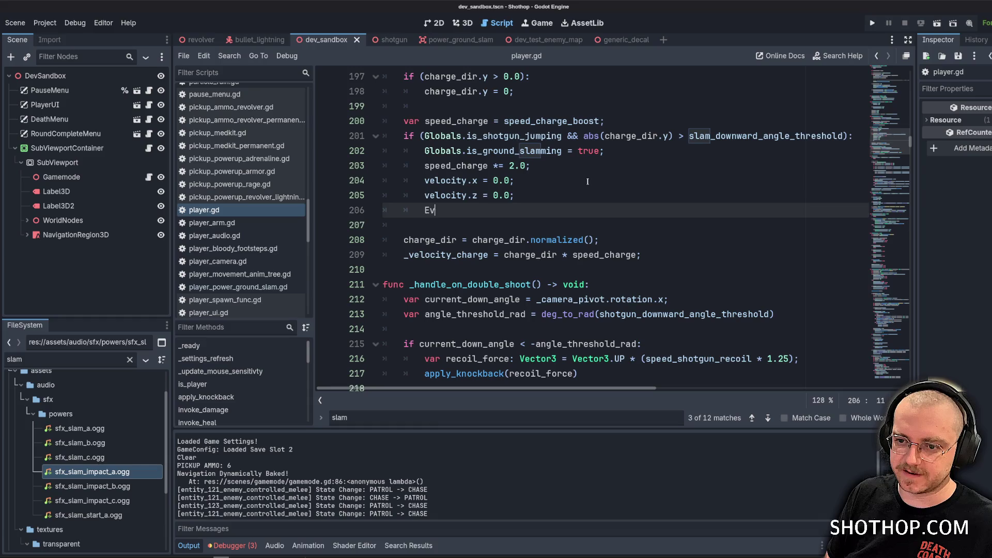
pyautogui.write('player_soun')
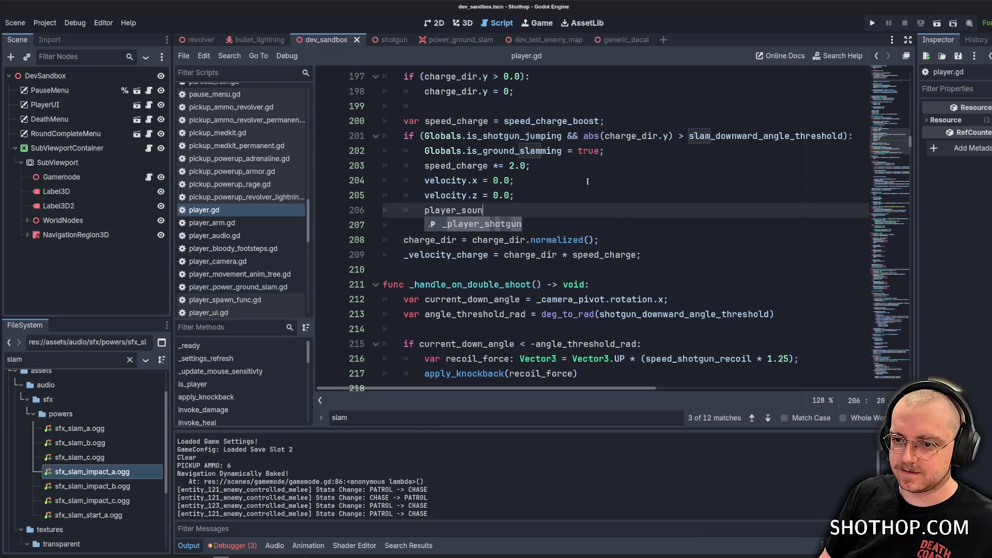
pyautogui.press('BackSpace')
pyautogui.press('BackSpace')
pyautogui.press('BackSpace')
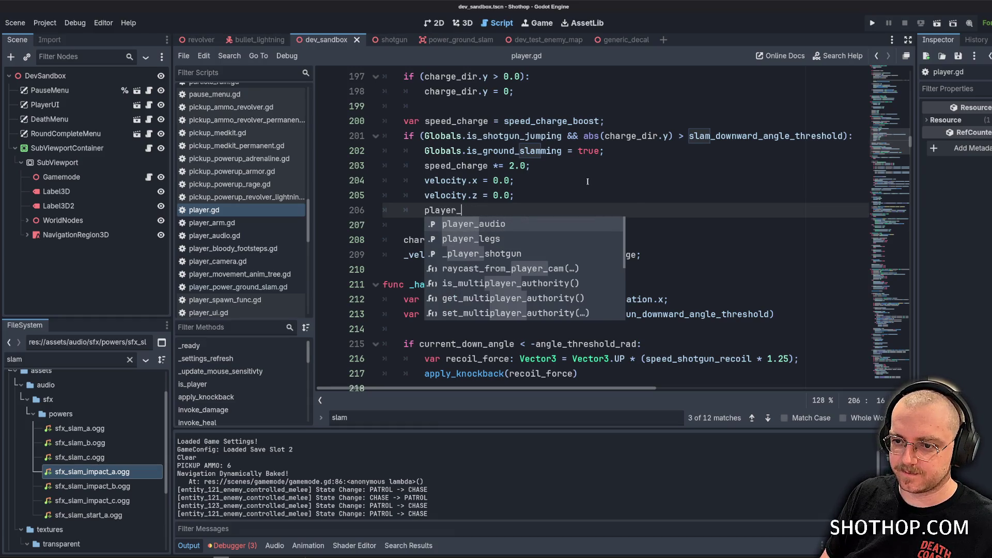
pyautogui.press('Return')
pyautogui.write('.')
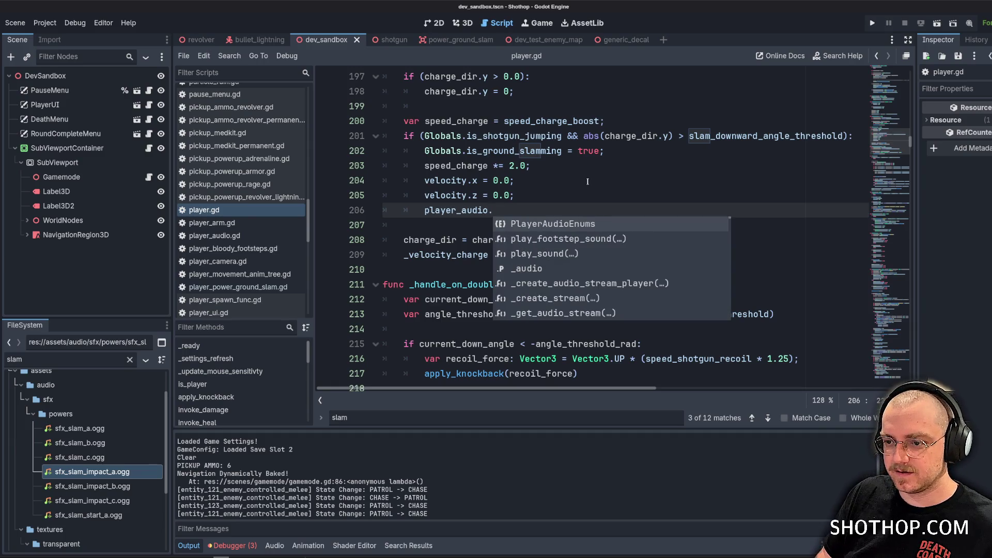
pyautogui.press('Down')
pyautogui.press('Down')
pyautogui.press('Return')
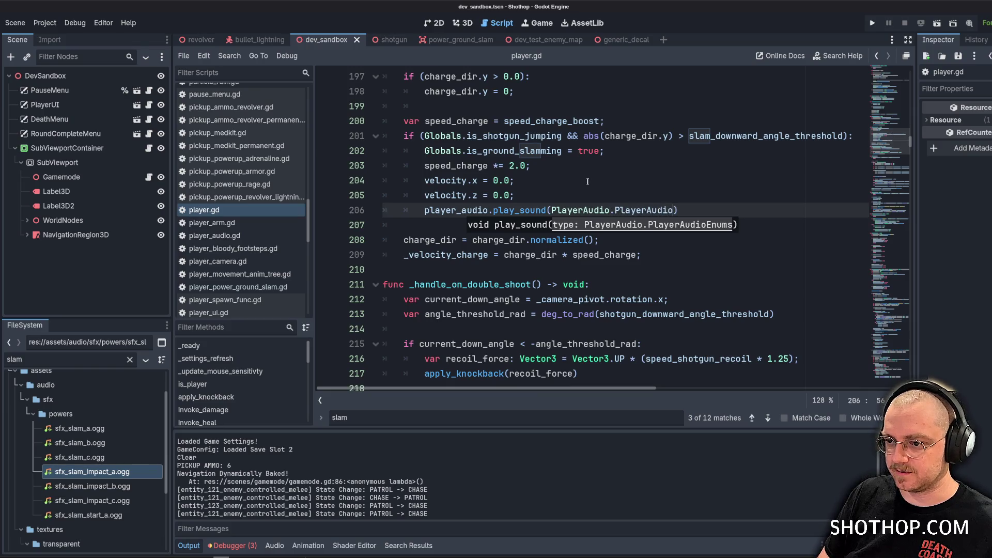
pyautogui.write('Enums.')
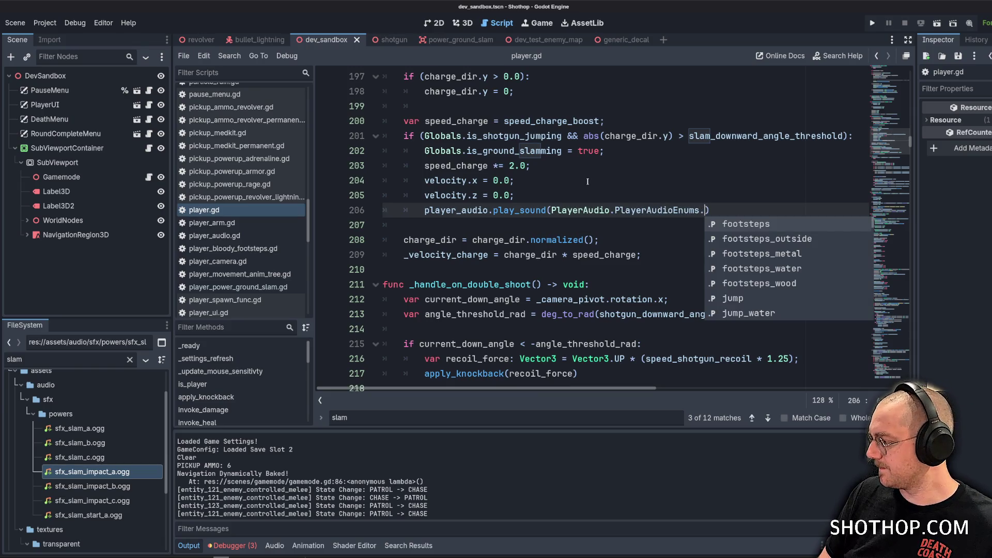
pyautogui.write('Ground')
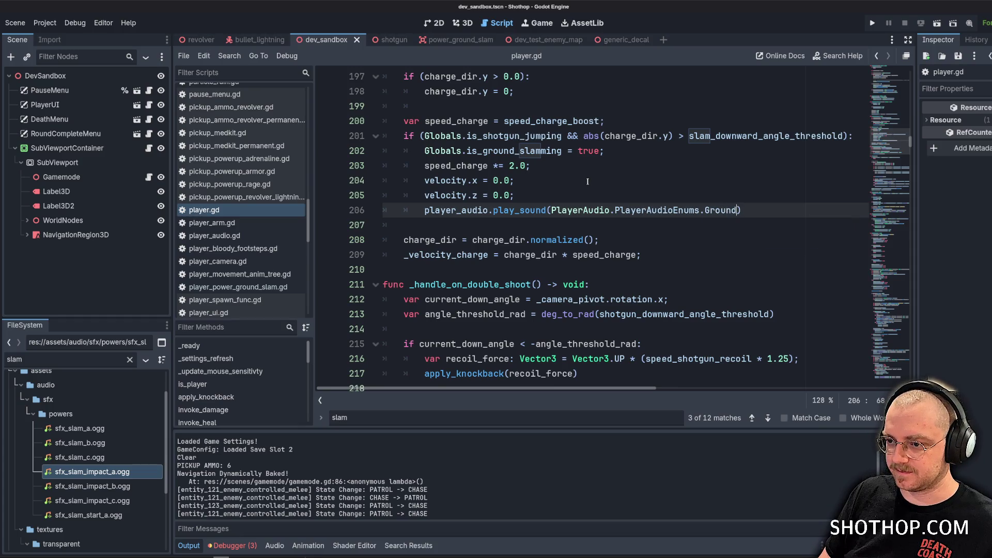
pyautogui.write('grou')
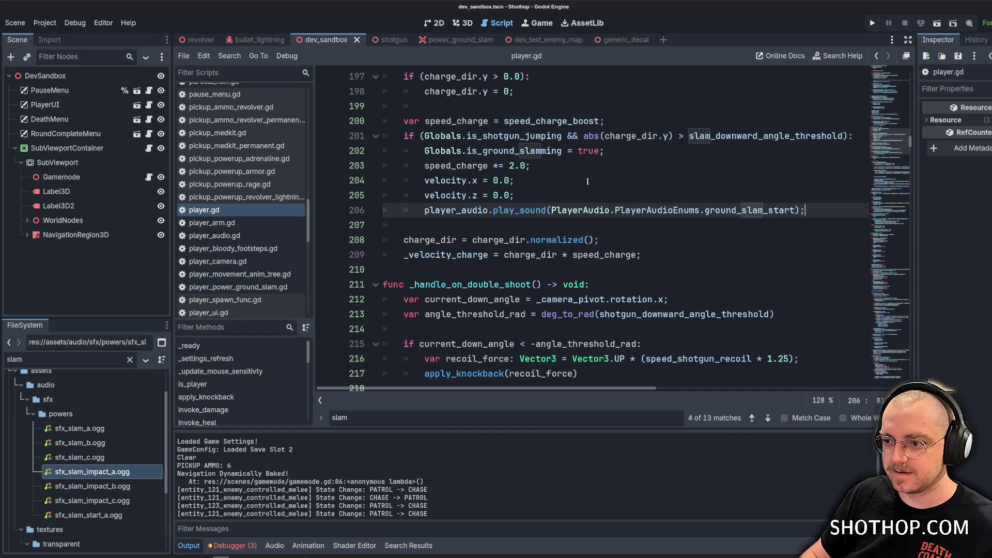
# Add a ground_slam_start entry to the PlayerAudioEnums sound name list in player_audio.gd.
pyautogui.keyDown('ctrl'); pyautogui.click(656, 210); pyautogui.keyUp('ctrl')
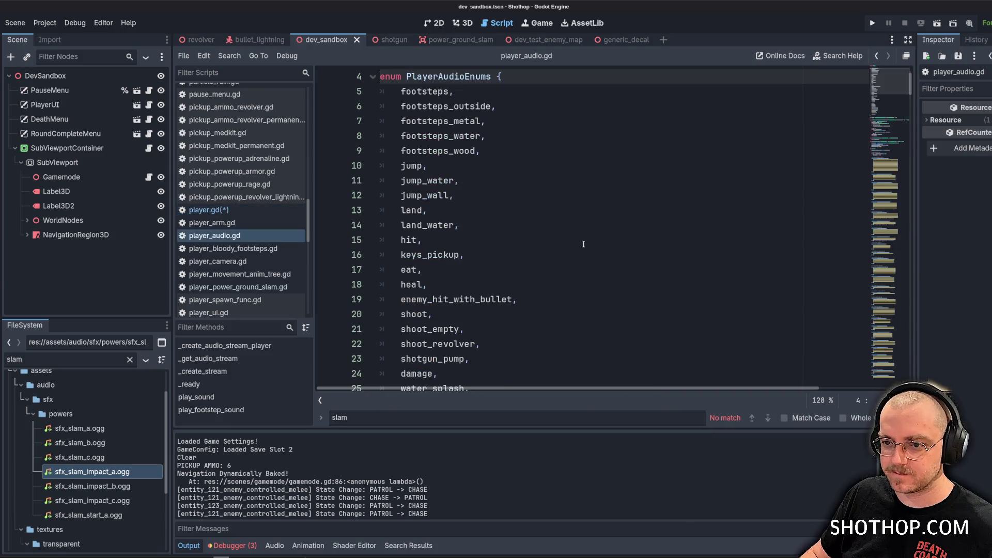
pyautogui.scroll(-5, 528, 241)
pyautogui.scroll(-12, 527, 242)
pyautogui.scroll(15, 532, 217)
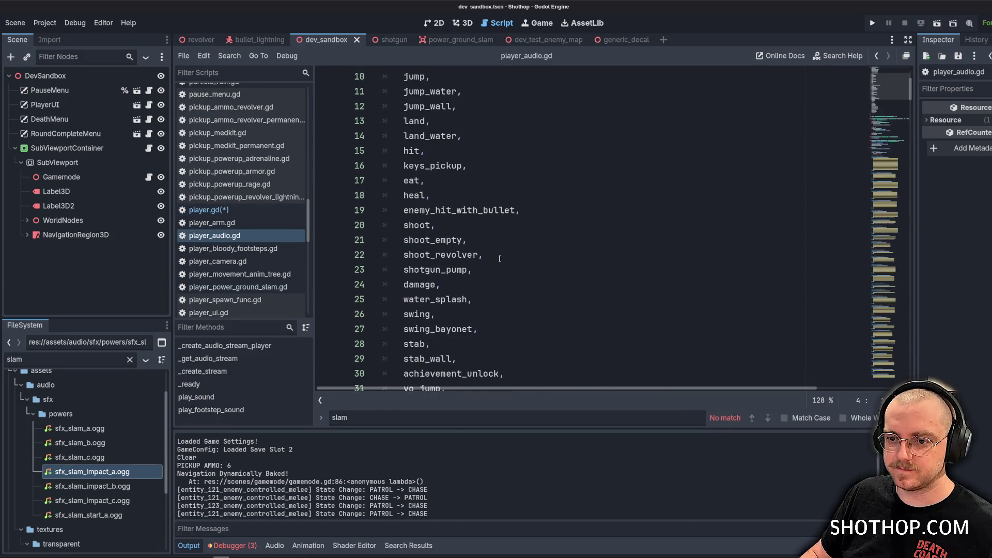
pyautogui.click(536, 201)
pyautogui.click(501, 164)
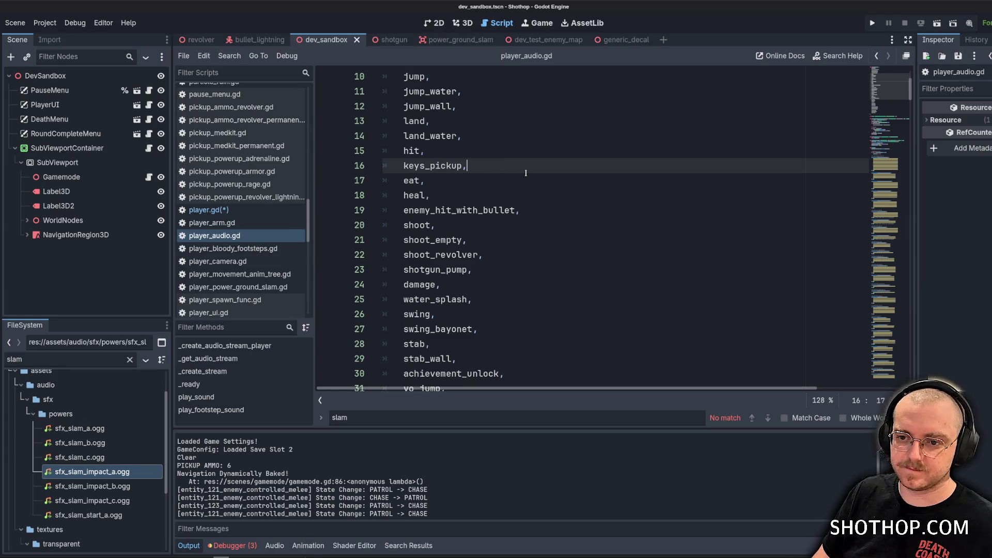
pyautogui.press('Down')
pyautogui.press('Return')
pyautogui.write('ground_slam_start,')
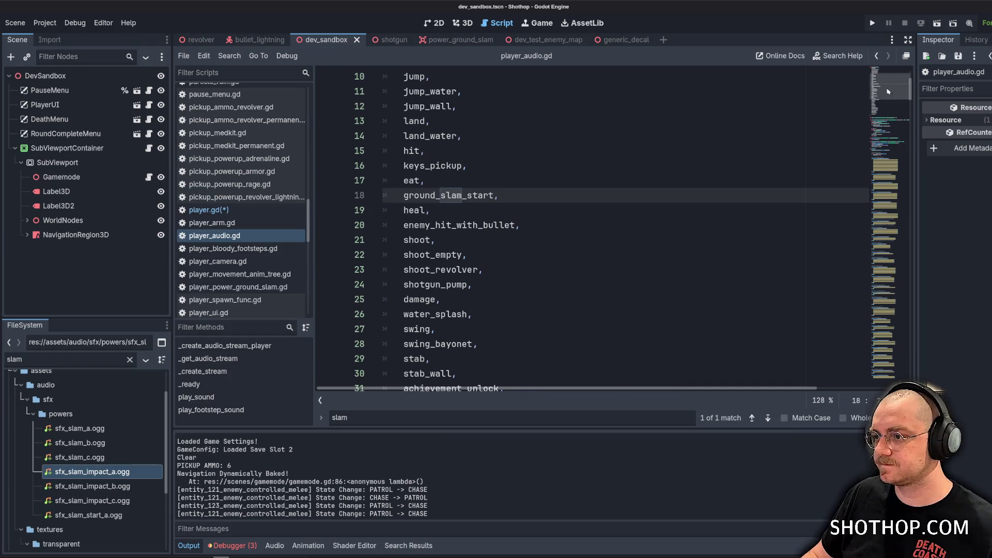
# Duplicate the vo_insane_laugh _create_stream block and rename the copy to ground_slam_start.
pyautogui.click(196, 396)
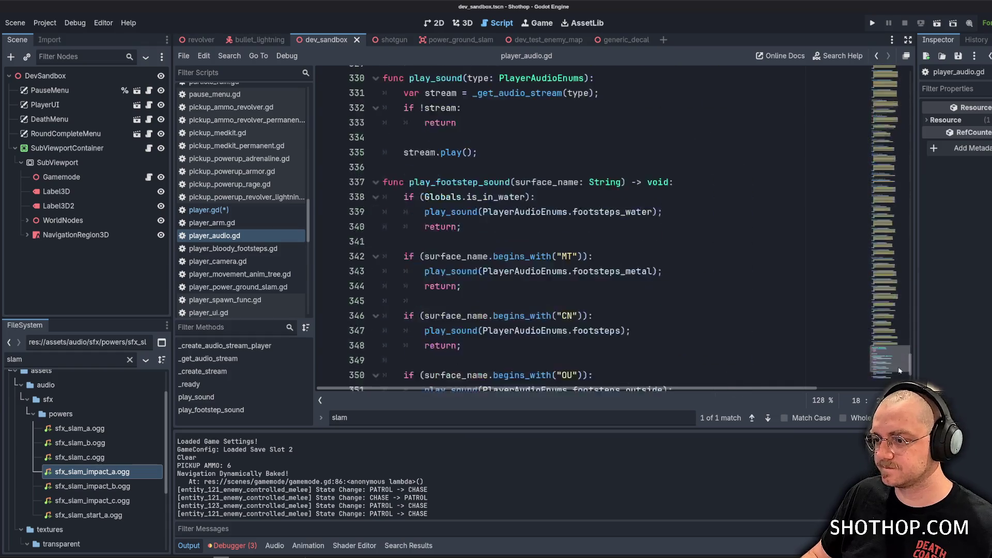
pyautogui.scroll(4, 378, 207)
pyautogui.moveTo(382, 192); pyautogui.dragTo(440, 237)
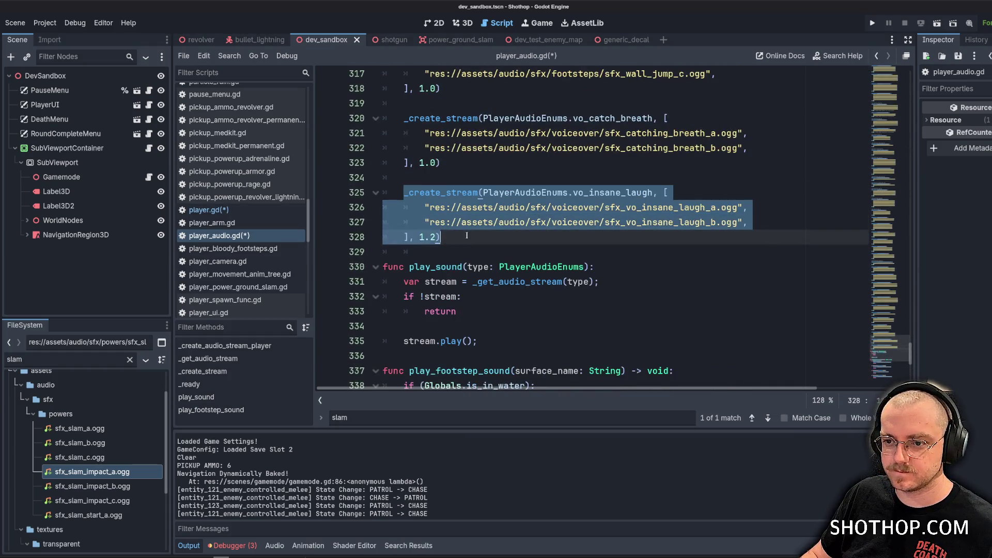
pyautogui.hotkey('ctrl', 'shift', 'd')
pyautogui.doubleClick(635, 267)
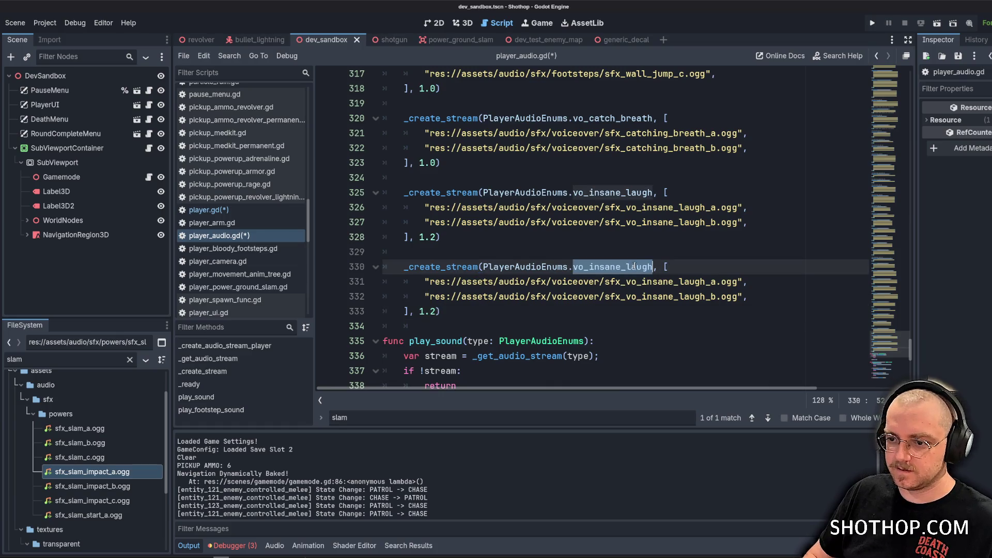
pyautogui.write('grou')
pyautogui.press('Return')
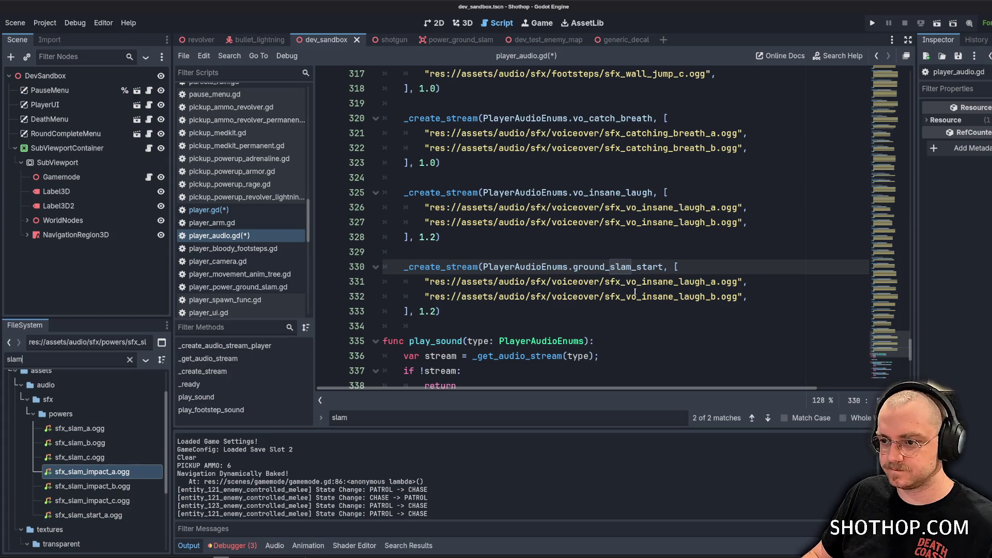
# Replace the copied block's laugh file paths with the sfx_slam_start_a.ogg path from FileSystem.
pyautogui.moveTo(770, 298); pyautogui.dragTo(747, 282)
pyautogui.press('BackSpace')
pyautogui.moveTo(425, 282); pyautogui.dragTo(748, 282)
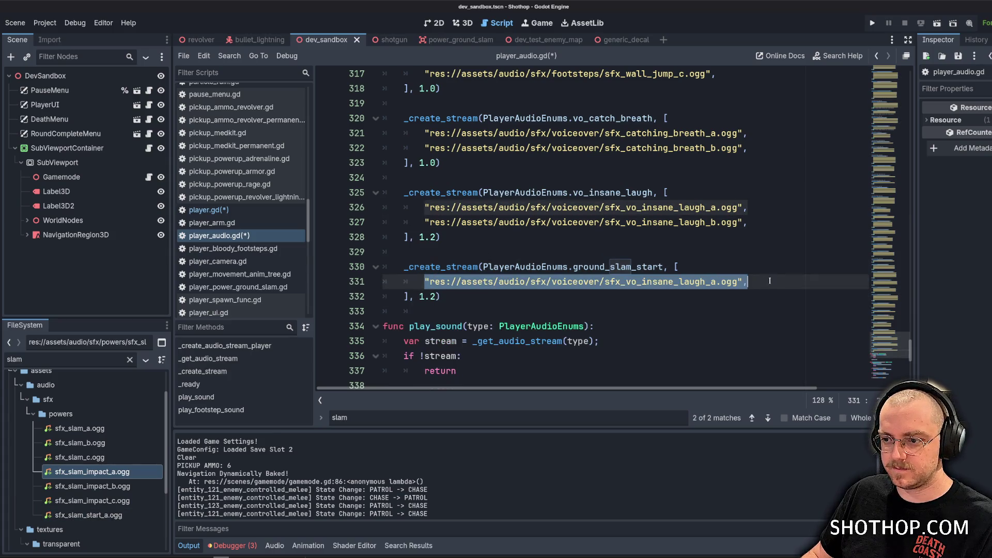
pyautogui.press('BackSpace')
pyautogui.moveTo(87, 515)
pyautogui.mouseDown()
pyautogui.moveTo(522, 303)
pyautogui.moveTo(425, 274)
pyautogui.mouseUp()
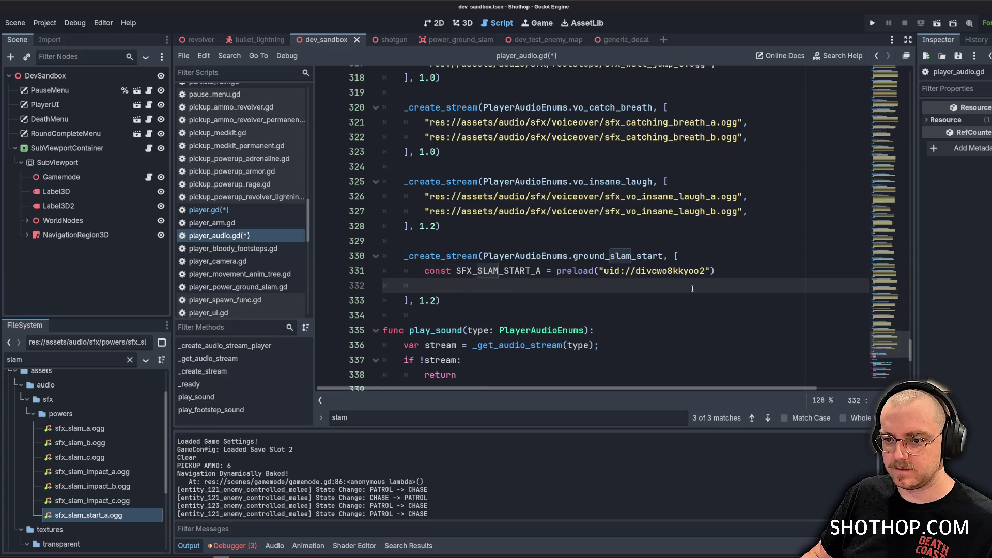
pyautogui.hotkey('ctrl', 'z')
pyautogui.moveTo(97, 521)
pyautogui.mouseDown()
pyautogui.moveTo(414, 314)
pyautogui.moveTo(517, 273)
pyautogui.mouseUp()
pyautogui.press('Return')
pyautogui.click(732, 271)
pyautogui.press('Down')
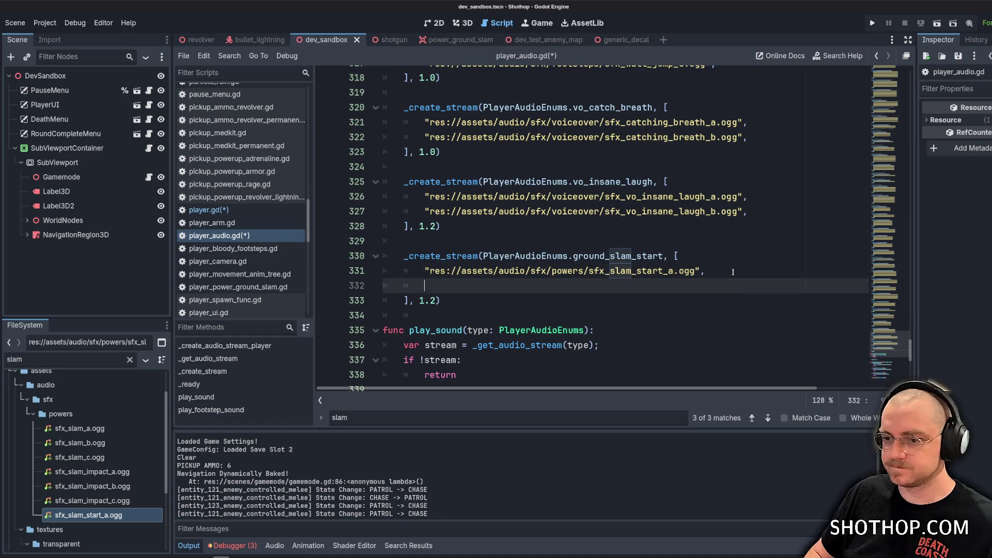
pyautogui.press('BackSpace')
# Change the ground_slam_start stream's level from 1.2 to 1.0.
pyautogui.click(437, 288)
pyautogui.press('BackSpace')
pyautogui.write('0')
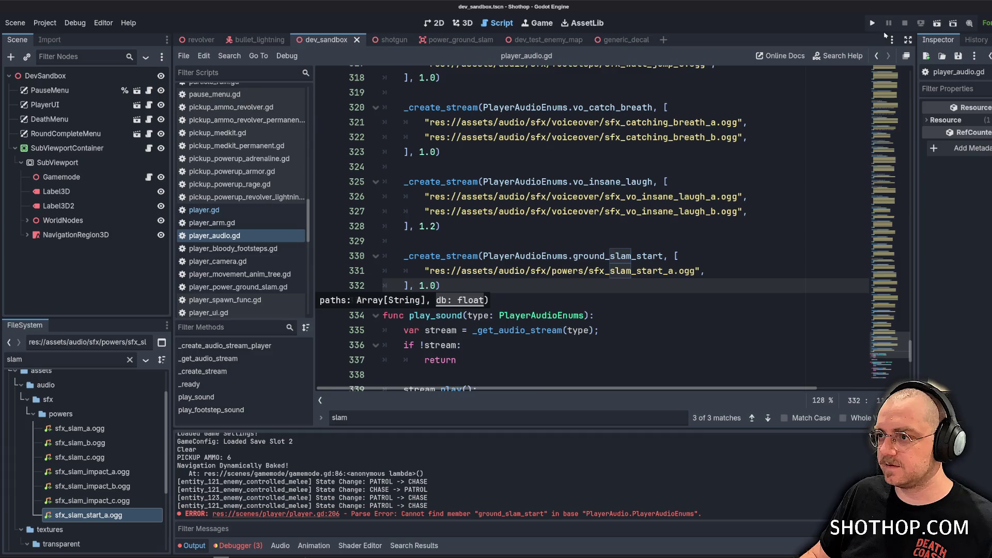
# Run the project, restart the level to test the slam, then pause and switch to Audacity.
pyautogui.click(940, 21)
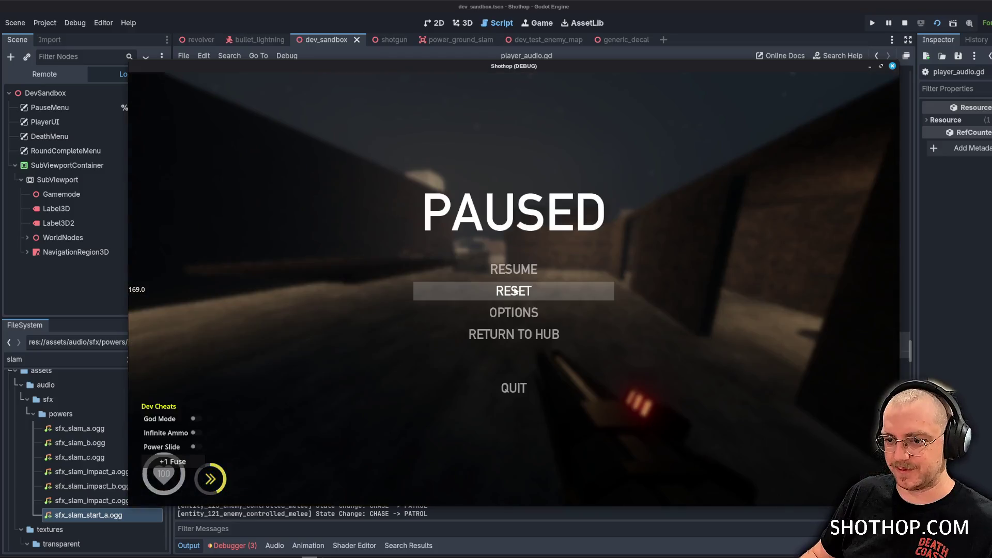
pyautogui.click(514, 291)
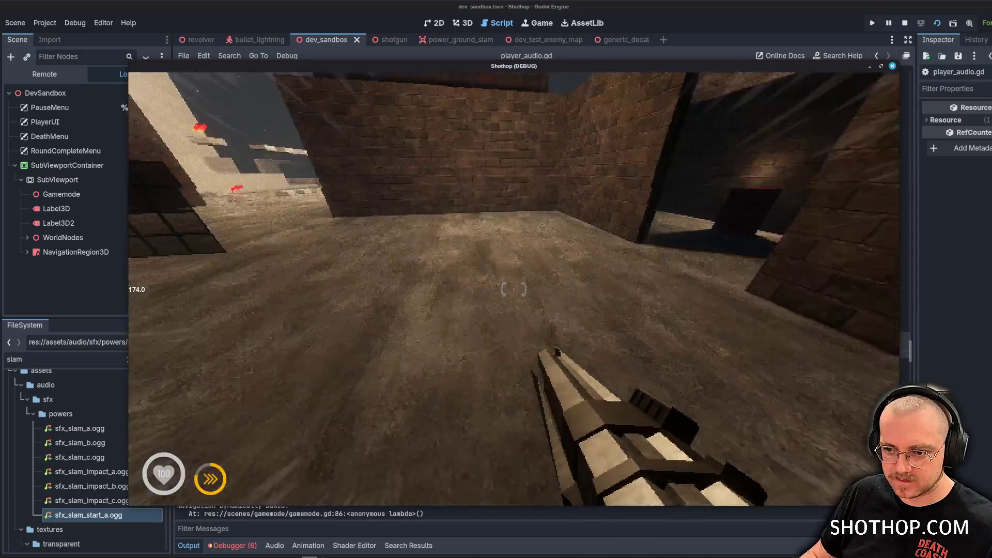
pyautogui.press('Escape')
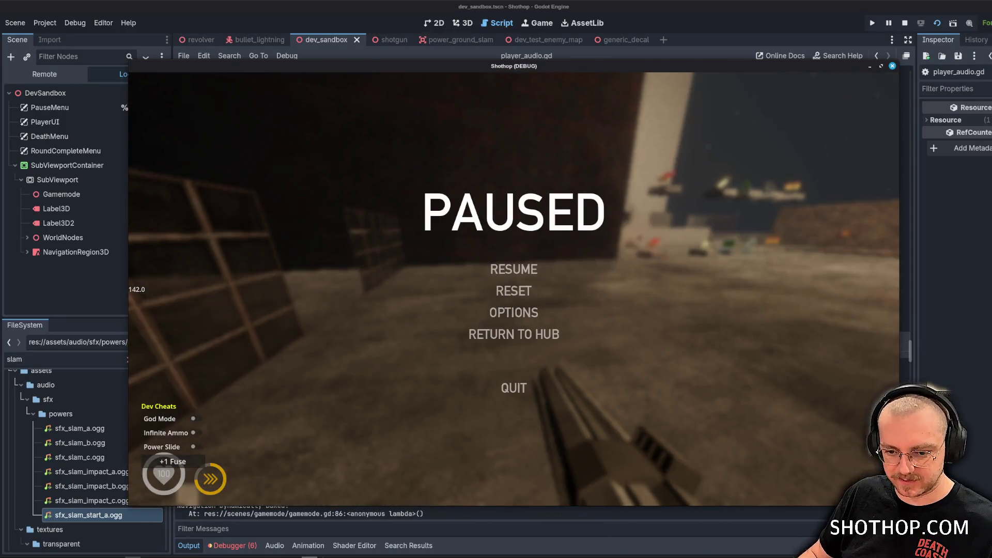
pyautogui.hotkey('alt', 'Tab')
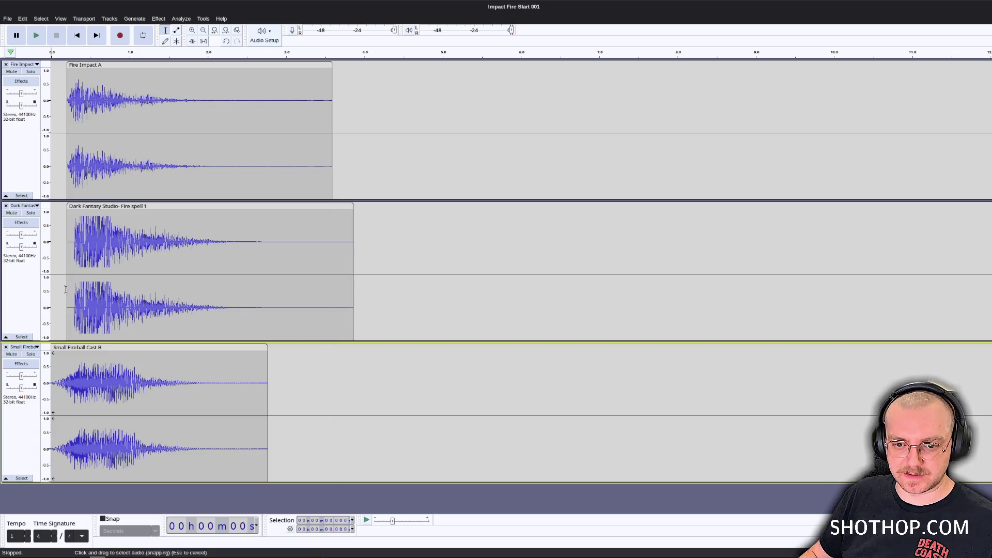
# Trim the Small Fireball Cast B and Fire Impact A lead-ins, move the Fire spell clip to zero, and preview.
pyautogui.click(72, 369)
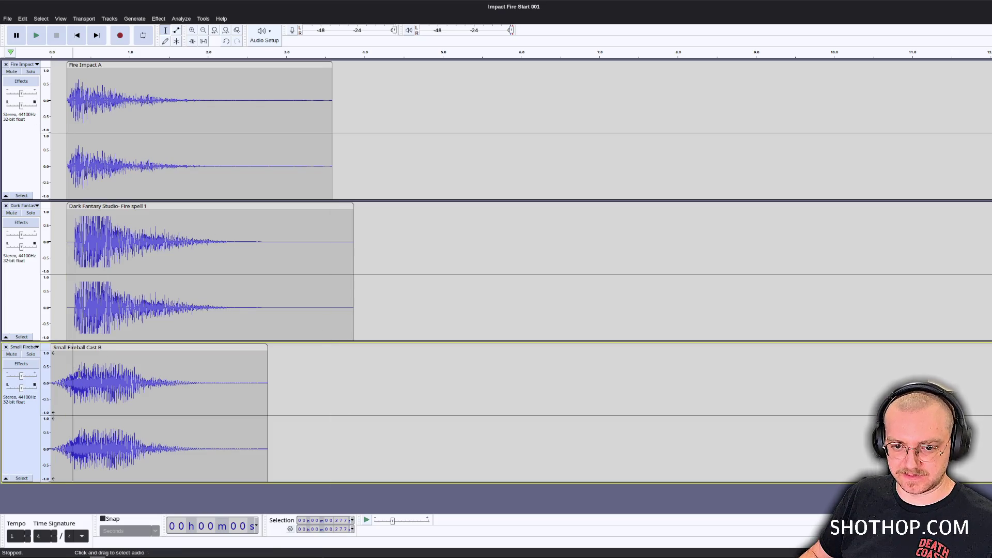
pyautogui.moveTo(78, 375); pyautogui.dragTo(51, 374)
pyautogui.press('Delete')
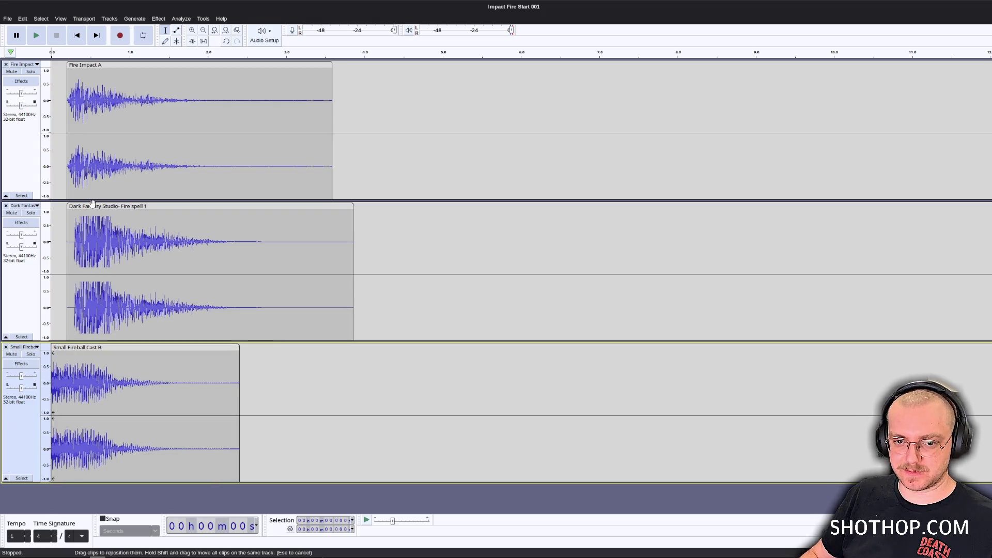
pyautogui.moveTo(92, 203); pyautogui.dragTo(69, 202)
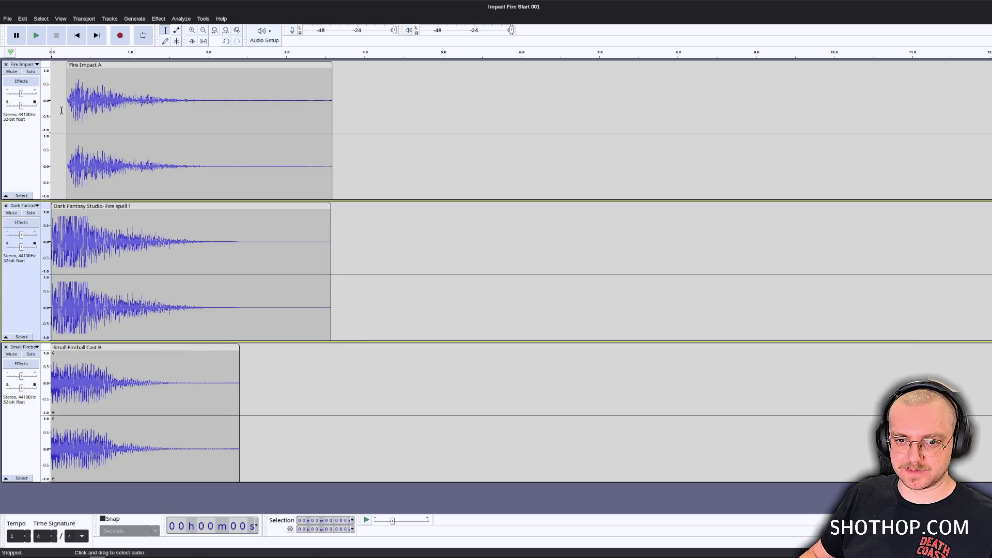
pyautogui.moveTo(74, 110); pyautogui.dragTo(51, 110)
pyautogui.press('Delete')
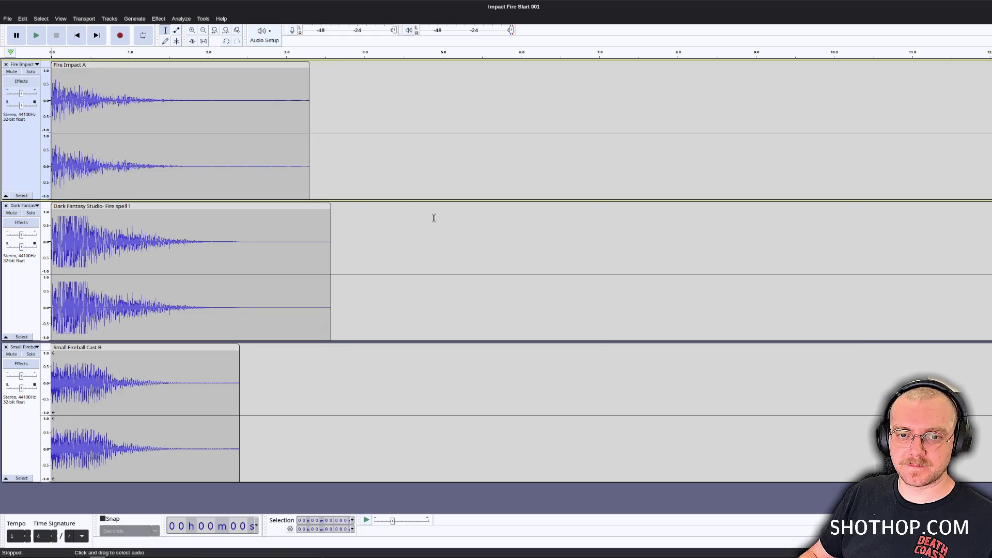
pyautogui.press('space')
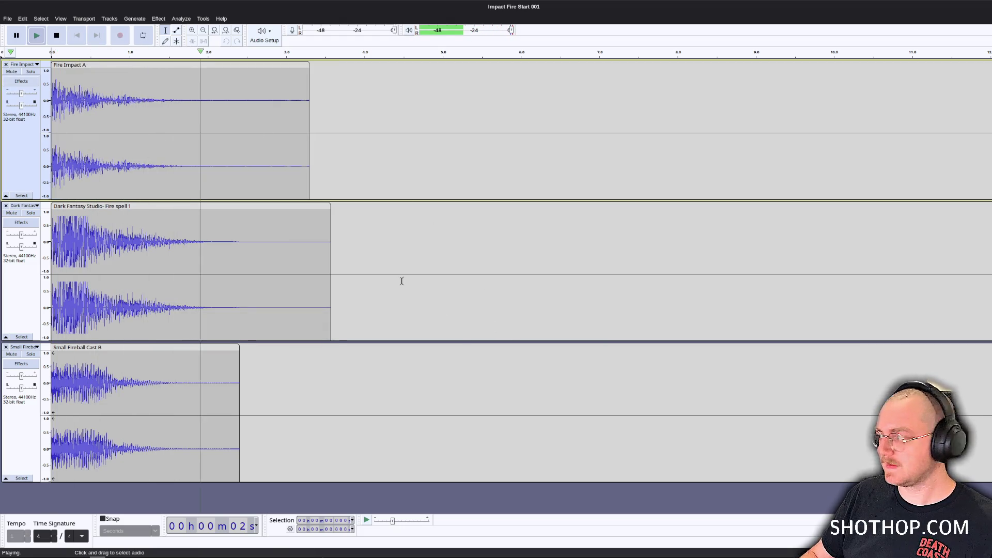
pyautogui.press('space')
# Export the mix over sfx_slam_start_a.ogg, replacing the existing file.
pyautogui.click(7, 18)
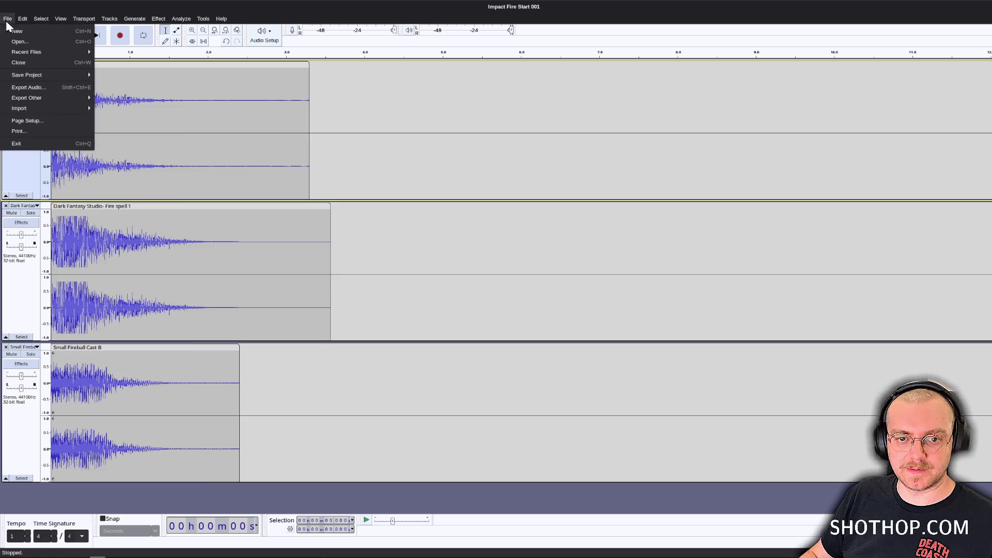
pyautogui.click(37, 87)
pyautogui.click(594, 226)
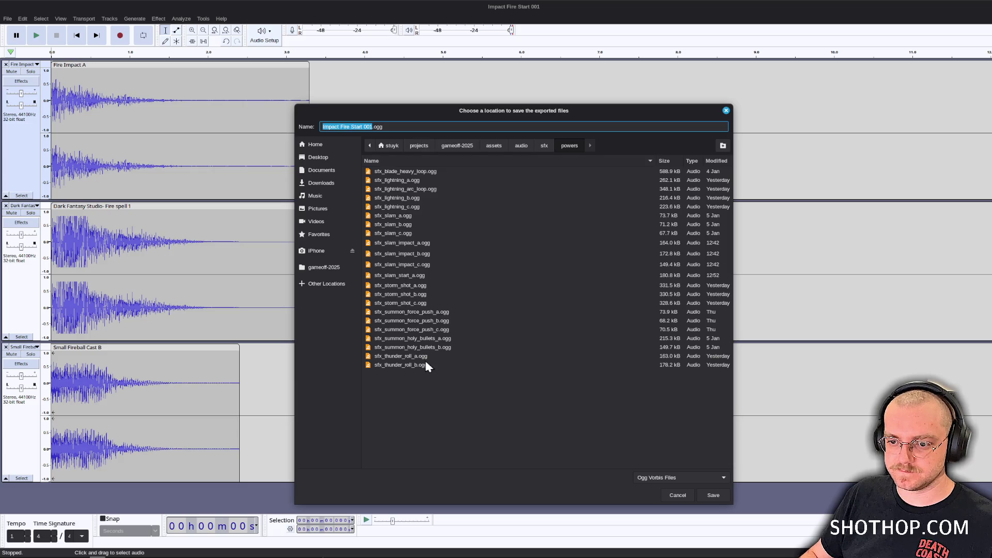
pyautogui.click(400, 276)
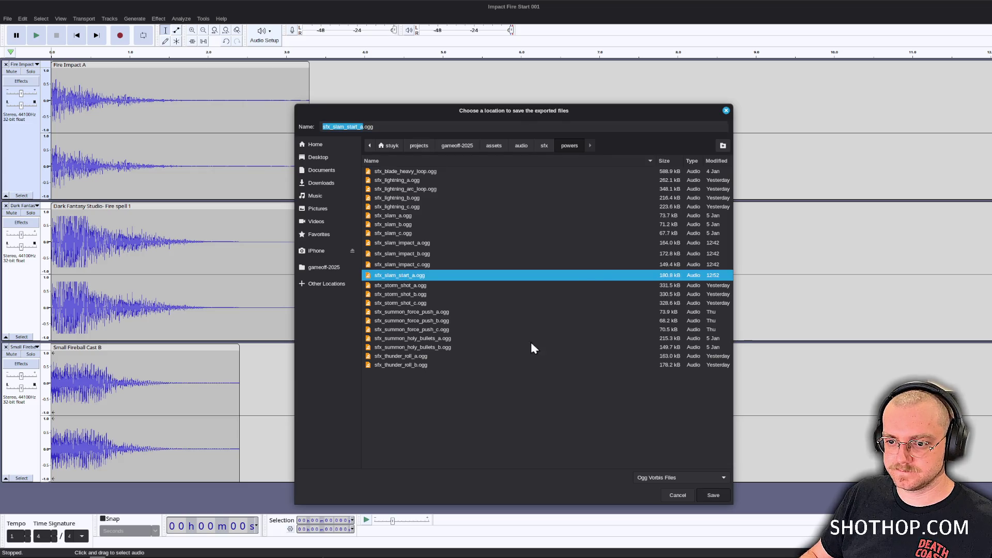
pyautogui.press('Return')
pyautogui.click(598, 391)
pyautogui.click(556, 329)
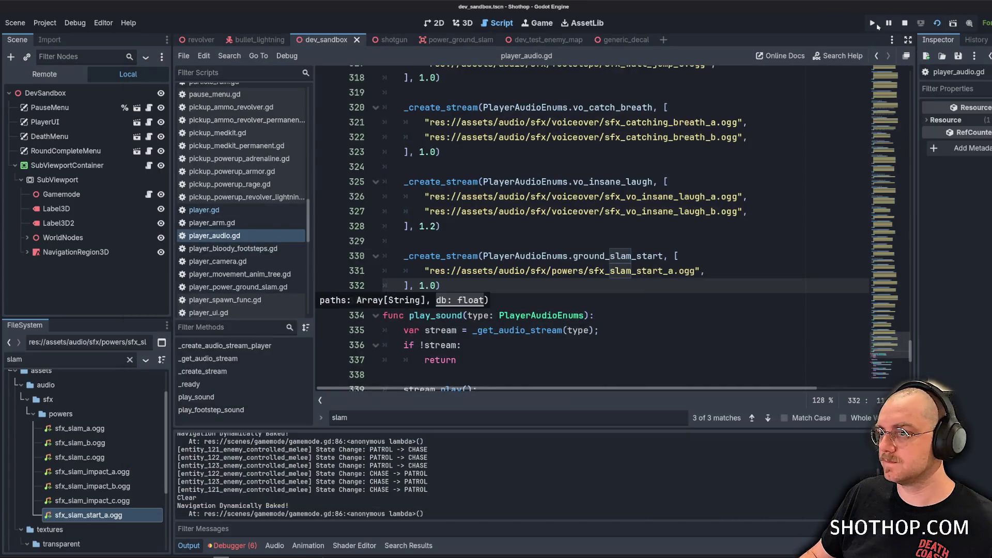
# Relaunch the game with the new sound and move, dash and shoot across the arena.
pyautogui.click(904, 24)
pyautogui.click(937, 23)
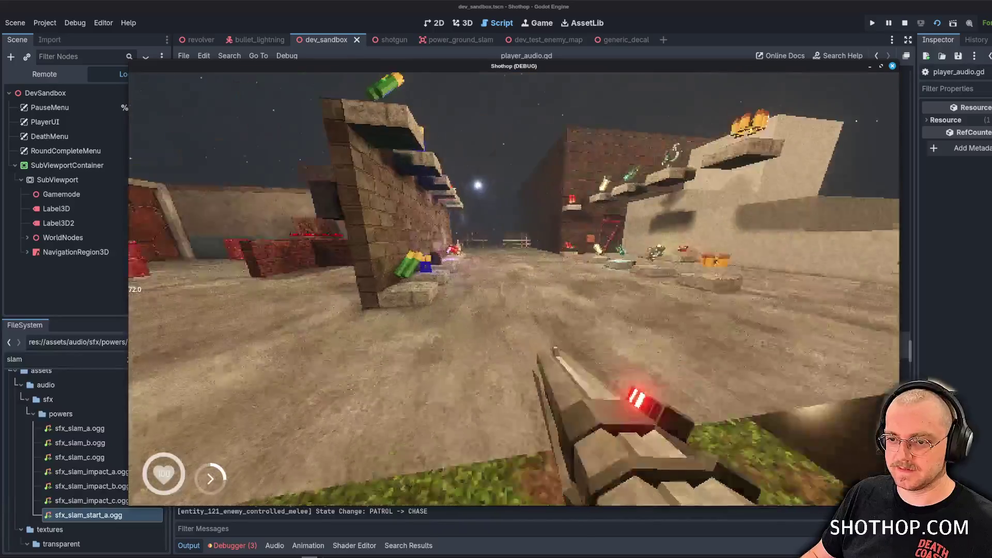
pyautogui.press('w')
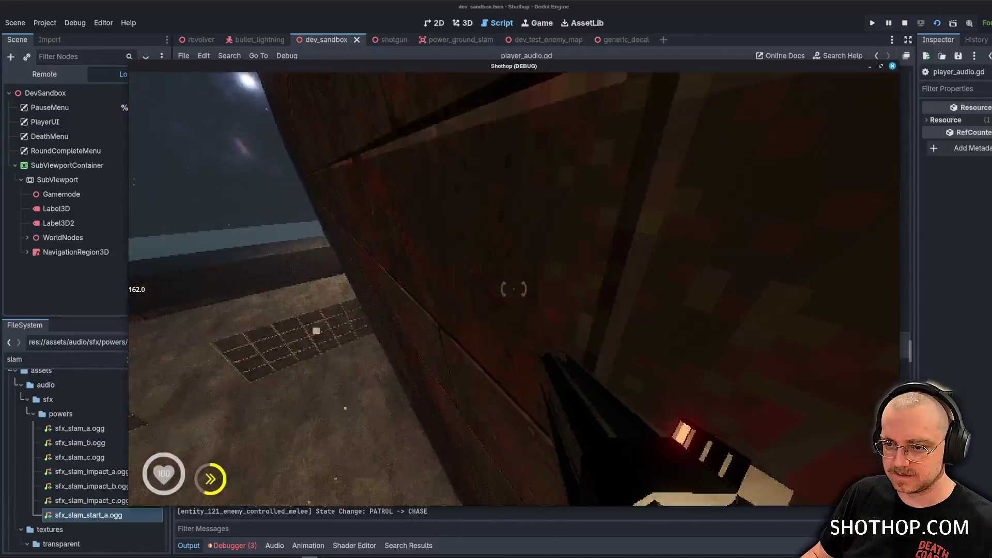
pyautogui.click(514, 289)
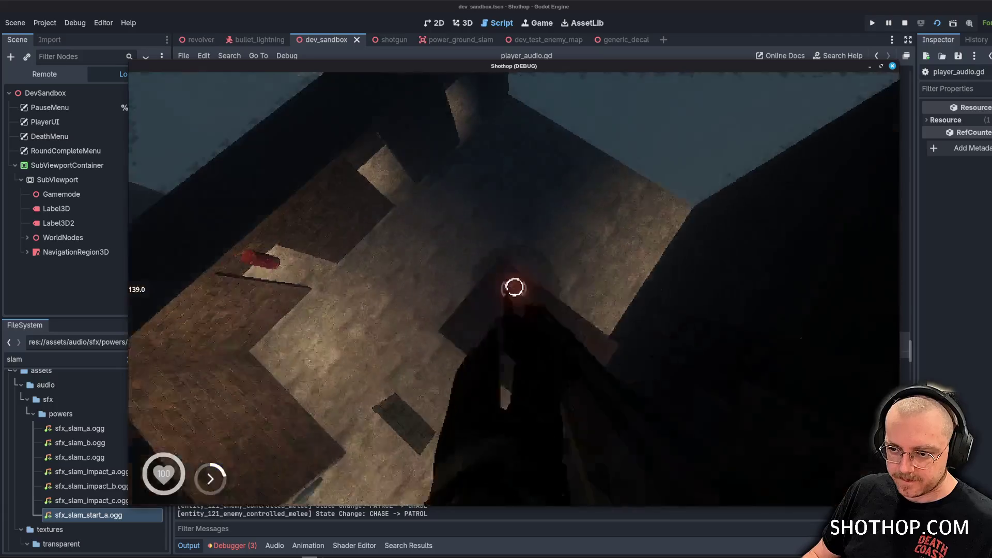
pyautogui.press('w')
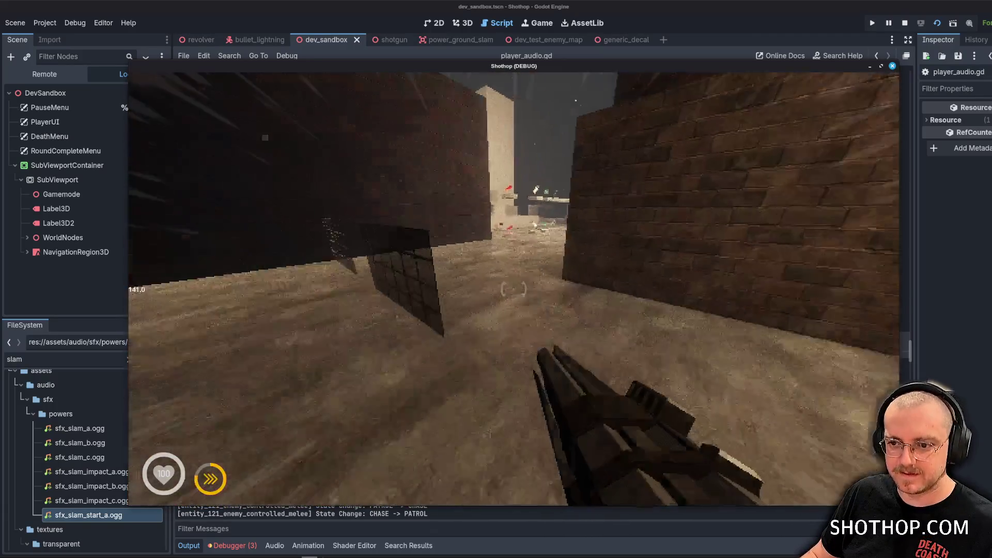
pyautogui.press('shift')
pyautogui.click(514, 289)
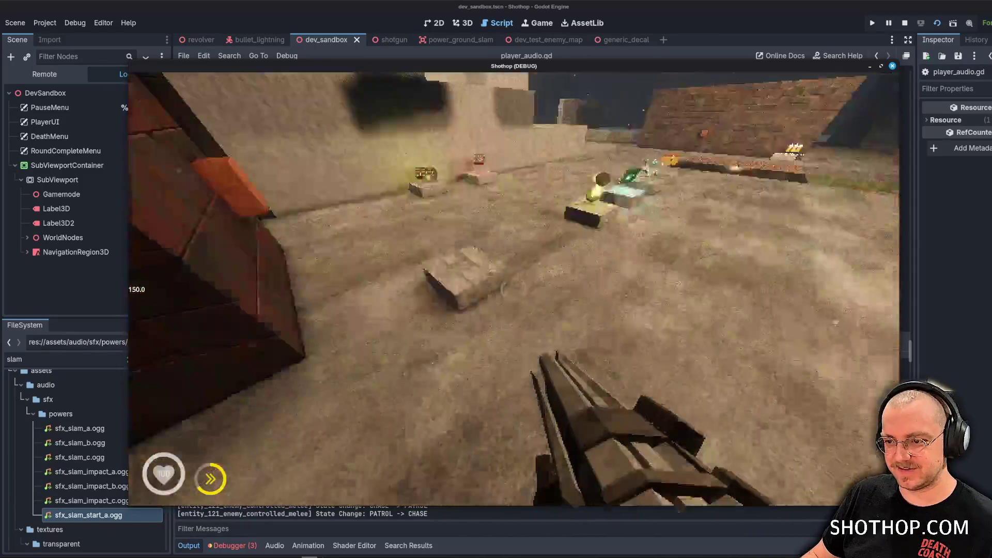
pyautogui.press('shift')
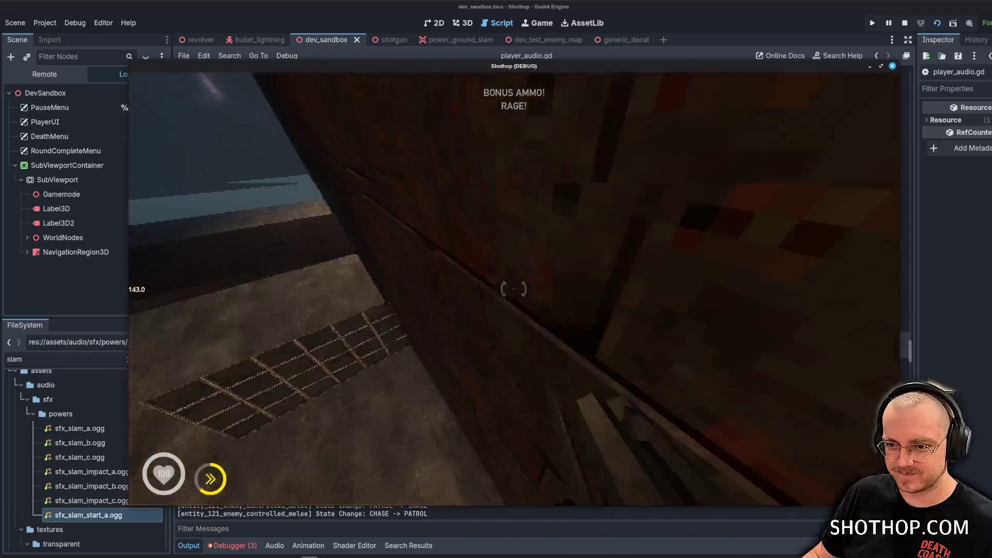
pyautogui.click(513, 289)
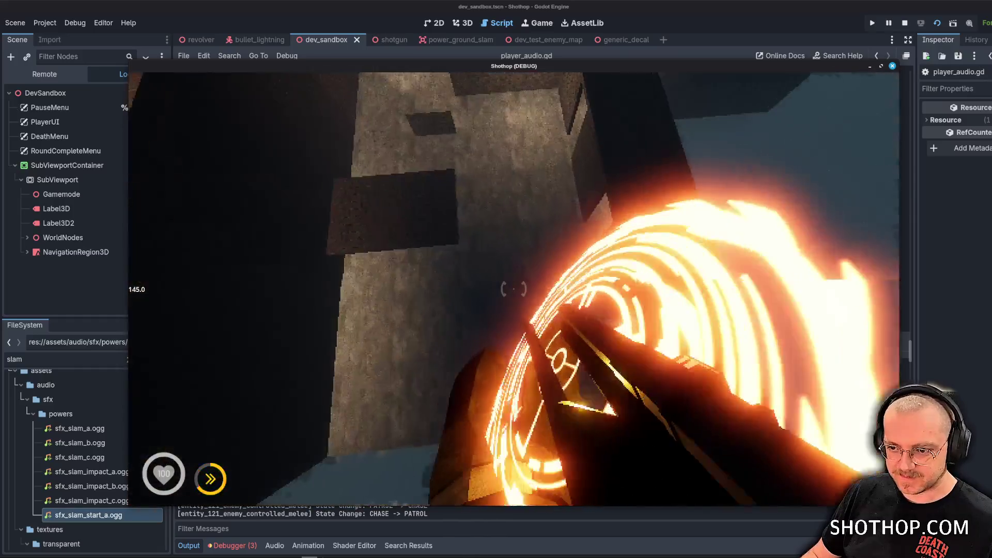
# Reset the game, jump and ground-slam twice to hear the start sound, then stop with F8.
pyautogui.press('Escape')
pyautogui.click(515, 290)
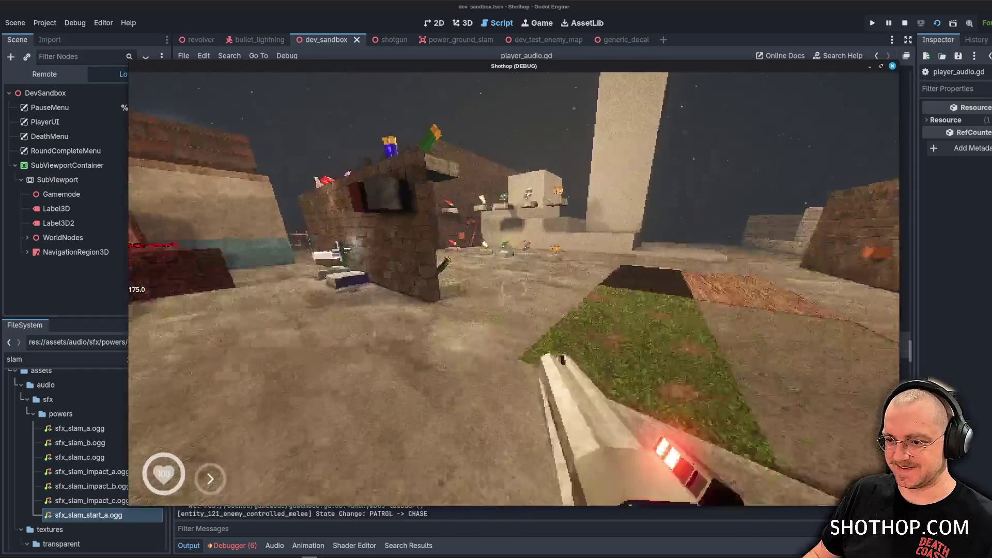
pyautogui.press('w')
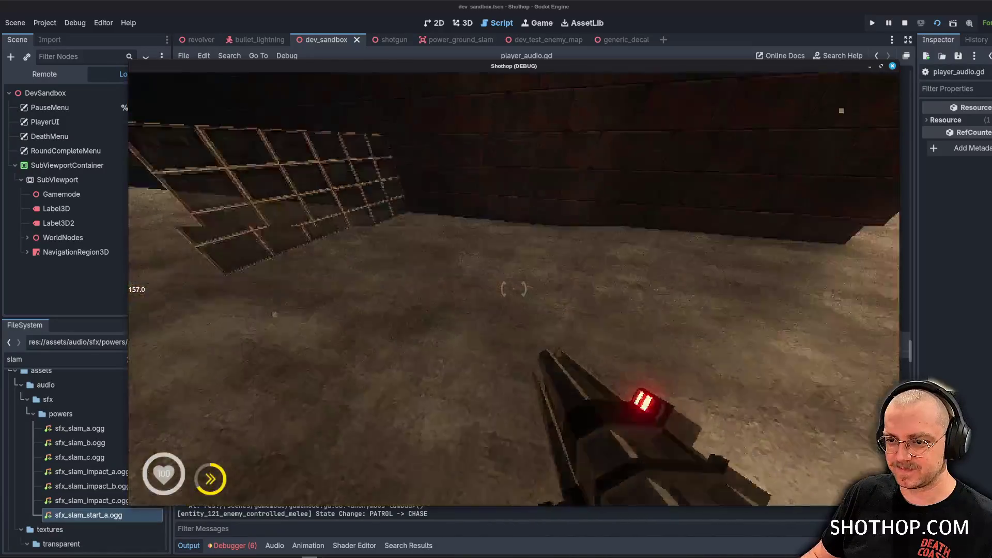
pyautogui.press('space')
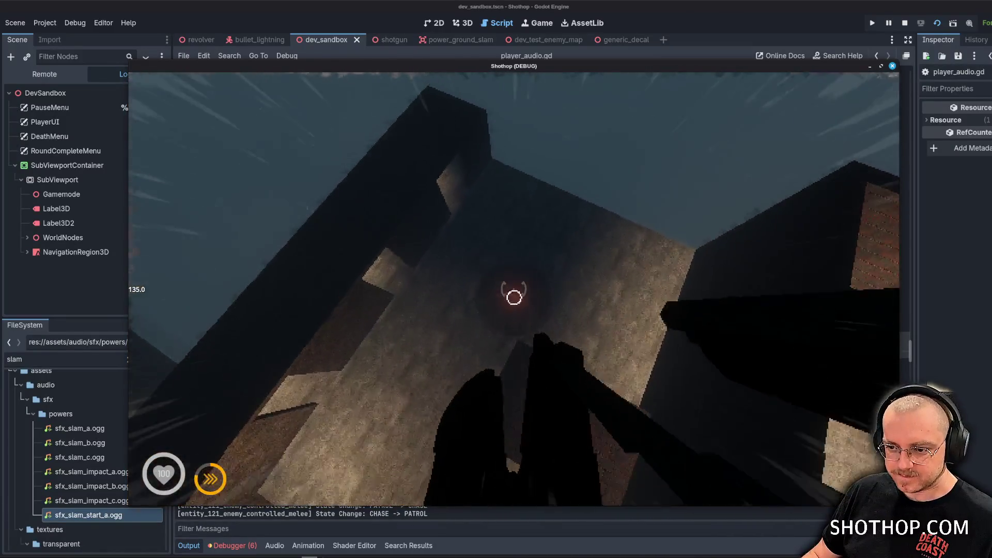
pyautogui.press('ctrl')
pyautogui.press('w')
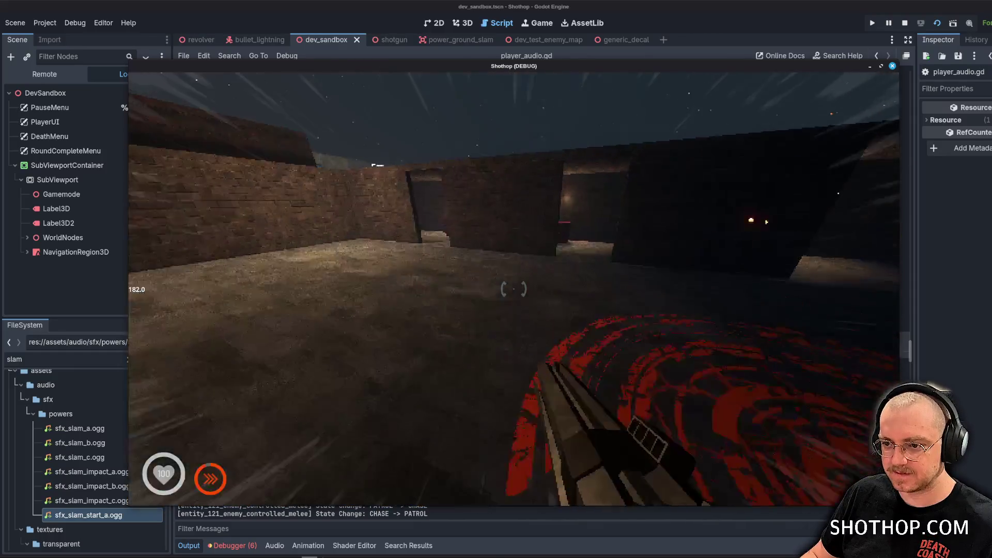
pyautogui.press('w')
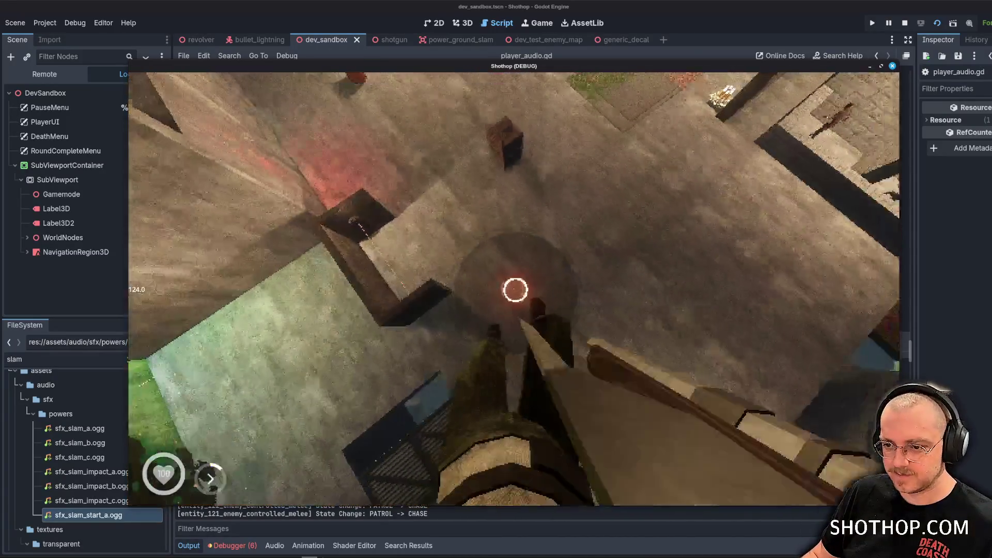
pyautogui.click(514, 289)
pyautogui.press('w')
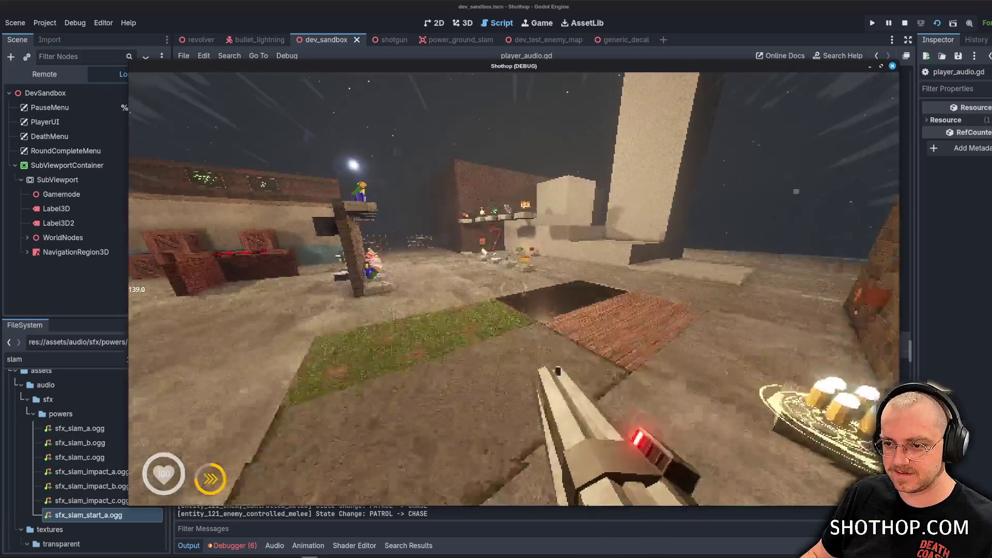
pyautogui.press('Escape')
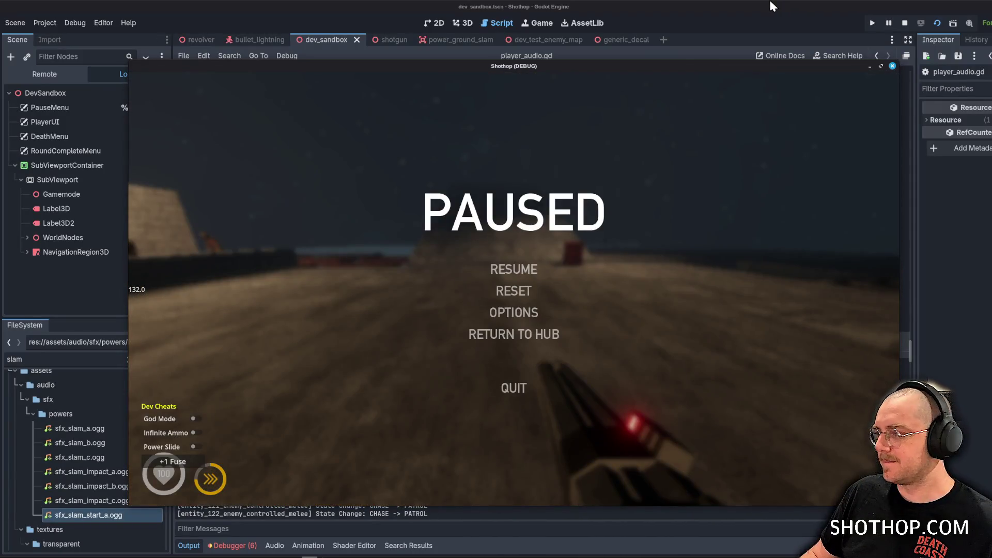
pyautogui.press('Escape')
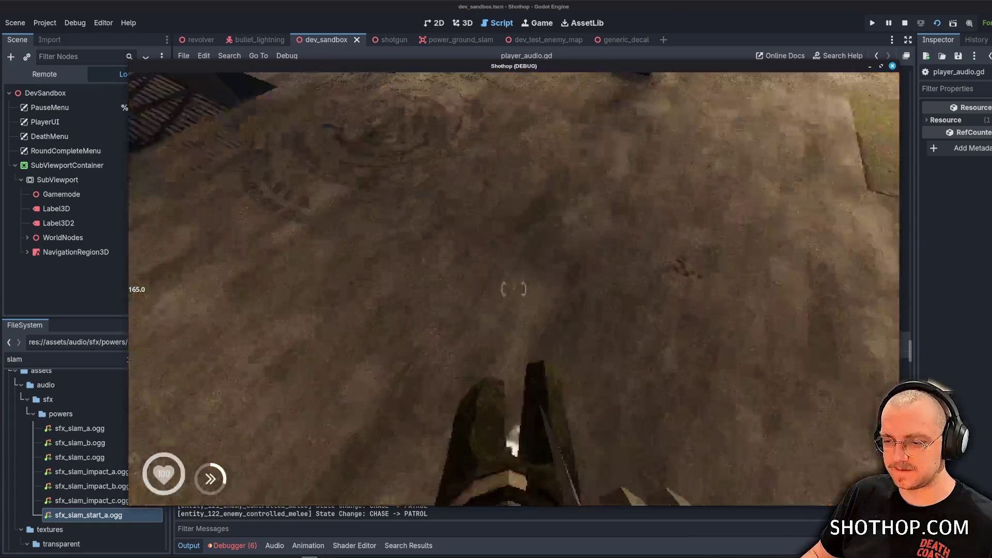
pyautogui.press('ctrl')
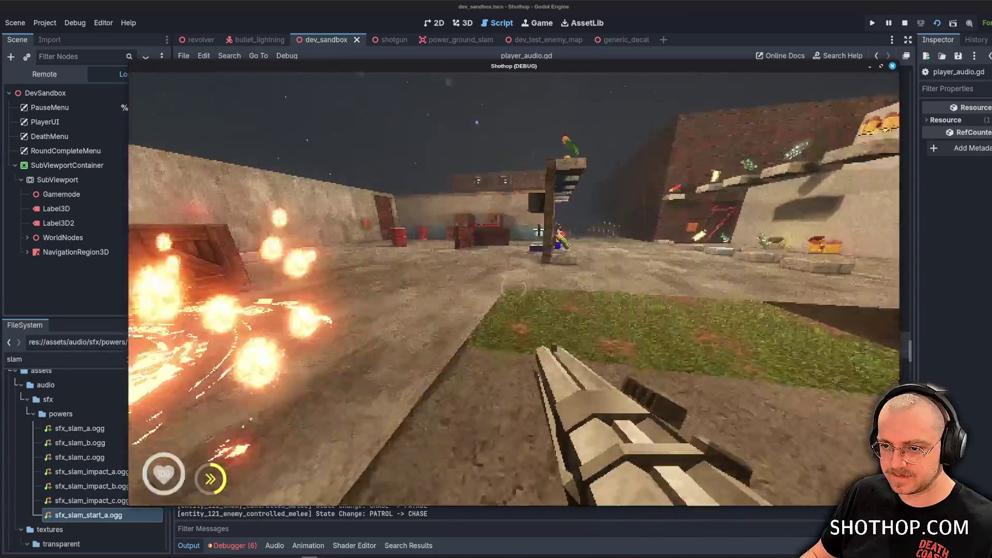
pyautogui.press('Escape')
pyautogui.press('F8')
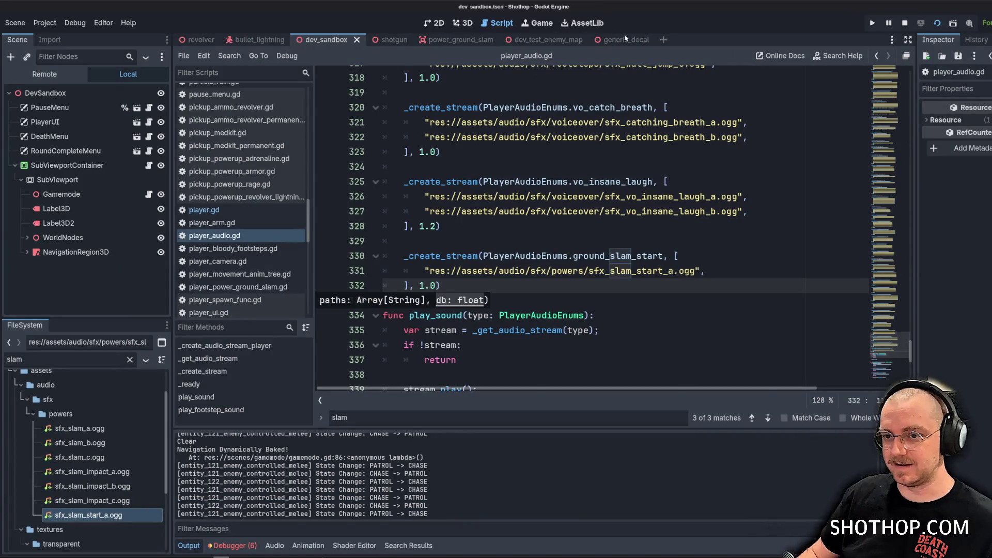
# Review the vo_insane_laugh stream lines, then filter the FileSystem for 'player' and browse the tree.
pyautogui.click(485, 223)
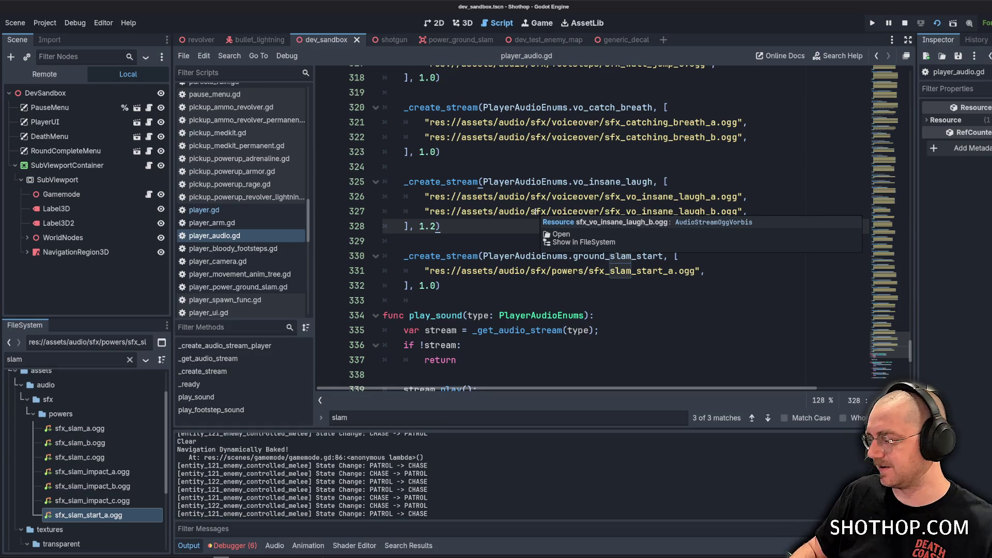
pyautogui.click(484, 182)
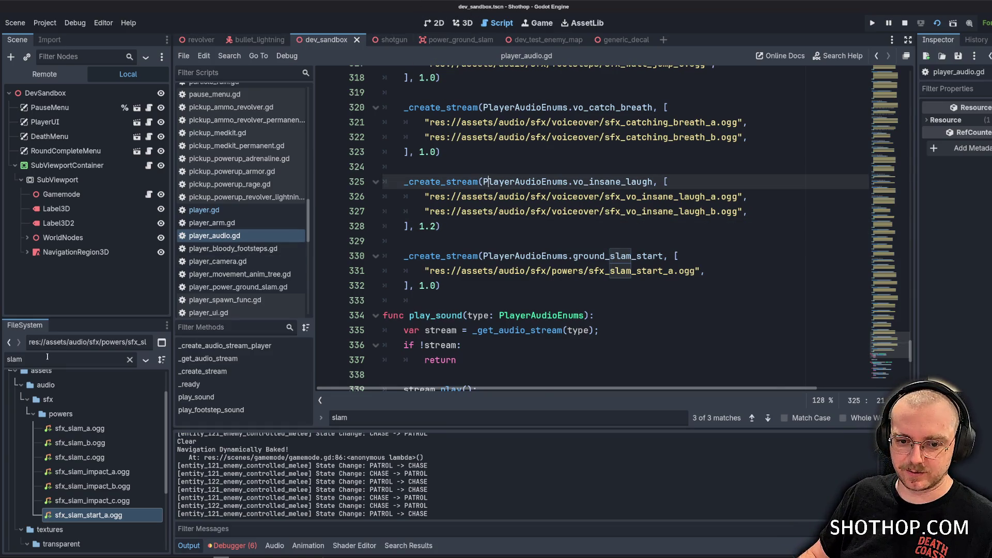
pyautogui.write('player')
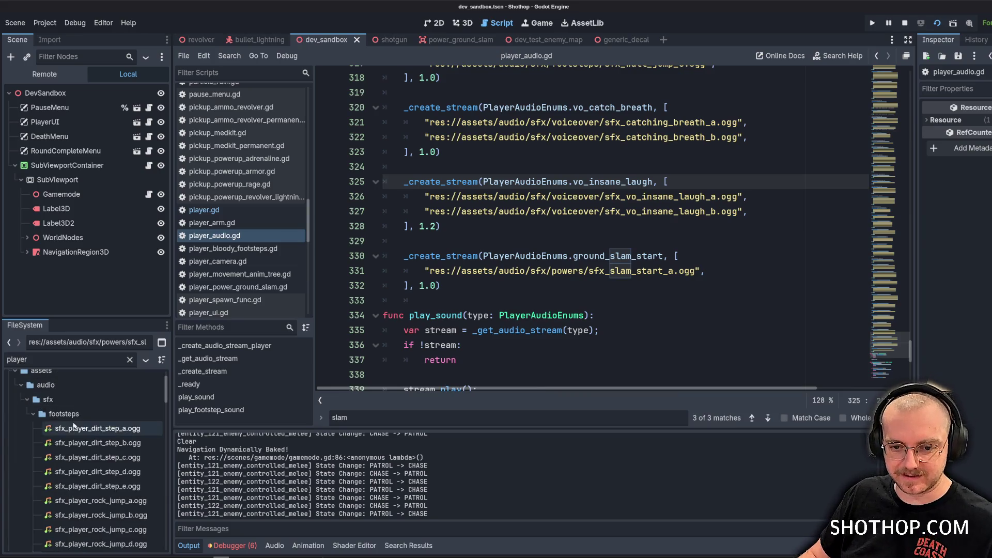
pyautogui.click(27, 400)
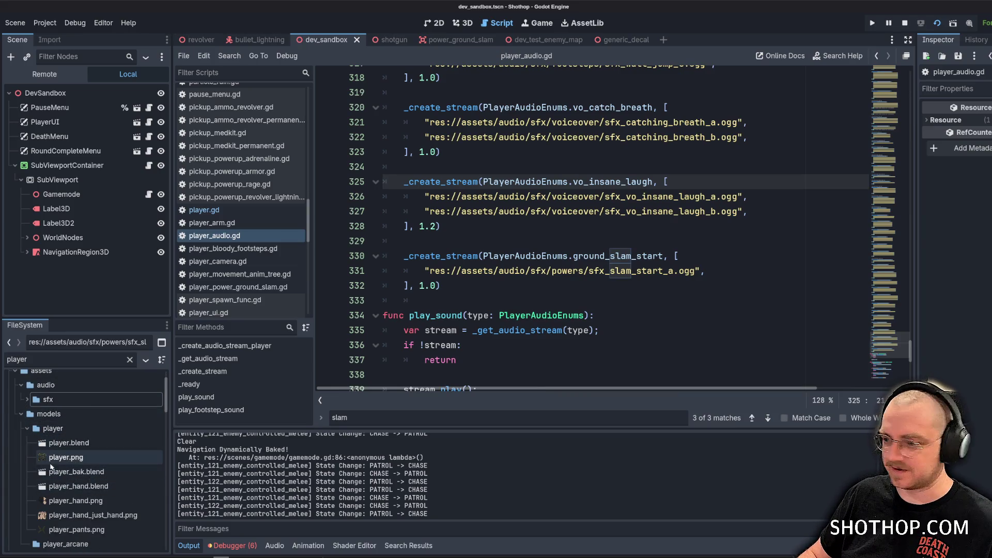
pyautogui.moveTo(69, 461)
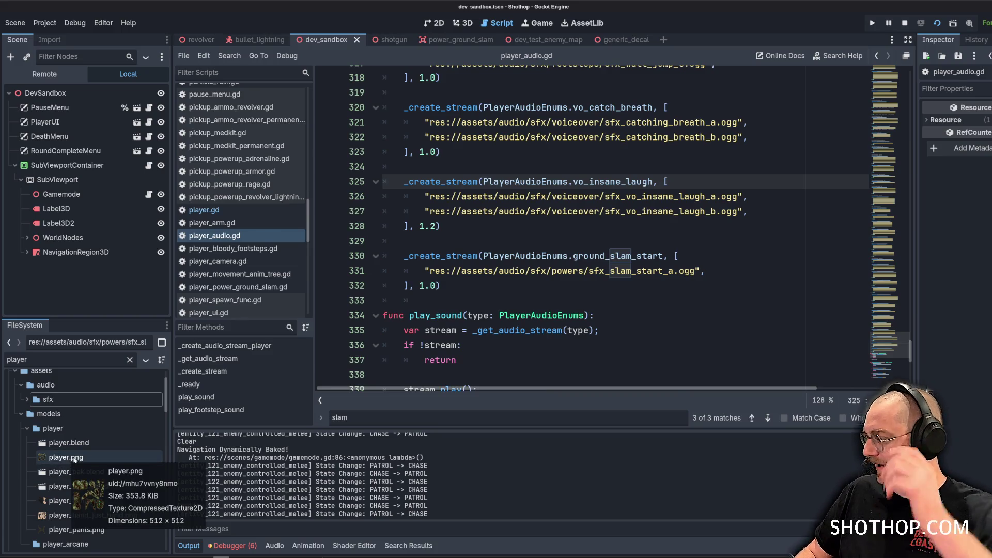
pyautogui.scroll(-5, 150, 435)
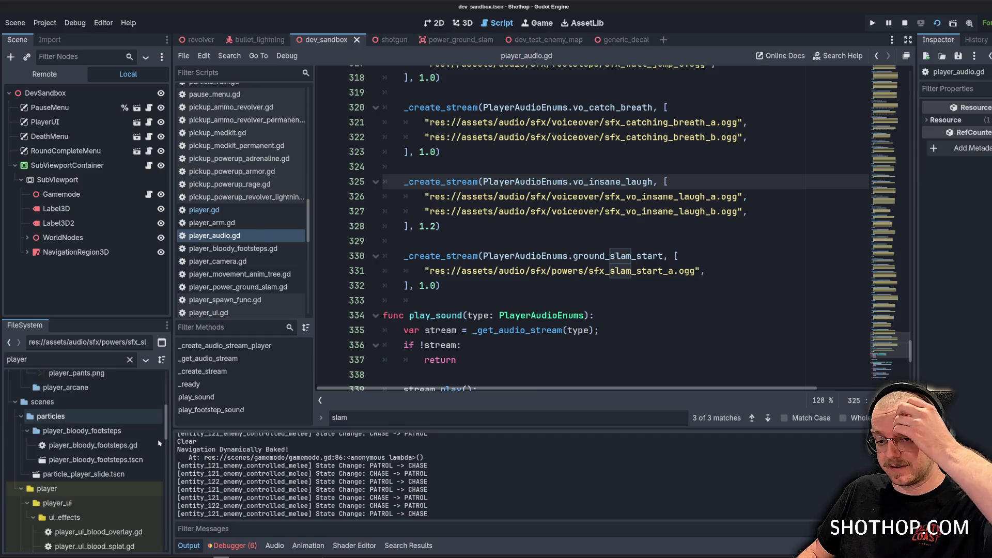
pyautogui.scroll(-4, 150, 435)
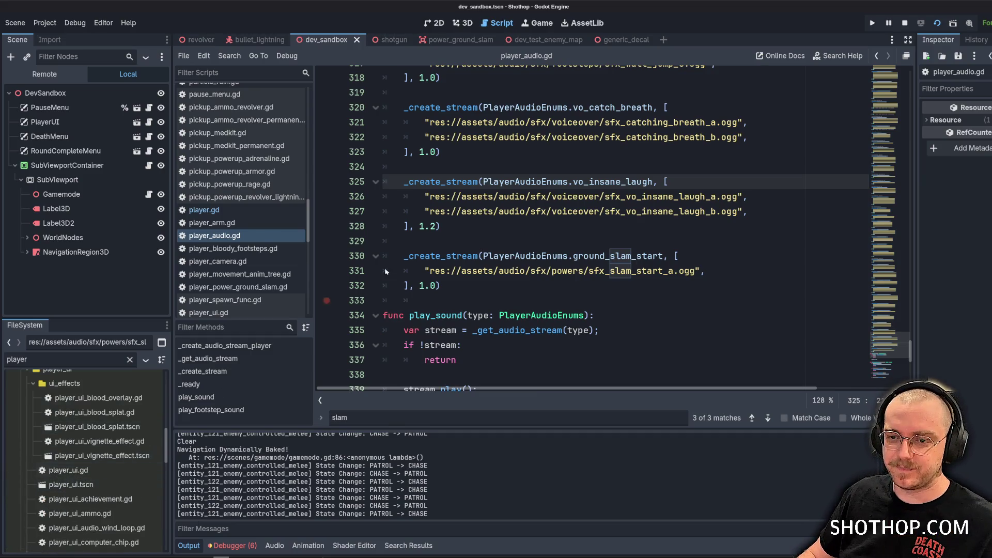
# Filter the FileSystem for 'hub' and open res://scenes/levels/hub/hub.tscn.
pyautogui.doubleClick(62, 359)
pyautogui.write('hub')
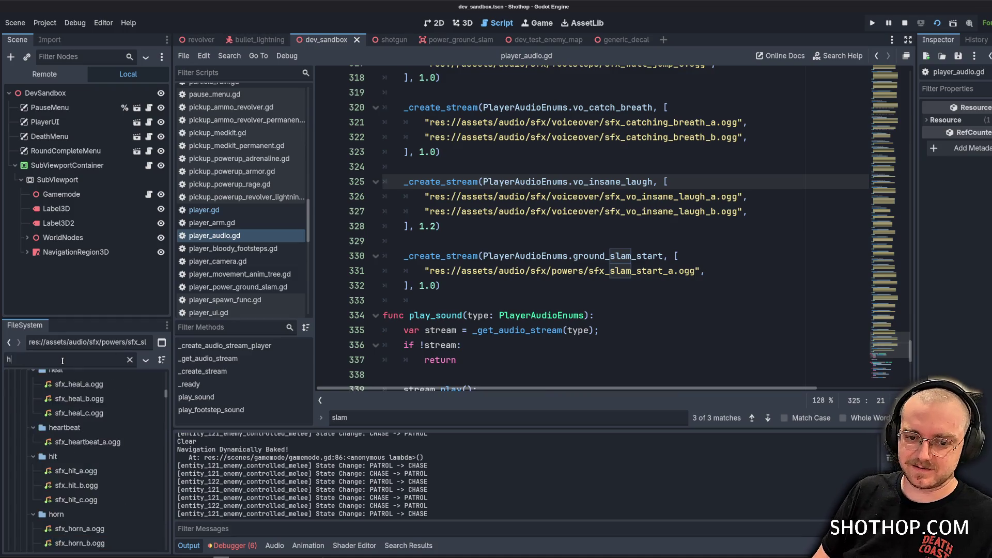
pyautogui.click(62, 396)
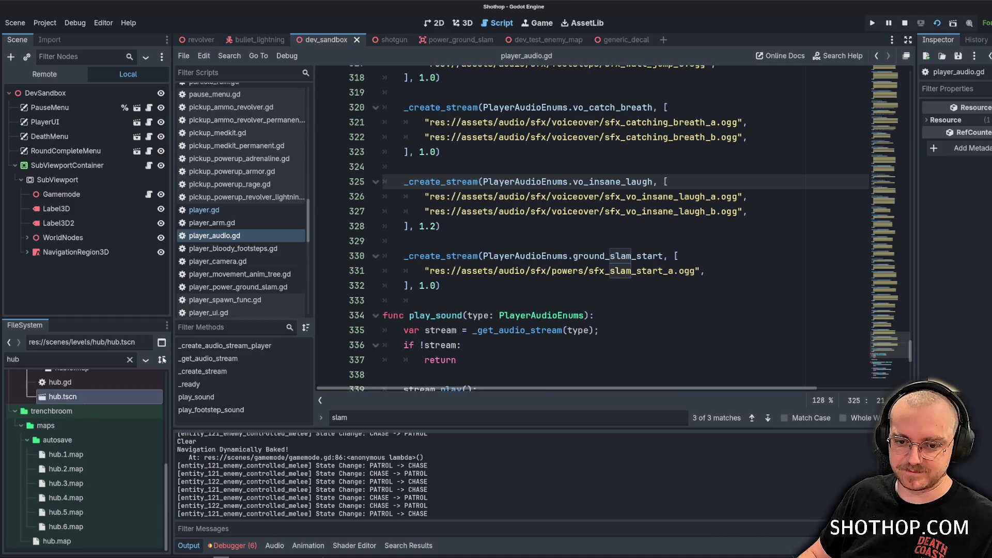
pyautogui.click(464, 24)
# Run the game starting from the hub level.
pyautogui.click(936, 23)
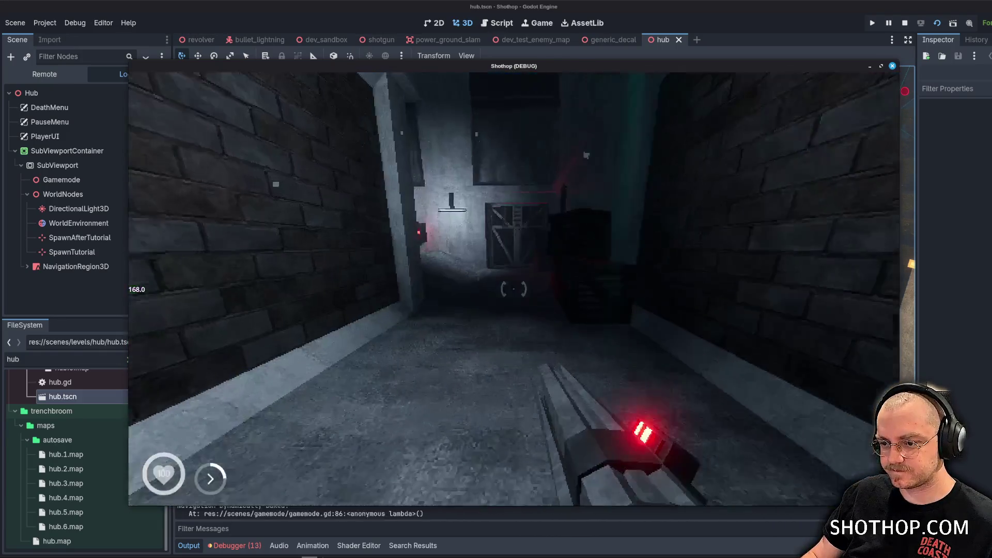
# Reset the hub run and shoot corridor enemies, swapping between the shotgun and the lightning gun.
pyautogui.press('Escape')
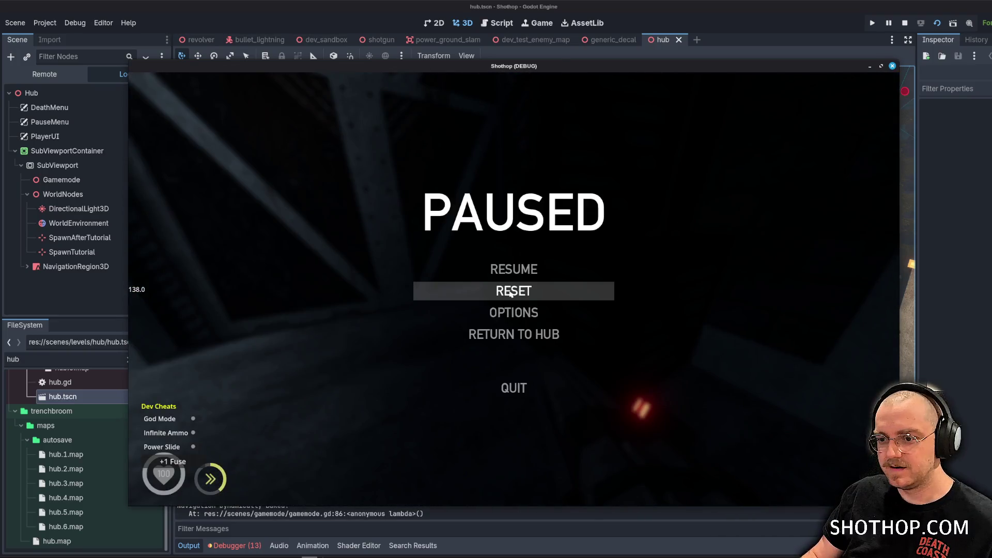
pyautogui.click(510, 293)
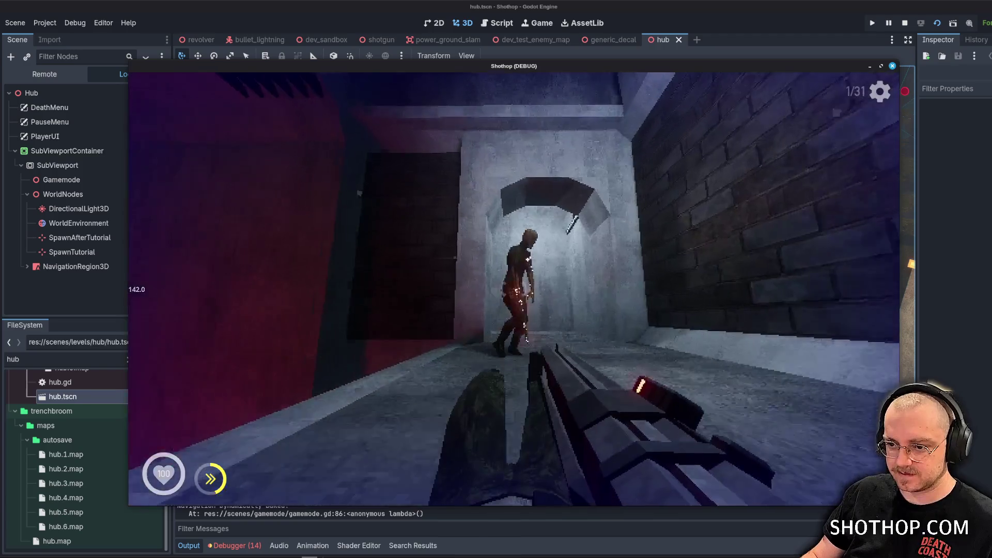
pyautogui.click(513, 288)
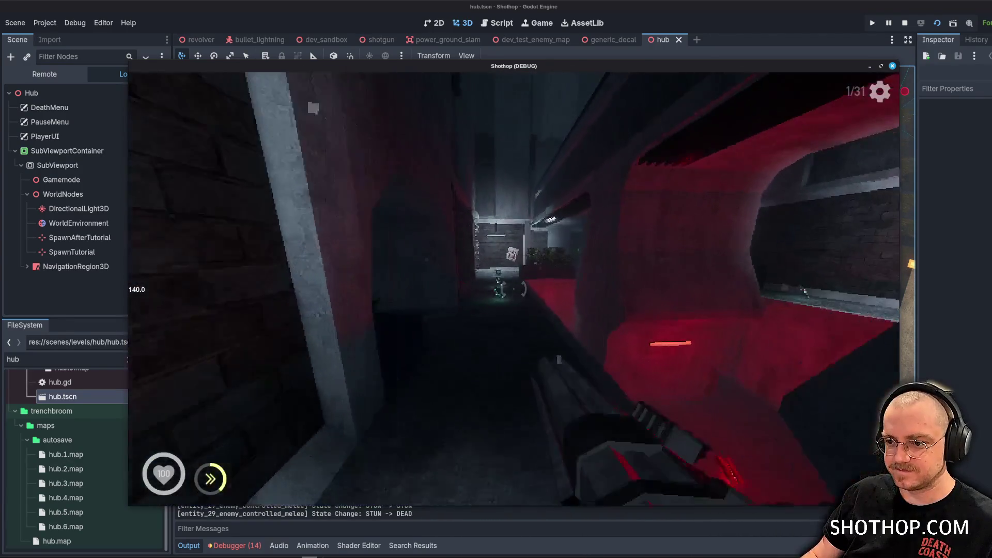
pyautogui.press('2')
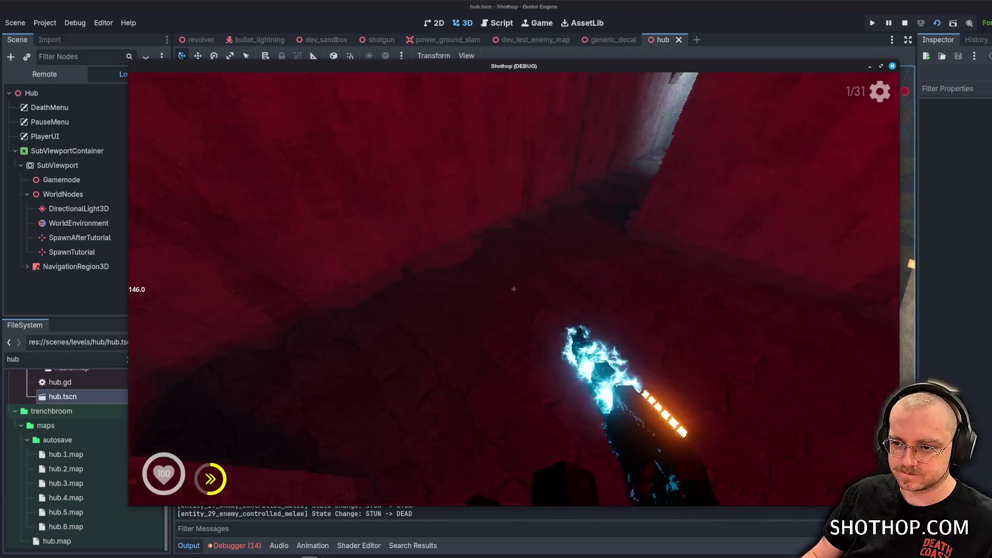
pyautogui.press('1')
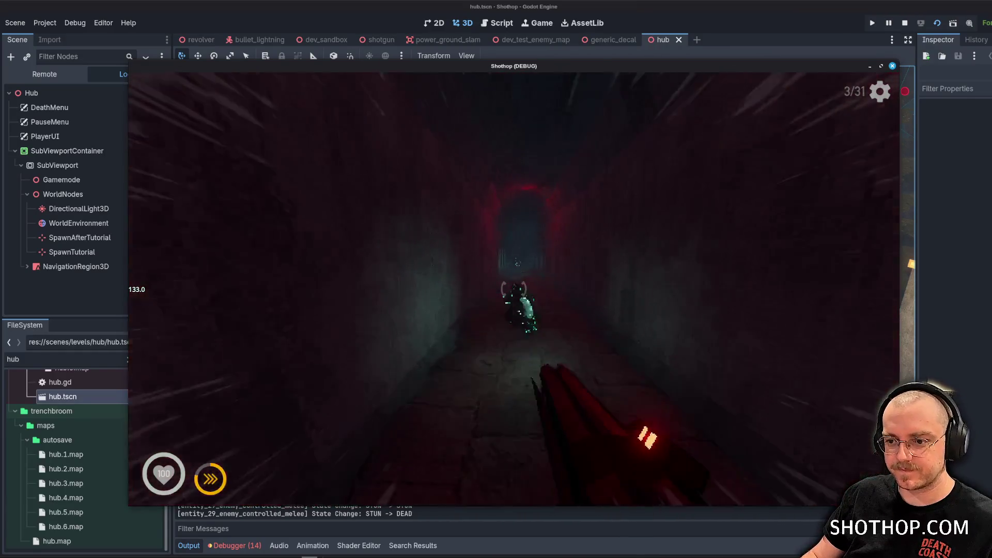
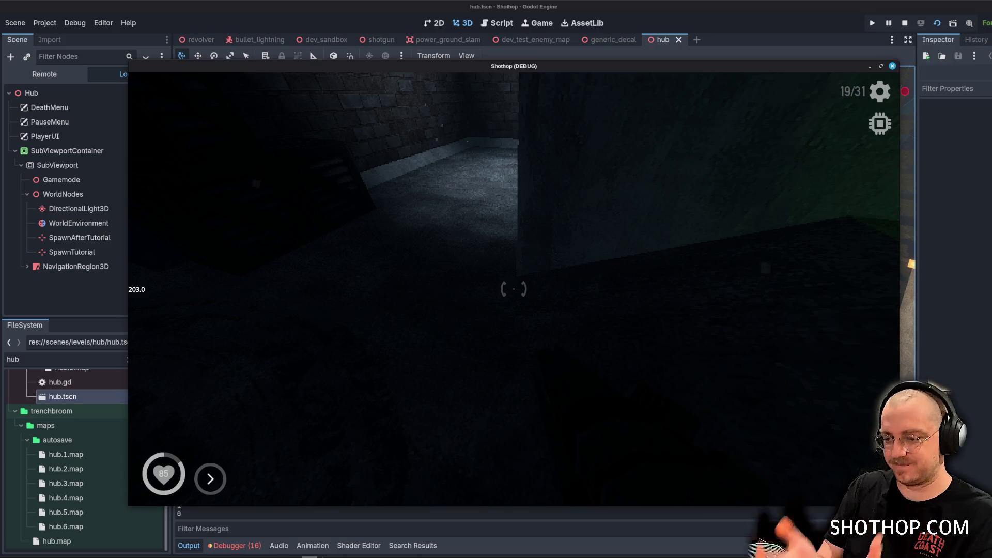
# Pause and stop the Shothop hub playtest, returning to the editor on hub.tscn.
pyautogui.press('Escape')
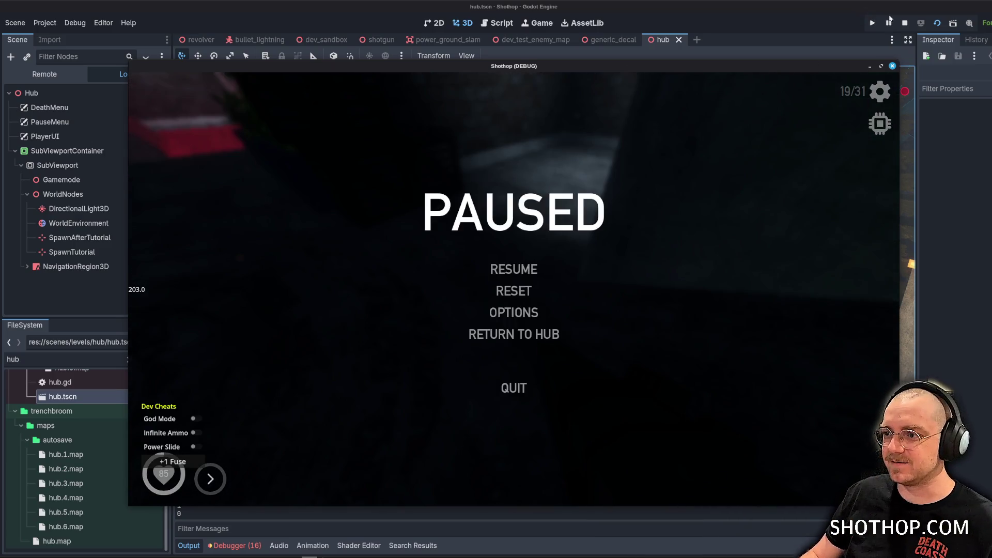
pyautogui.press('F8')
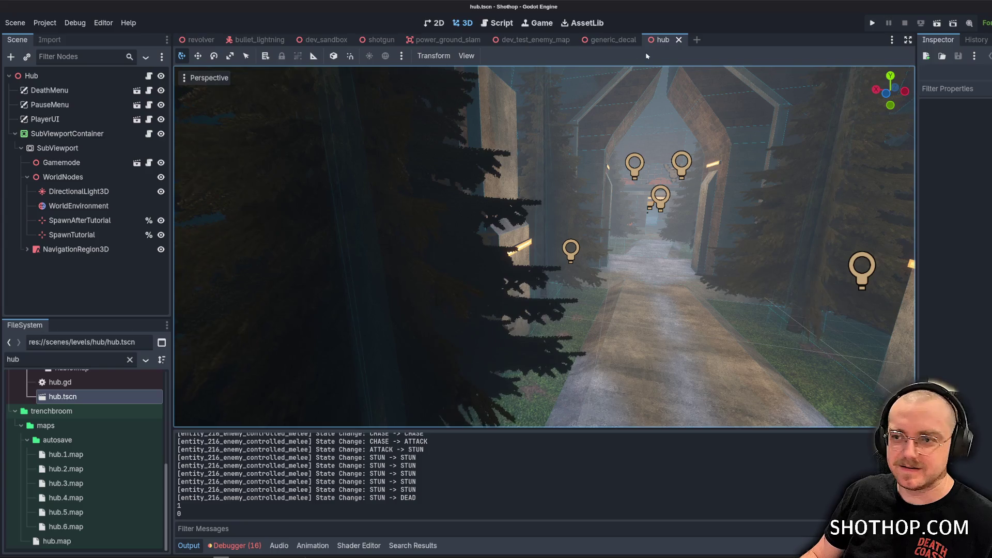
# Close the hub scene and filter the FileSystem dock to 'player_' files.
pyautogui.hotkey('ctrl', 'shift', 'w')
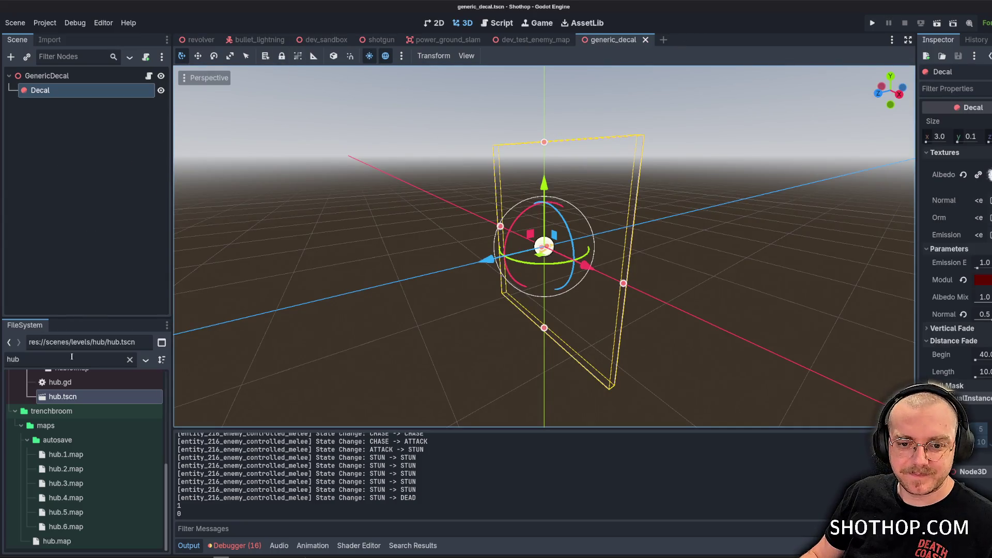
pyautogui.doubleClick(65, 364)
pyautogui.write('player_')
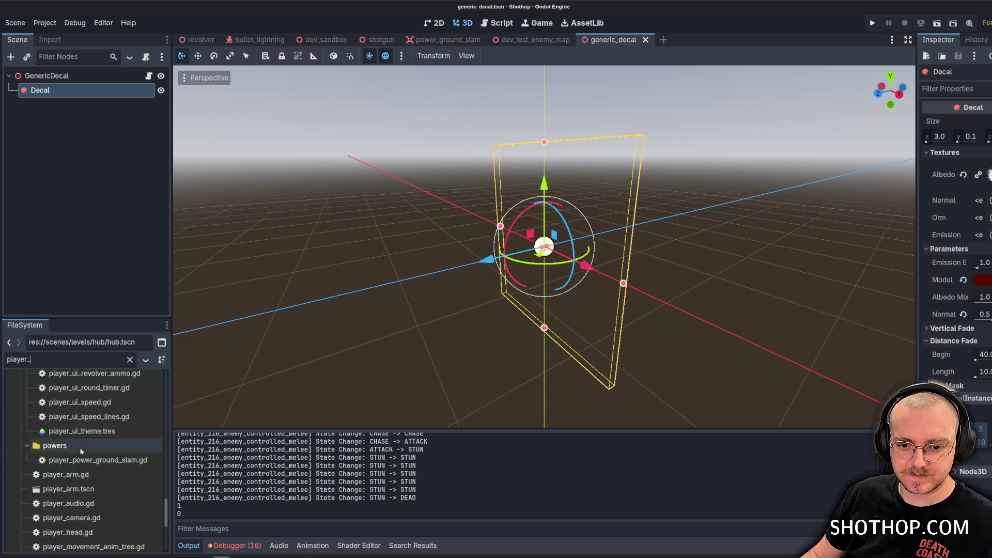
# Collapse the player_ui folder and open player.tscn.
pyautogui.scroll(3, 77, 475)
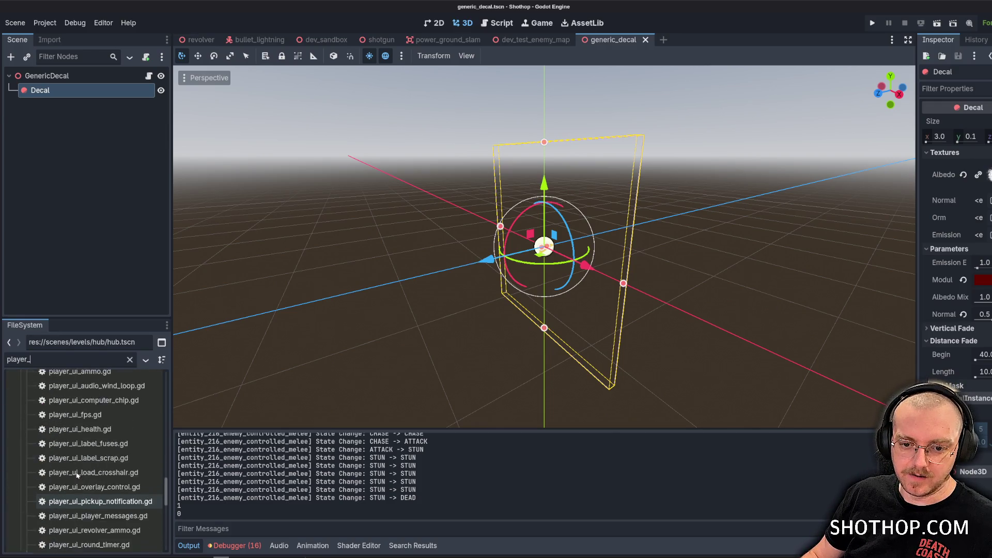
pyautogui.scroll(3, 76, 475)
pyautogui.scroll(5, 26, 473)
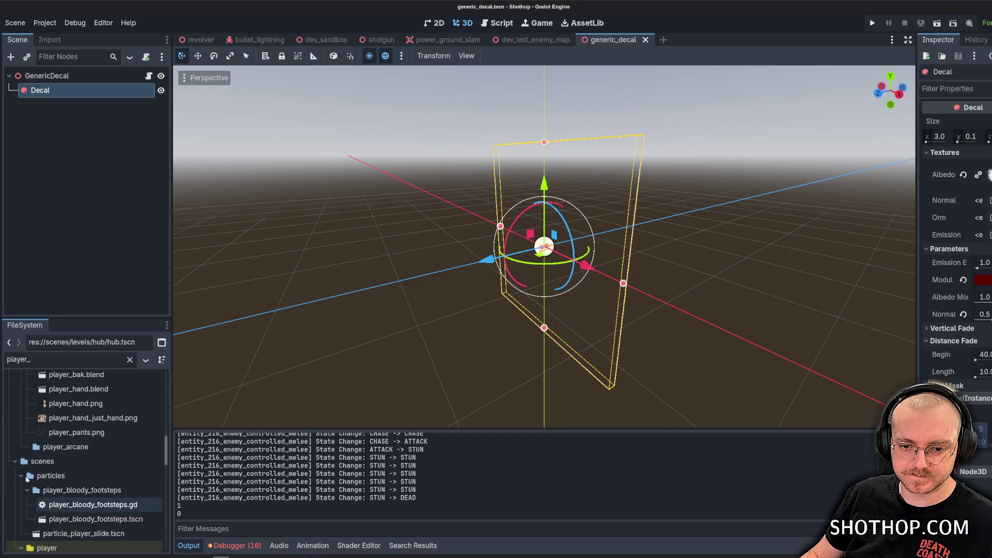
pyautogui.scroll(-10, 30, 479)
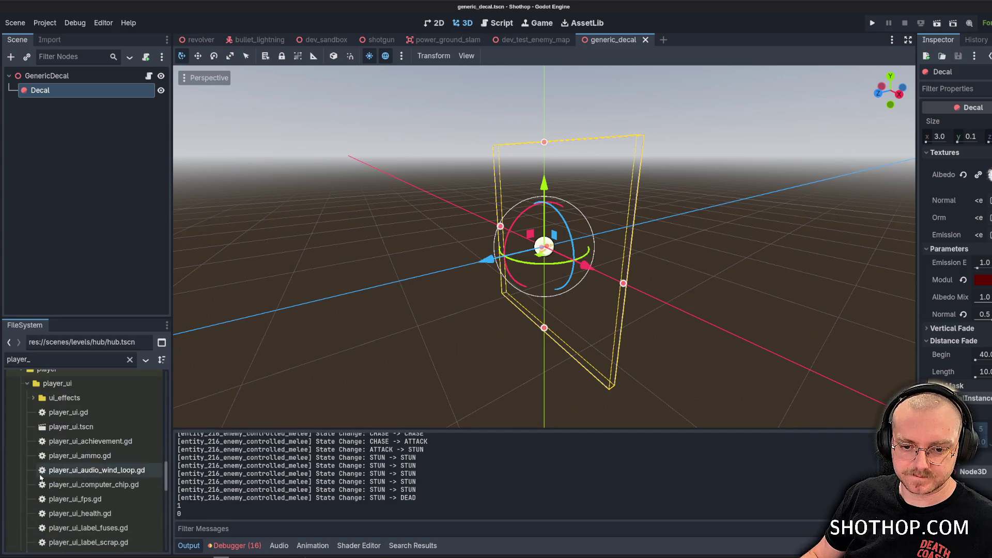
pyautogui.scroll(-5, 65, 510)
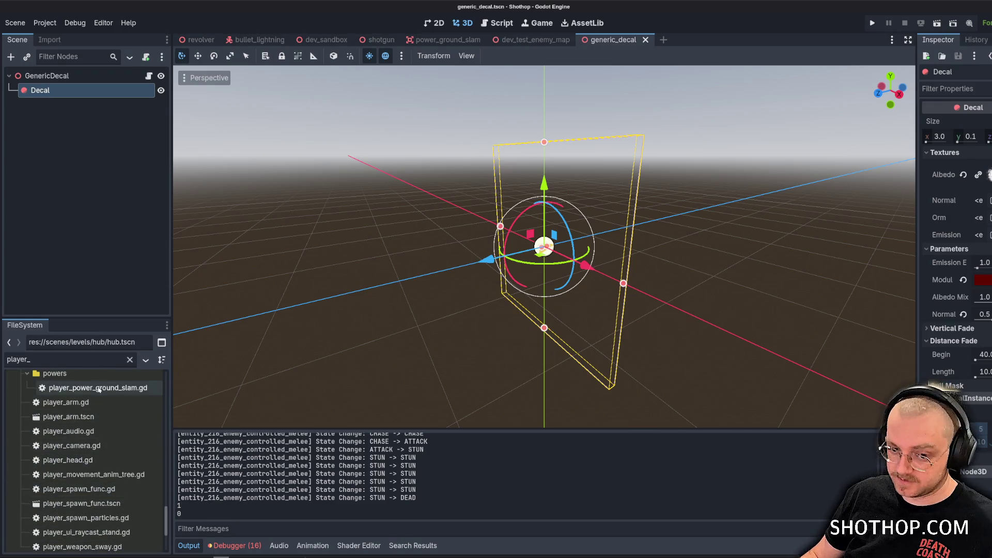
pyautogui.scroll(5, 98, 389)
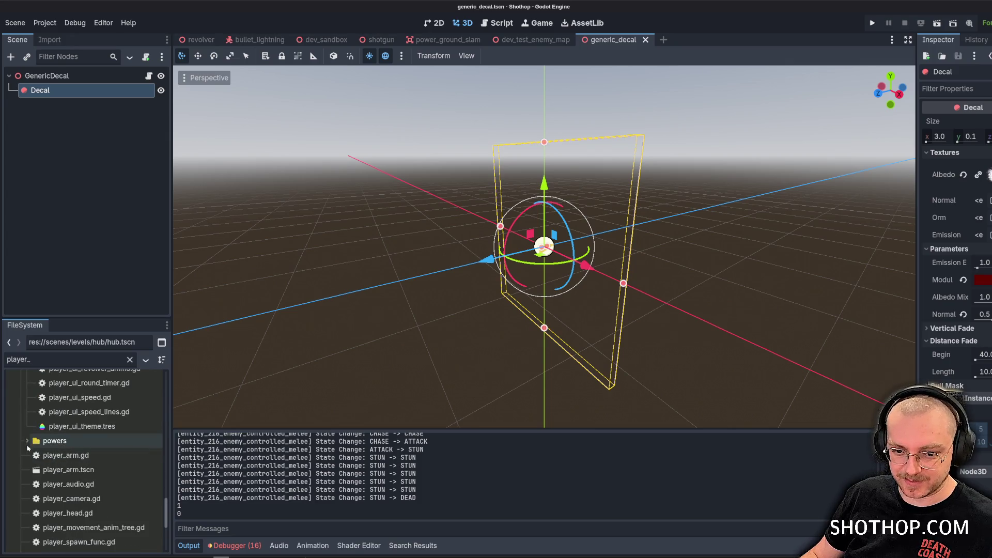
pyautogui.scroll(-2, 82, 468)
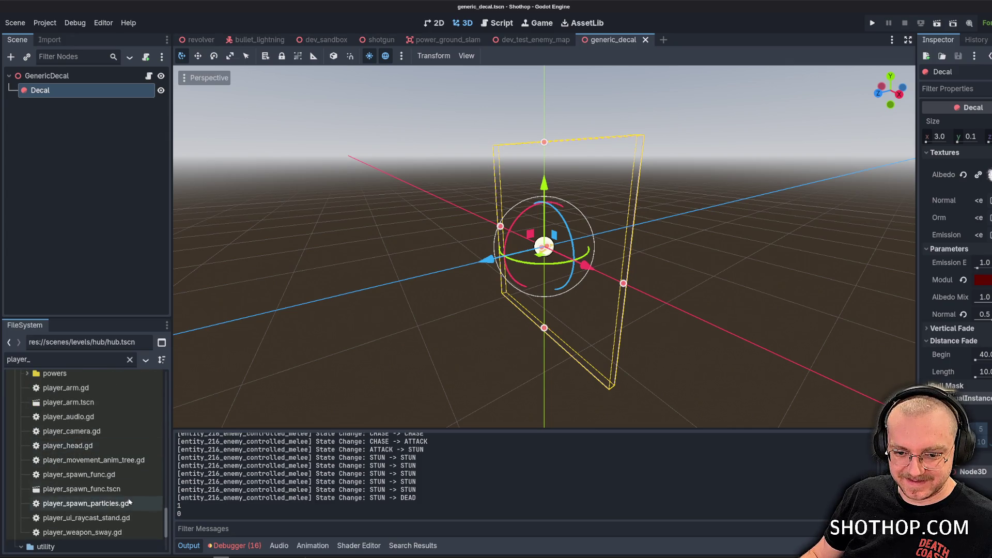
pyautogui.scroll(10, 120, 496)
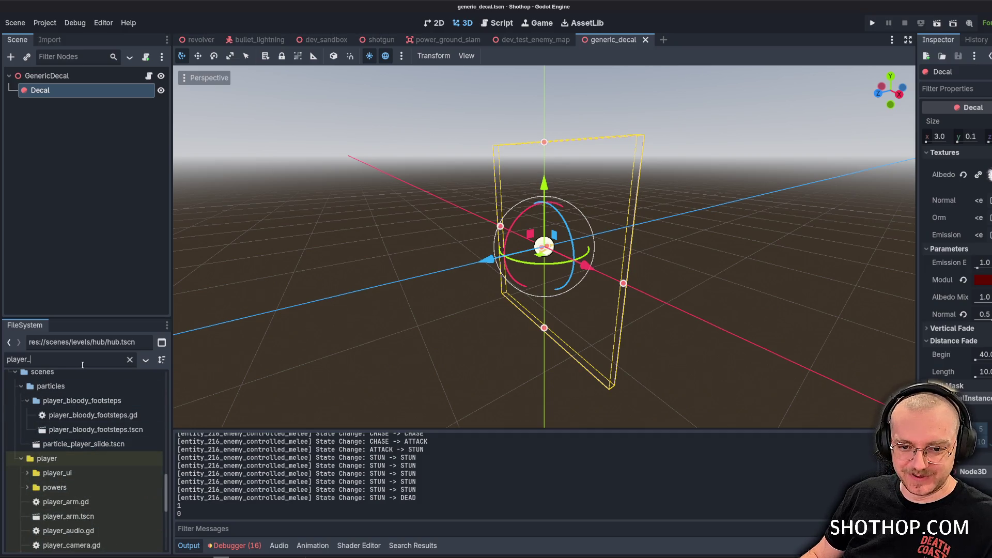
pyautogui.scroll(-10, 89, 440)
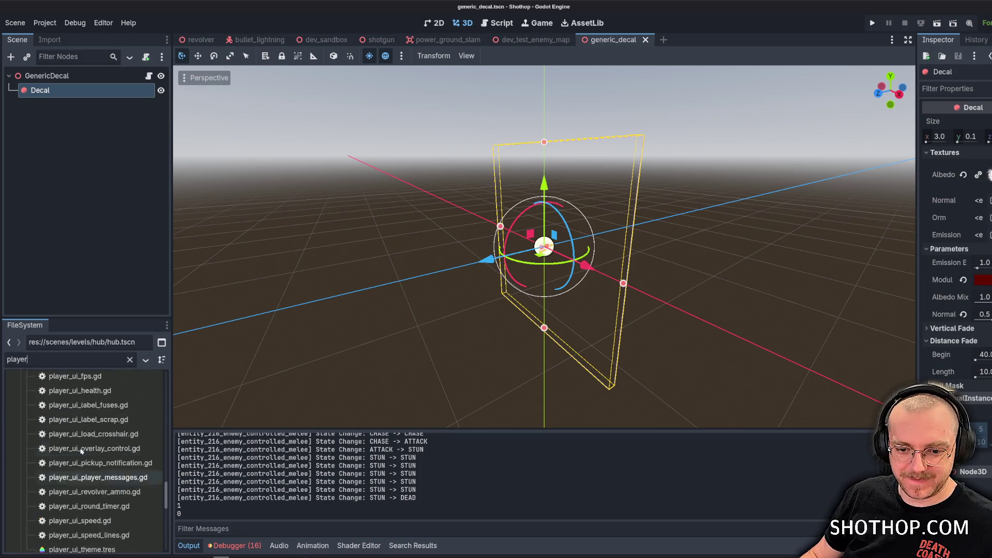
pyautogui.scroll(5, 65, 422)
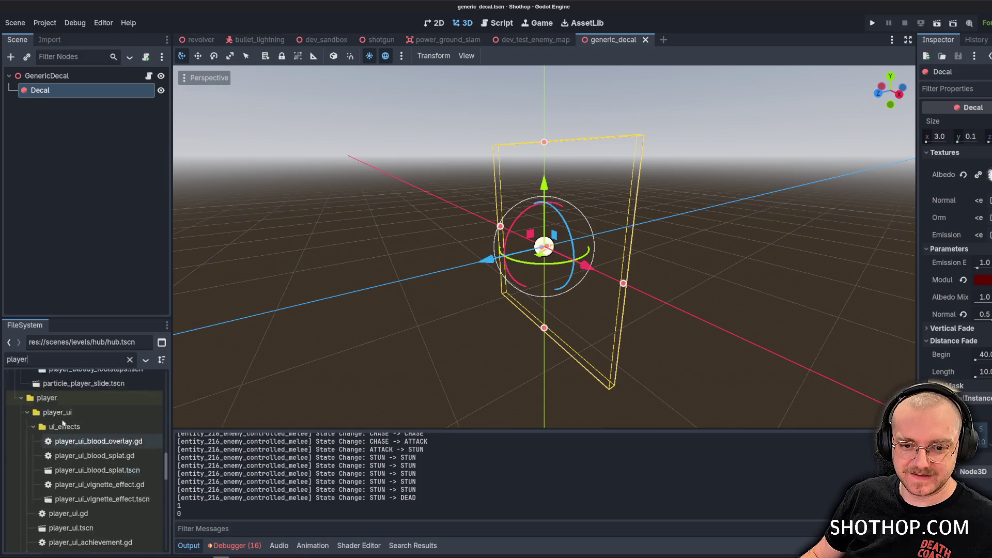
pyautogui.scroll(-4, 41, 462)
pyautogui.scroll(-5, 41, 462)
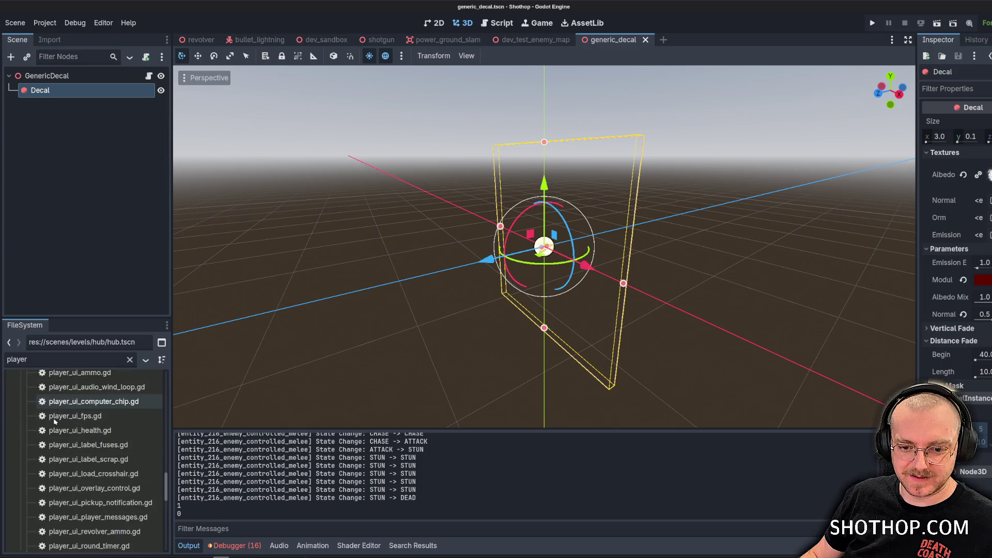
pyautogui.scroll(8, 59, 434)
pyautogui.click(27, 436)
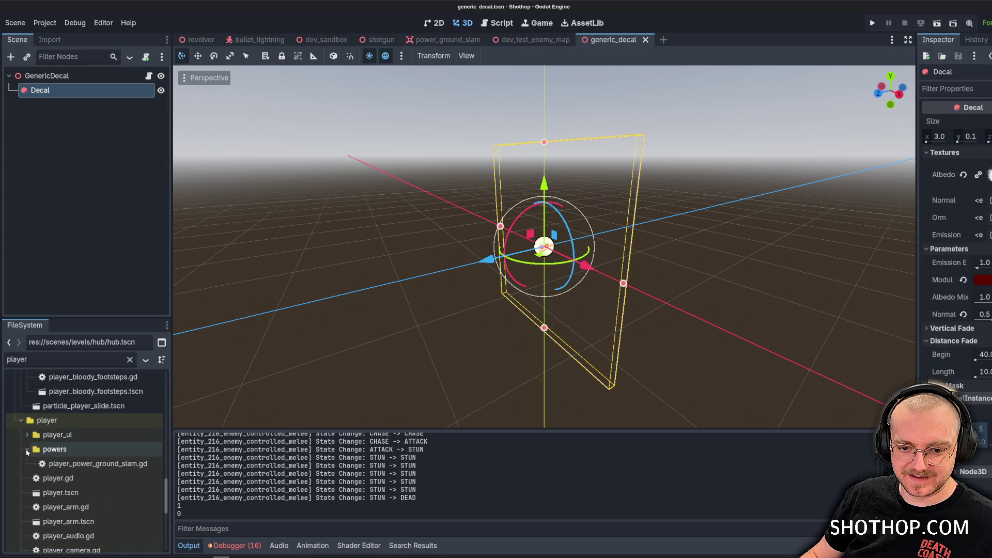
pyautogui.doubleClick(63, 494)
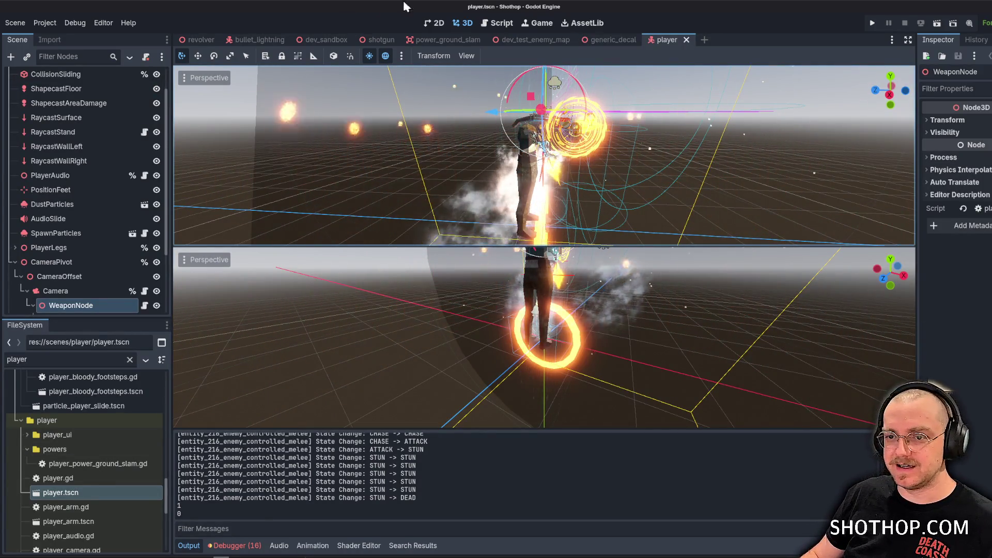
# Orbit the upper viewport around the character toward the fire ring.
pyautogui.scroll(2, 594, 155)
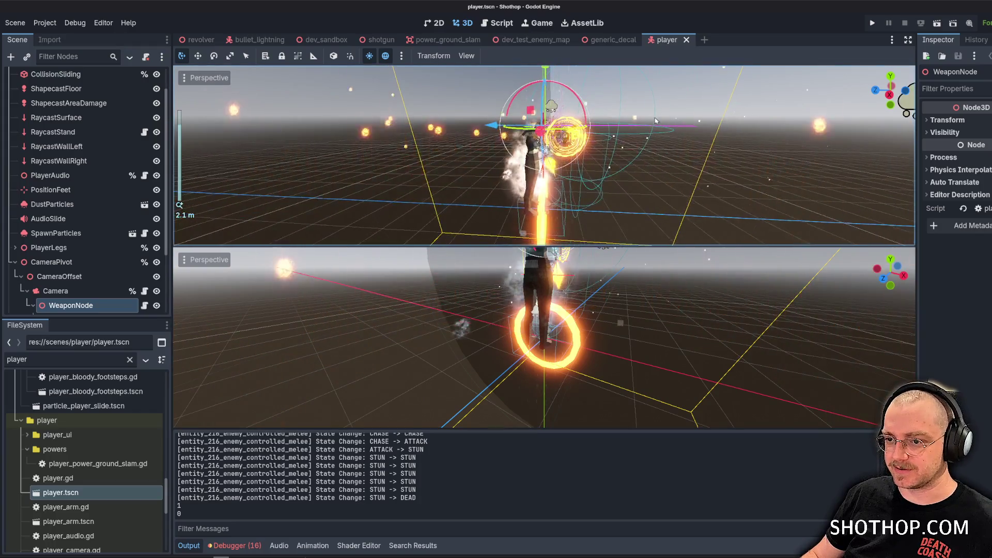
pyautogui.scroll(3, 643, 103)
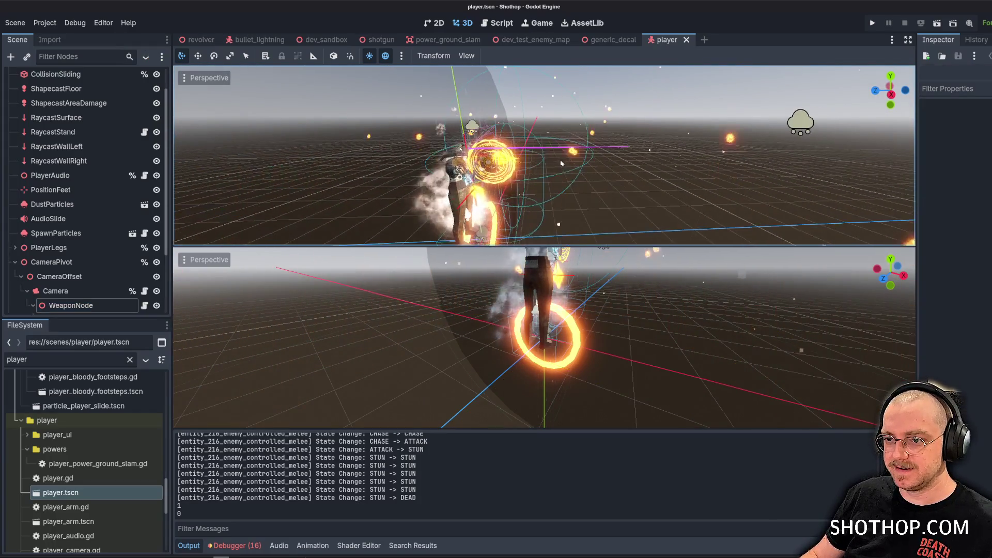
pyautogui.click(478, 170)
pyautogui.moveTo(478, 170); pyautogui.dragTo(578, 138)
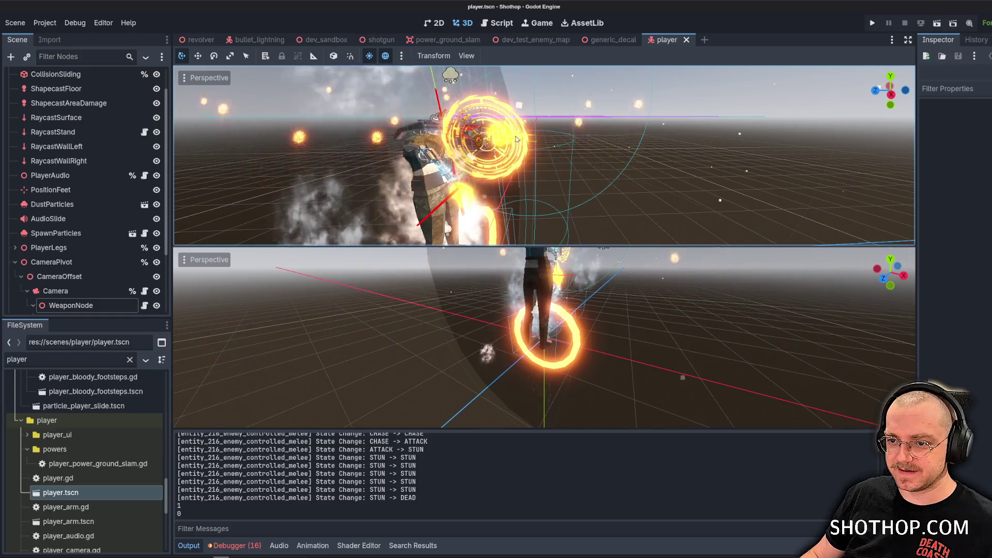
pyautogui.moveTo(565, 175); pyautogui.dragTo(540, 247)
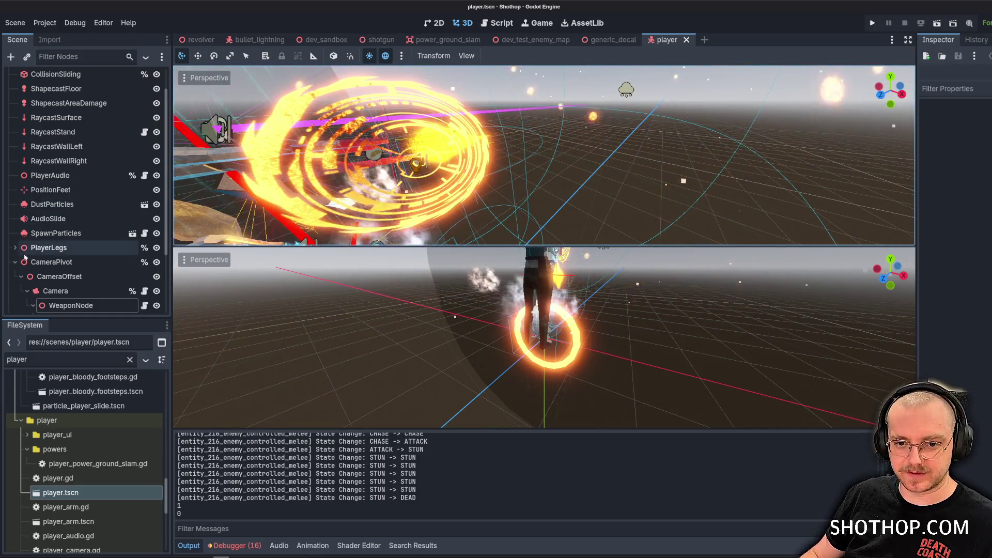
# Preview through the player's Camera in an enlarged lower viewport.
pyautogui.click(130, 293)
pyautogui.click(184, 276)
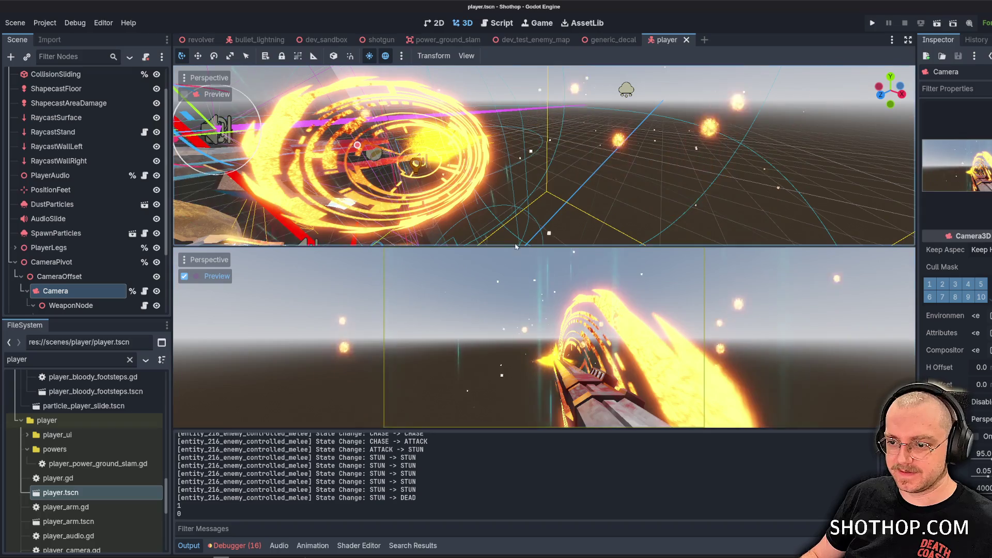
pyautogui.moveTo(496, 246)
pyautogui.mouseDown()
pyautogui.moveTo(448, 209)
pyautogui.moveTo(447, 238)
pyautogui.mouseUp()
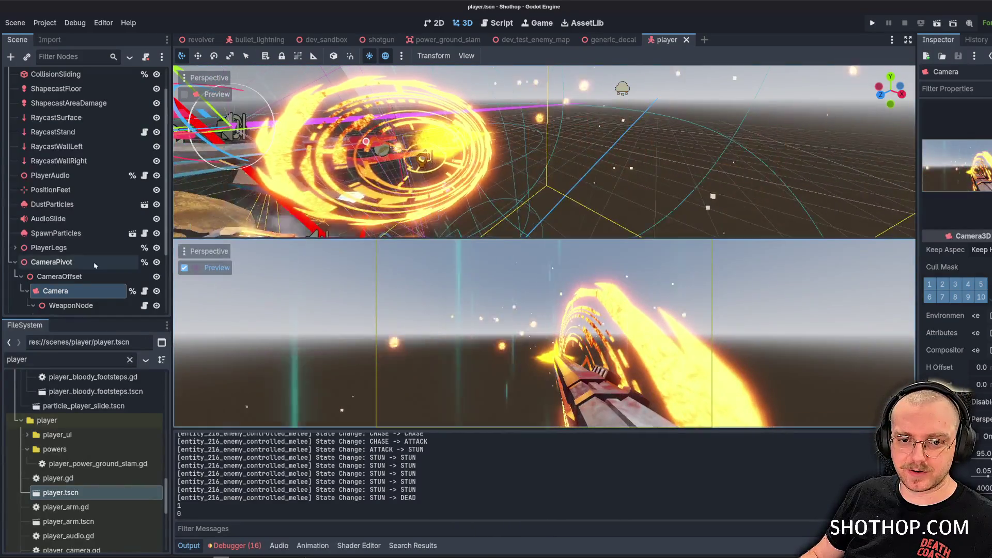
pyautogui.scroll(2, 62, 155)
# Add a GPUParticles3D child under Player and place AtmosphereBurn above SpawnParticles.
pyautogui.rightClick(46, 75)
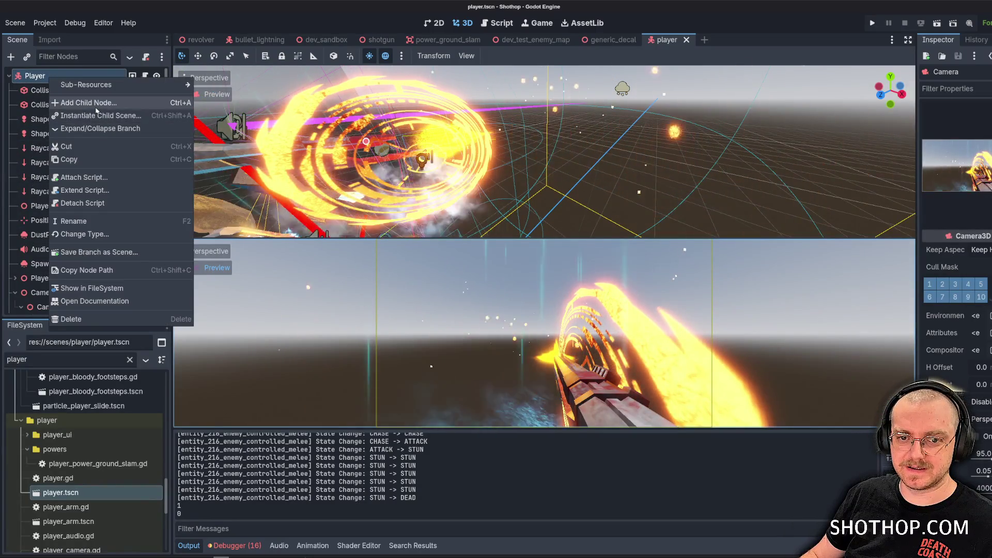
pyautogui.click(88, 102)
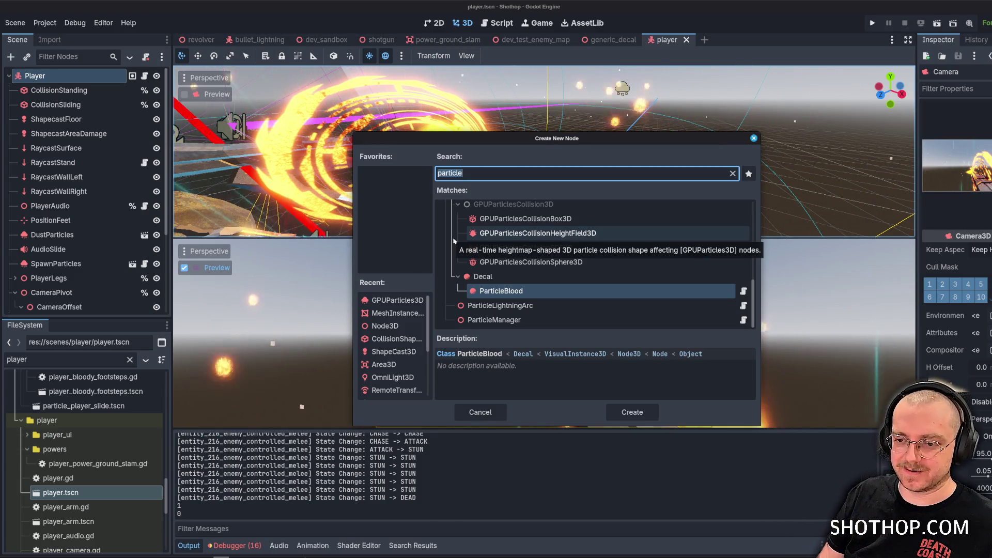
pyautogui.write('gpu')
pyautogui.press('Return')
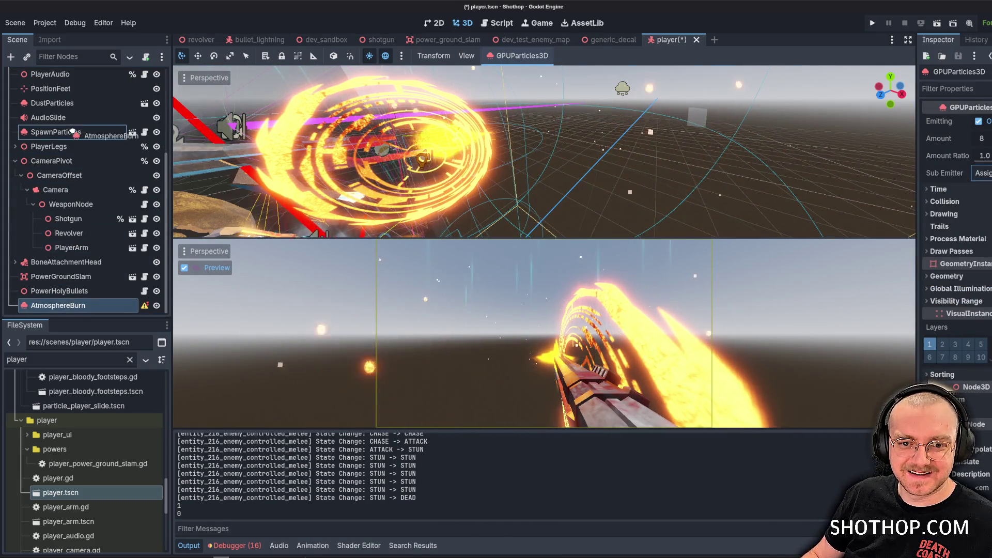
pyautogui.moveTo(72, 132); pyautogui.dragTo(72, 128)
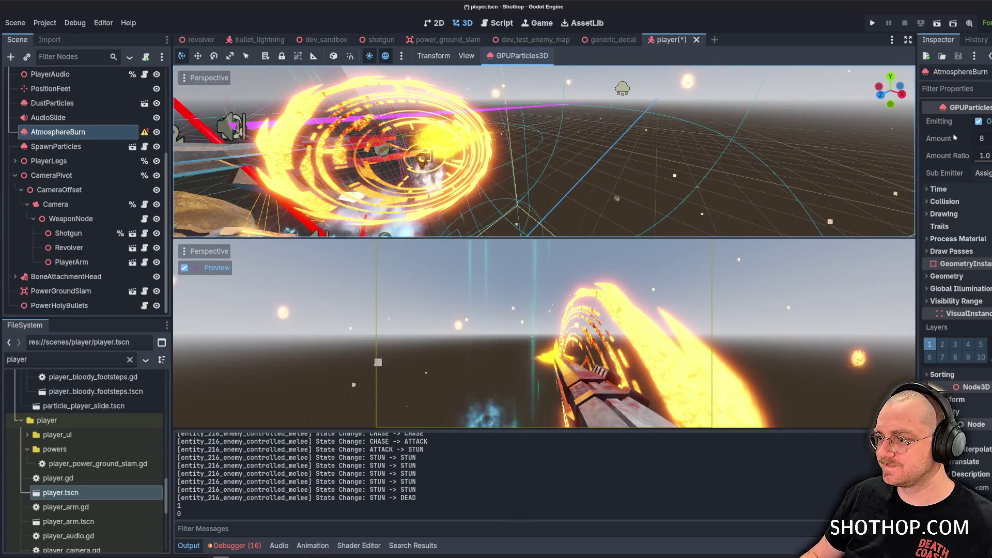
# Frame AtmosphereBurn and drag it along Z to about -0.64.
pyautogui.moveTo(916, 145); pyautogui.dragTo(820, 146)
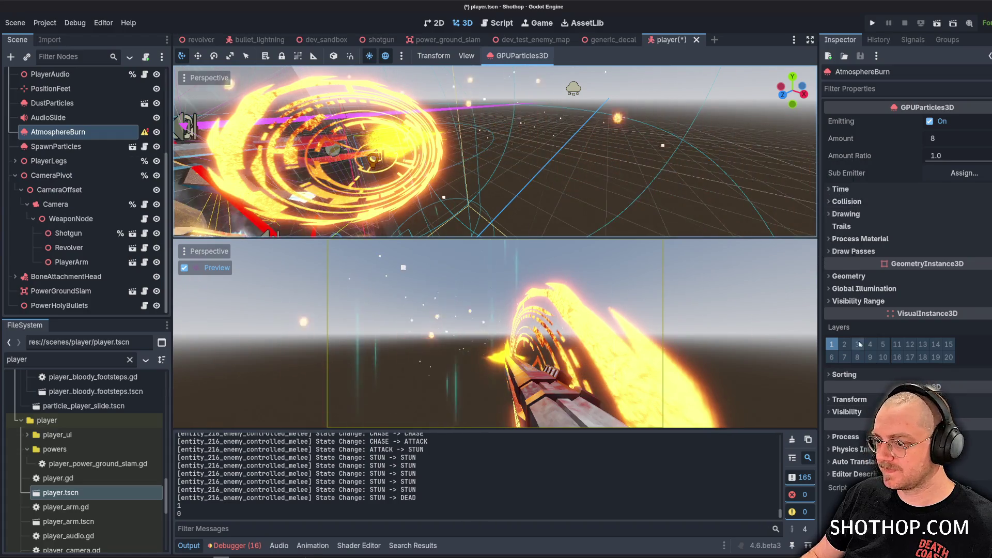
pyautogui.press('f')
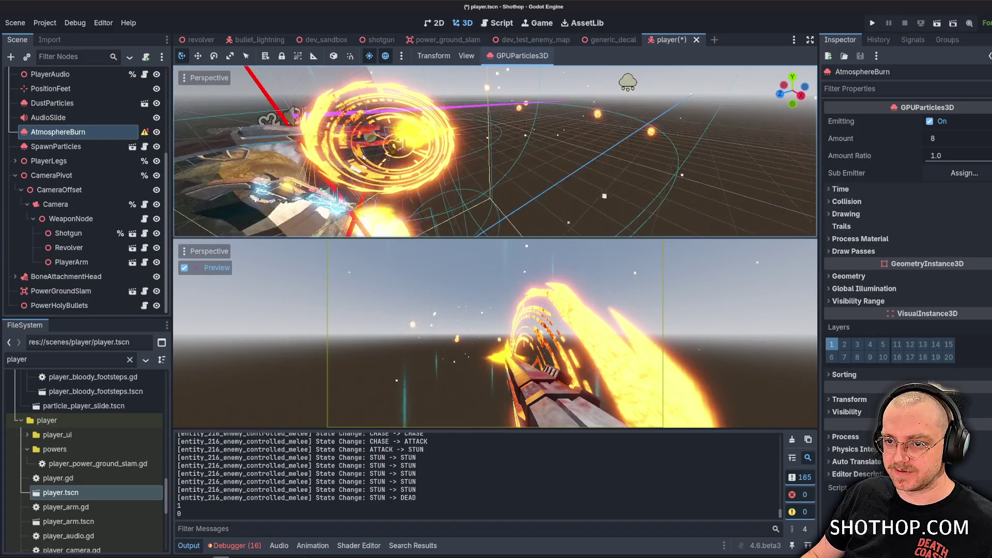
pyautogui.scroll(-5, 435, 146)
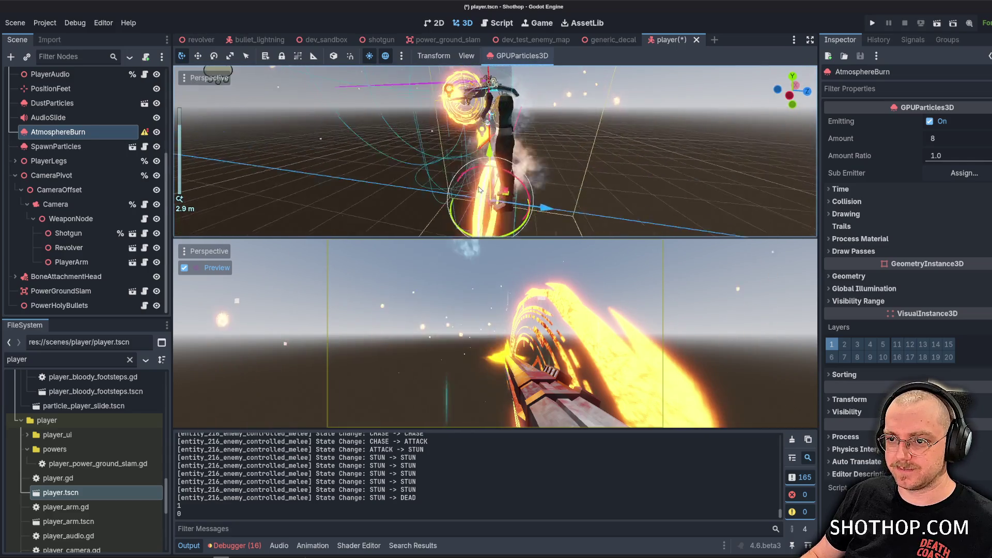
pyautogui.moveTo(486, 147)
pyautogui.mouseDown()
pyautogui.moveTo(497, 77)
pyautogui.moveTo(509, 109)
pyautogui.moveTo(474, 115)
pyautogui.moveTo(507, 89)
pyautogui.moveTo(485, 112)
pyautogui.moveTo(494, 110)
pyautogui.moveTo(426, 84)
pyautogui.mouseUp()
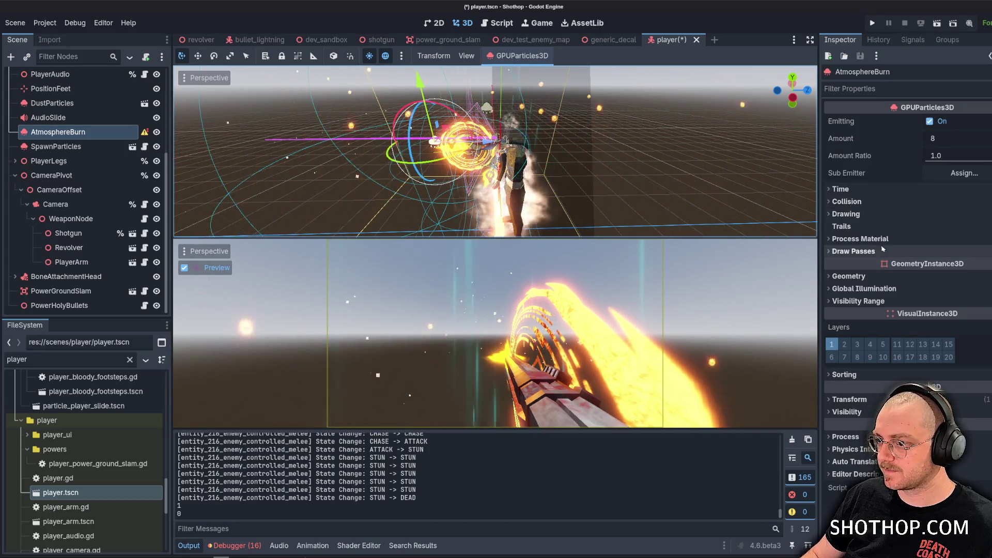
# Give AtmosphereBurn a new ParticleProcessMaterial and set Amount to 64.
pyautogui.click(874, 240)
pyautogui.click(959, 252)
pyautogui.click(956, 268)
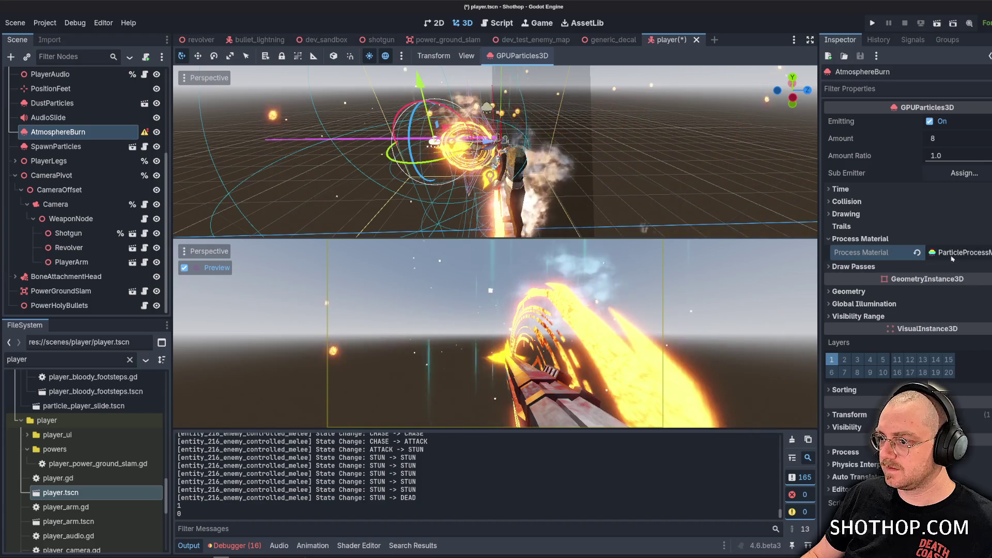
pyautogui.click(852, 400)
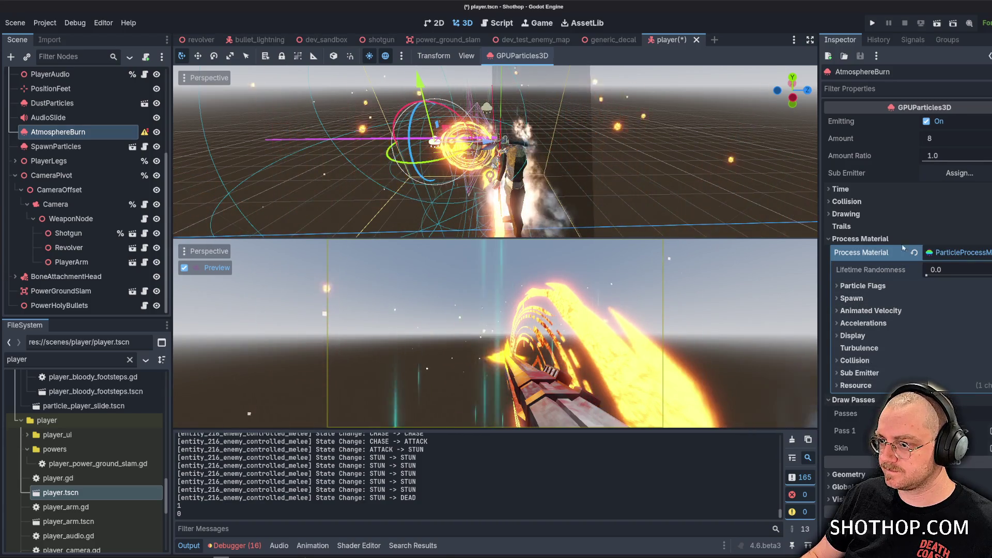
pyautogui.click(944, 139)
pyautogui.write('64')
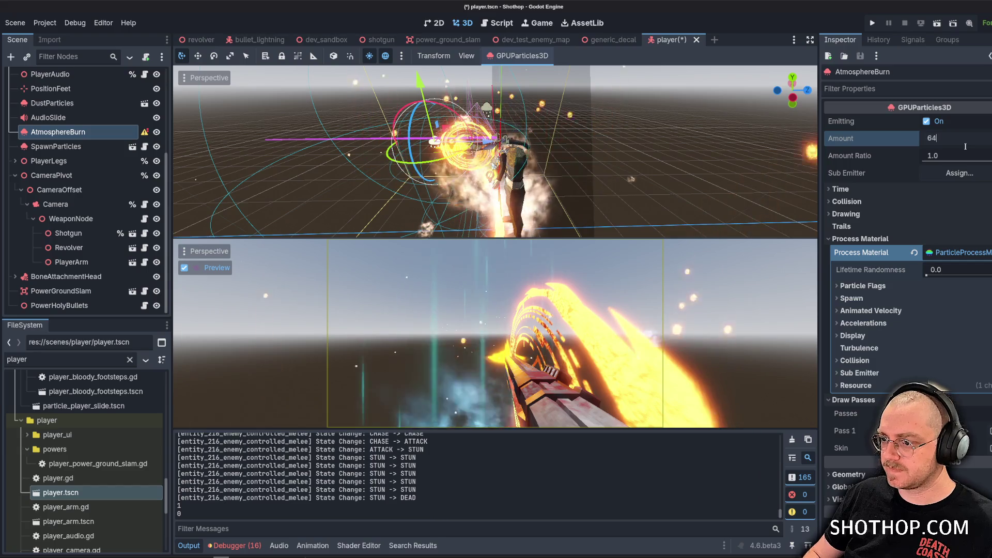
pyautogui.press('Return')
# Set draw pass 1 to a QuadMesh with a new StandardMaterial3D.
pyautogui.click(966, 430)
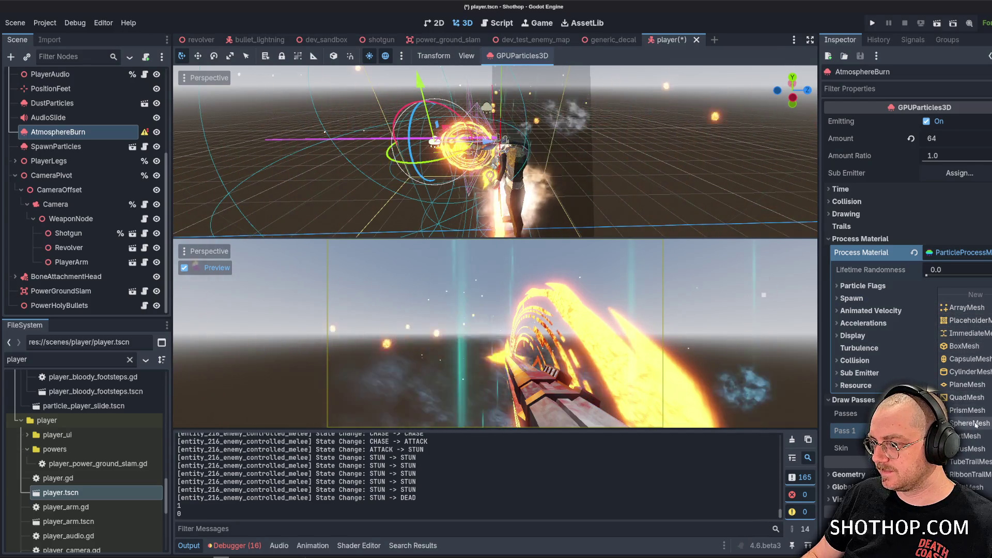
pyautogui.click(965, 397)
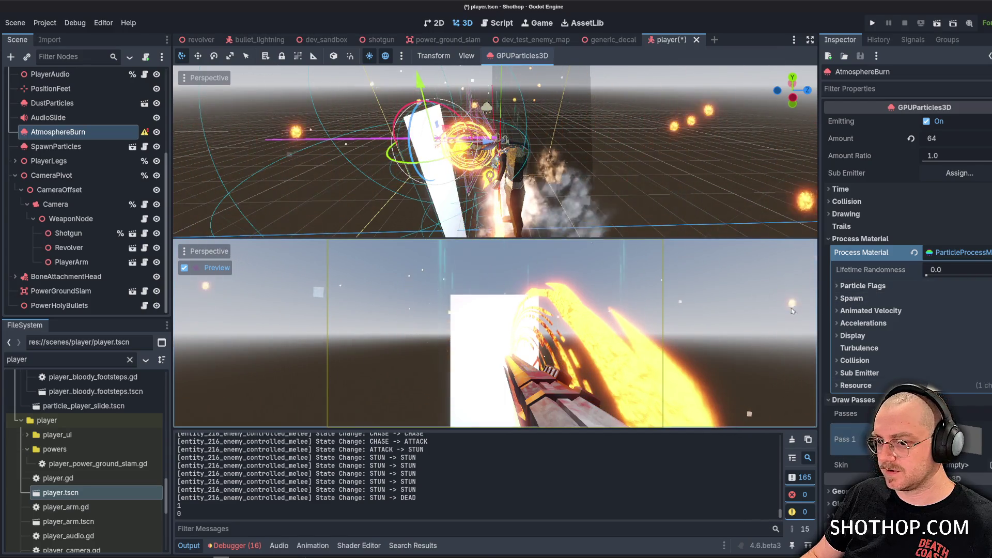
pyautogui.click(879, 252)
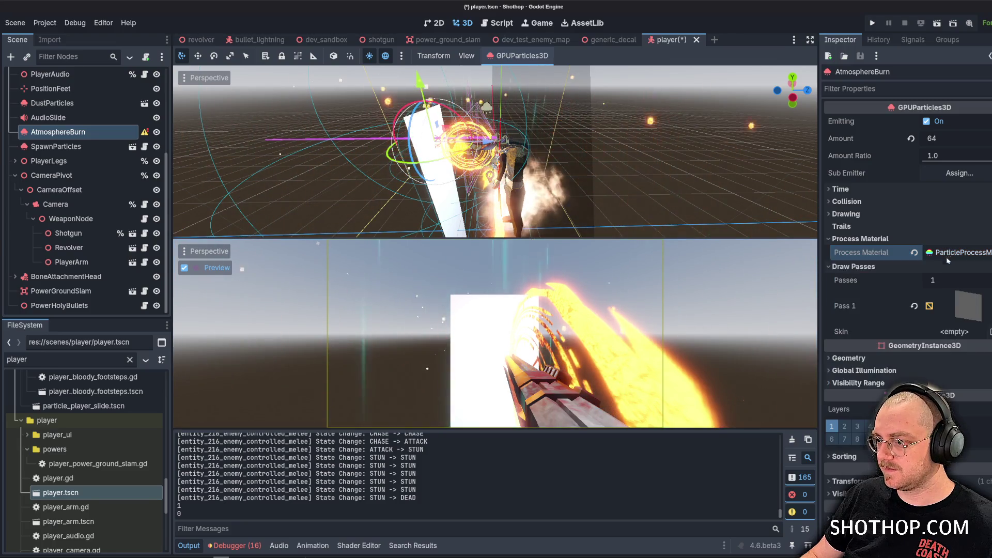
pyautogui.click(945, 308)
pyautogui.click(948, 303)
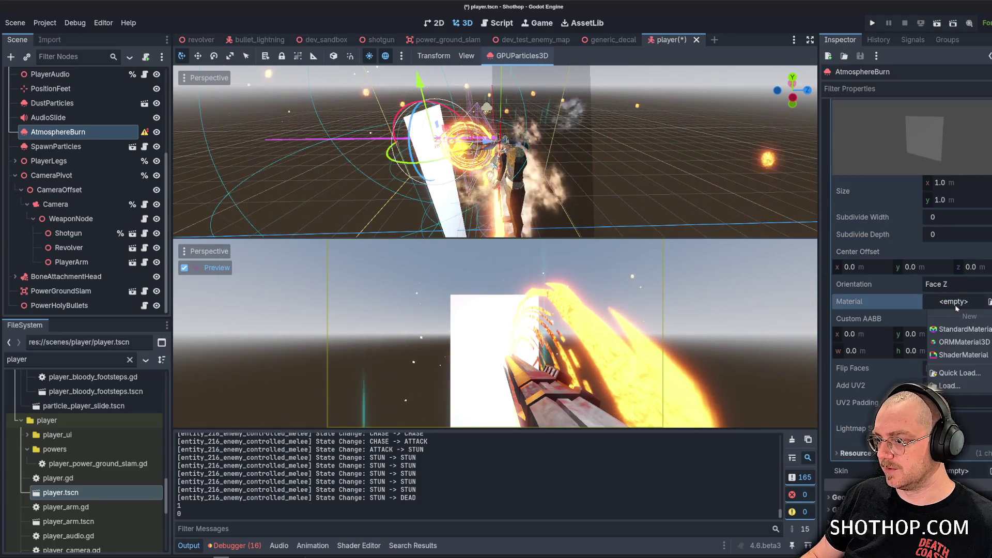
pyautogui.click(956, 329)
# Set the quad material's transparency to Alpha.
pyautogui.scroll(-3, 858, 282)
pyautogui.click(864, 241)
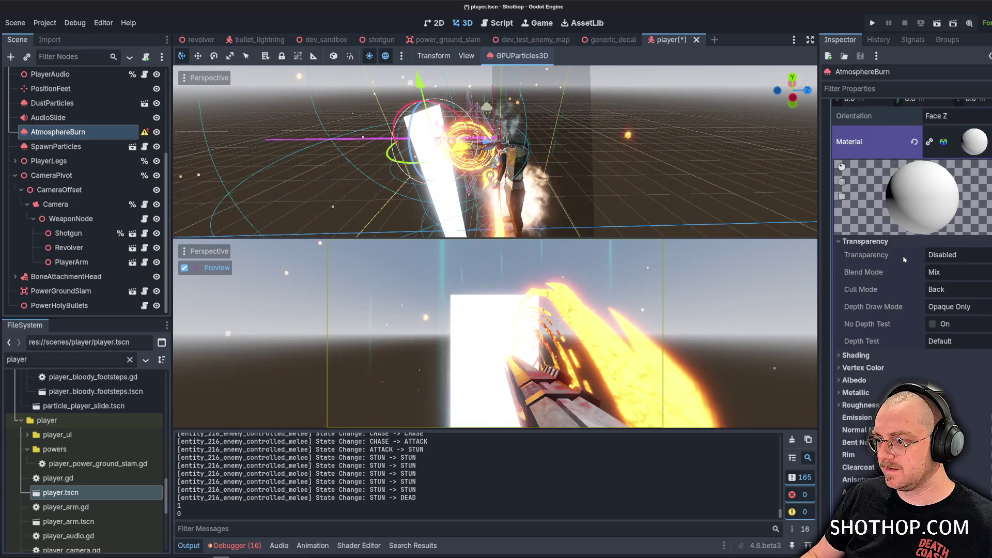
pyautogui.click(951, 254)
pyautogui.click(945, 281)
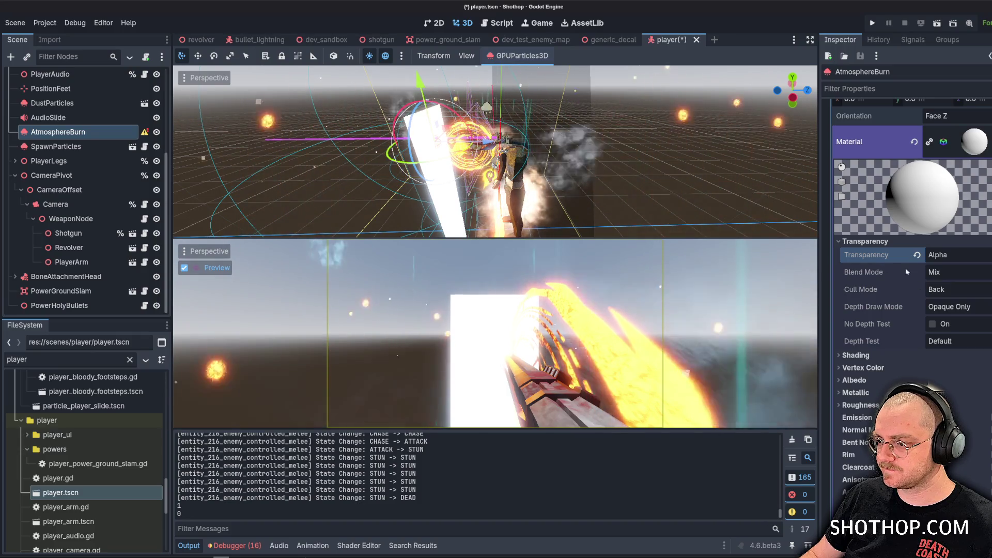
pyautogui.moveTo(902, 277)
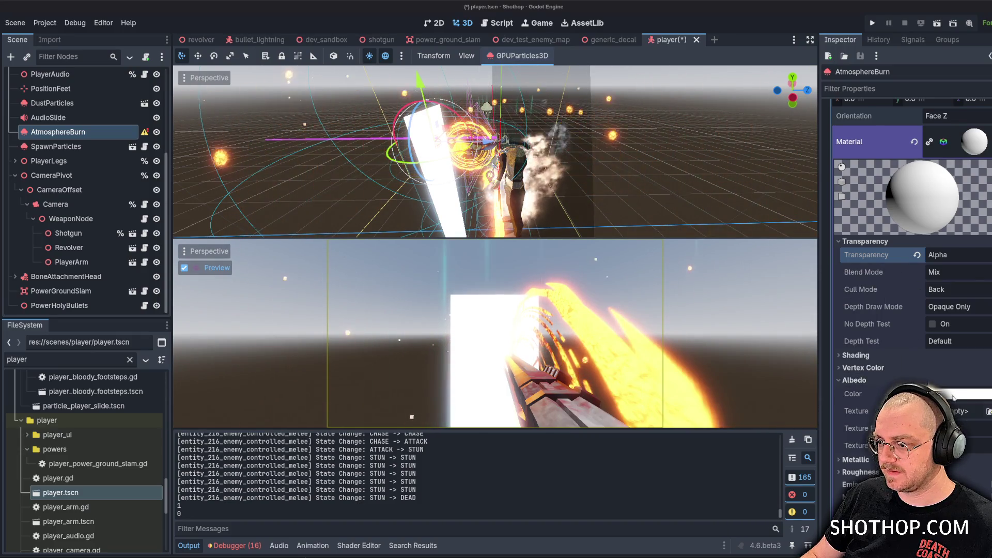
# Use fire_01.png as the albedo texture with a yellow albedo tint.
pyautogui.click(953, 393)
pyautogui.click(956, 411)
pyautogui.click(940, 274)
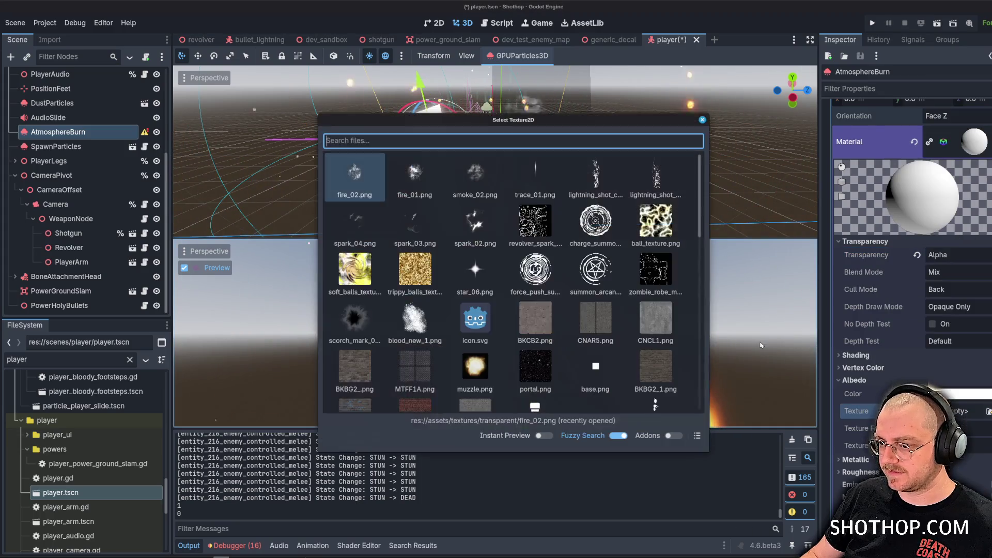
pyautogui.write('fire')
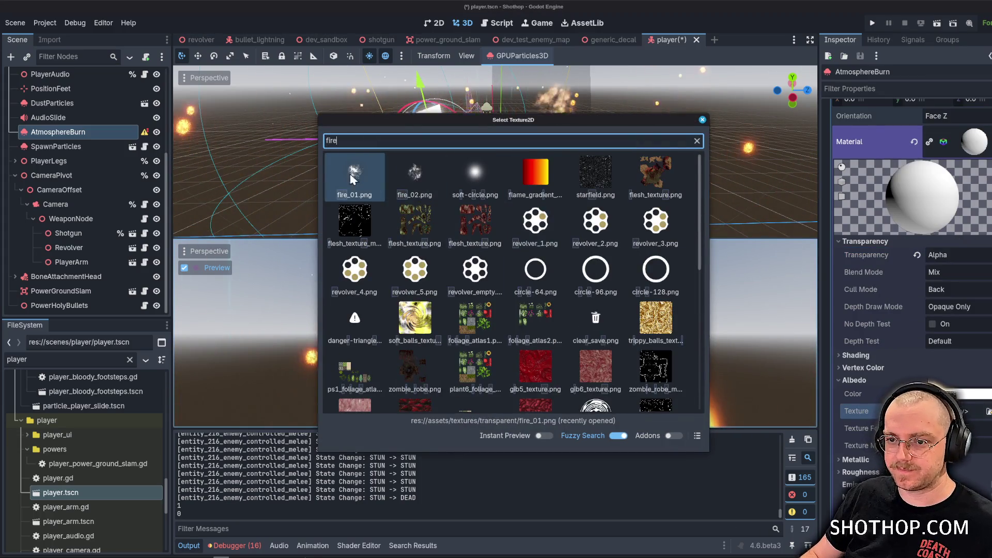
pyautogui.click(351, 179)
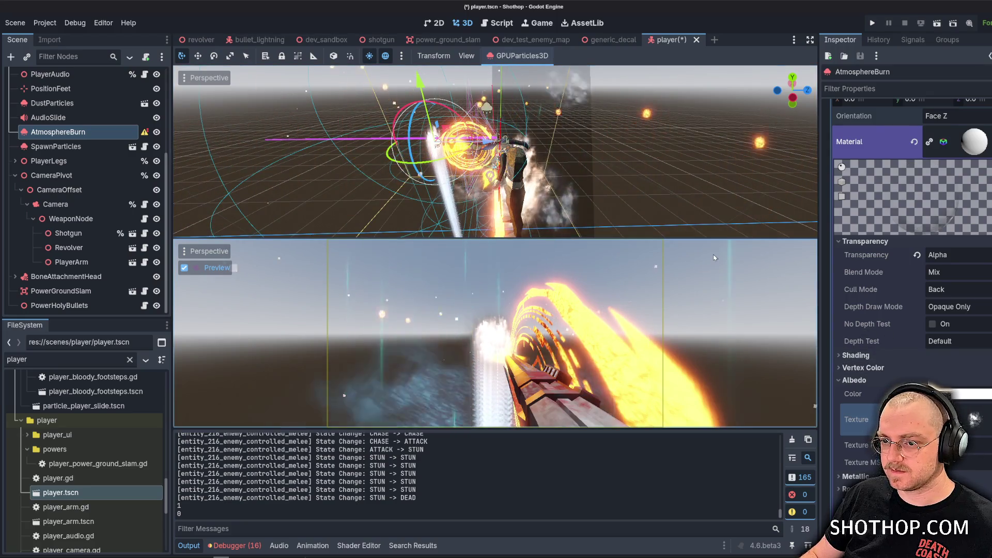
pyautogui.click(941, 394)
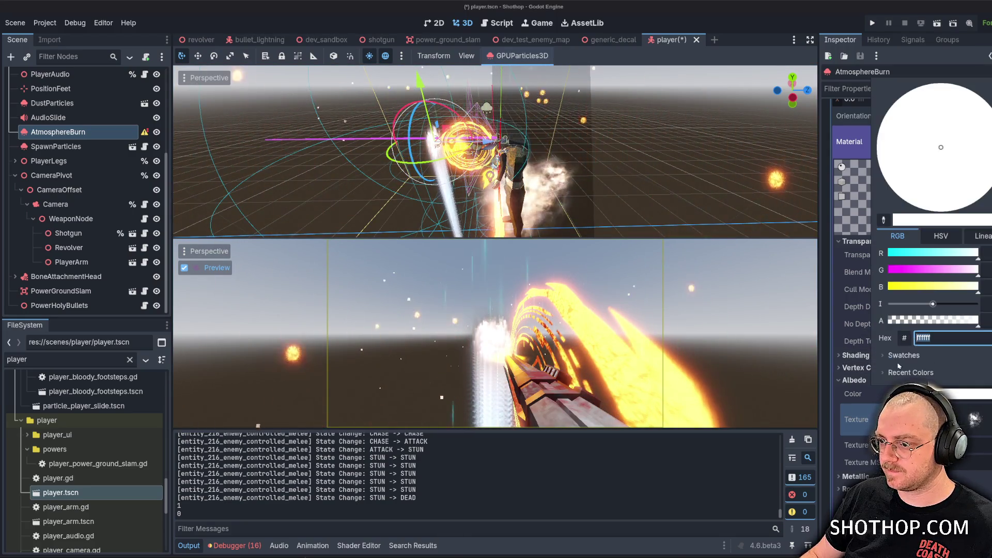
pyautogui.click(966, 372)
pyautogui.press('Escape')
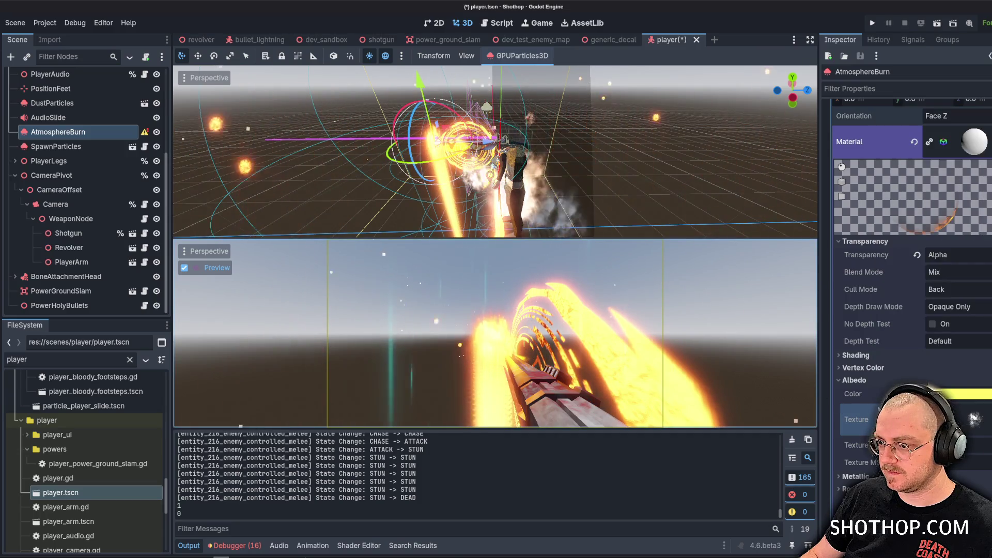
# Set the material's billboard mode to Particle Billboard.
pyautogui.scroll(10, 868, 383)
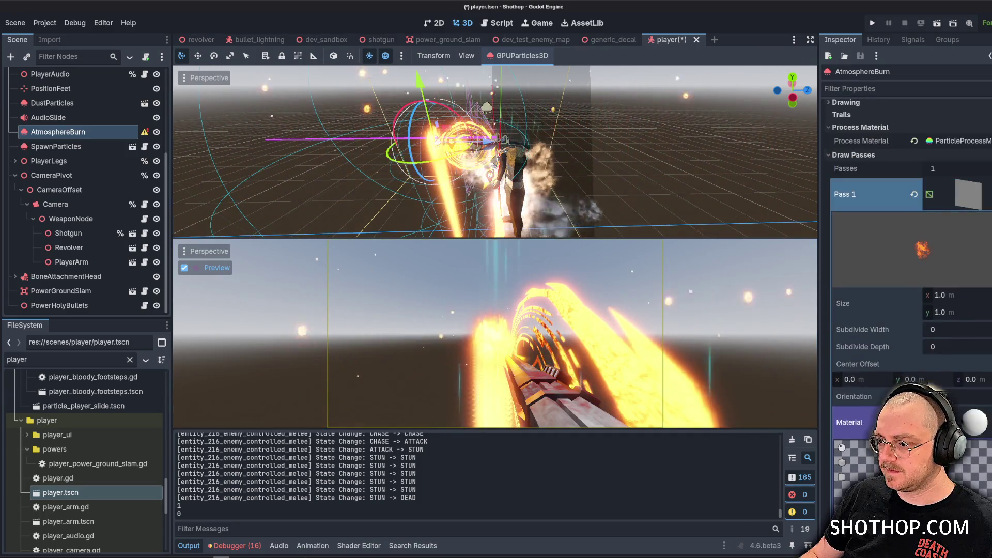
pyautogui.click(968, 194)
pyautogui.click(968, 277)
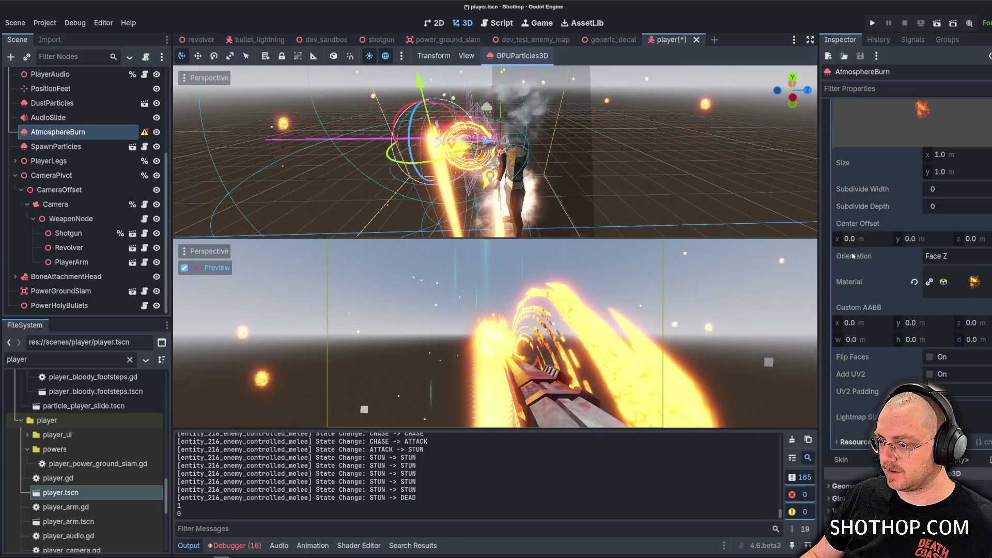
pyautogui.click(955, 284)
pyautogui.scroll(-5, 848, 285)
pyautogui.scroll(2, 849, 286)
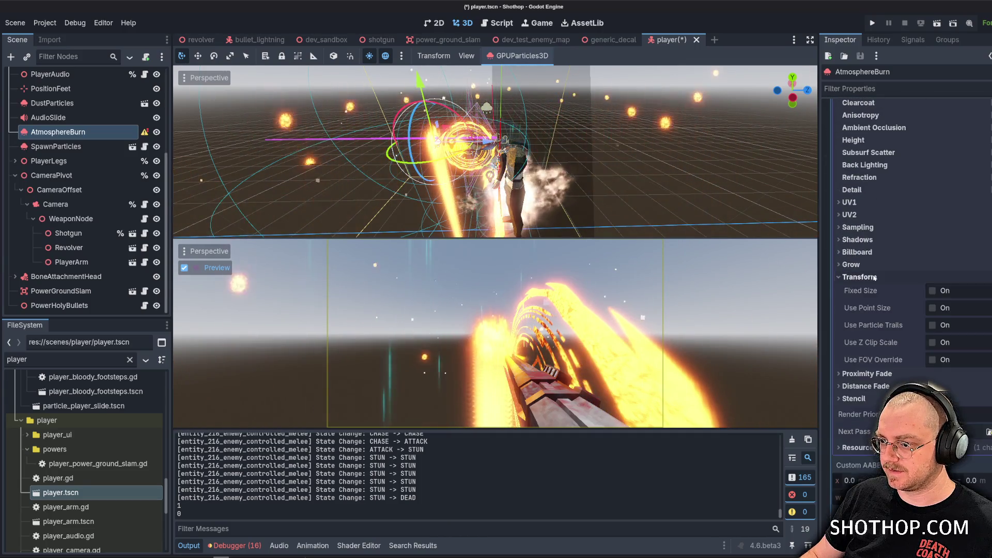
pyautogui.click(857, 251)
pyautogui.click(942, 266)
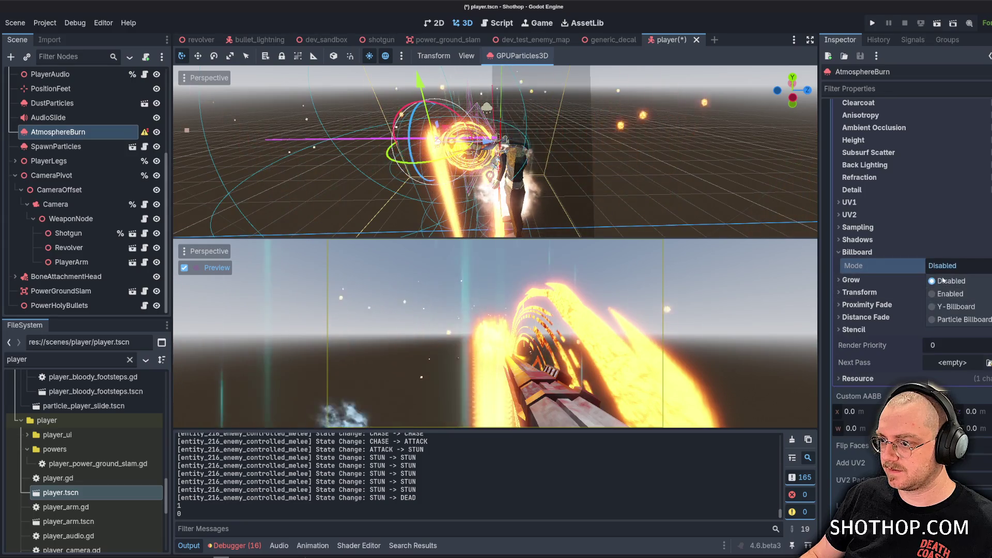
pyautogui.click(953, 266)
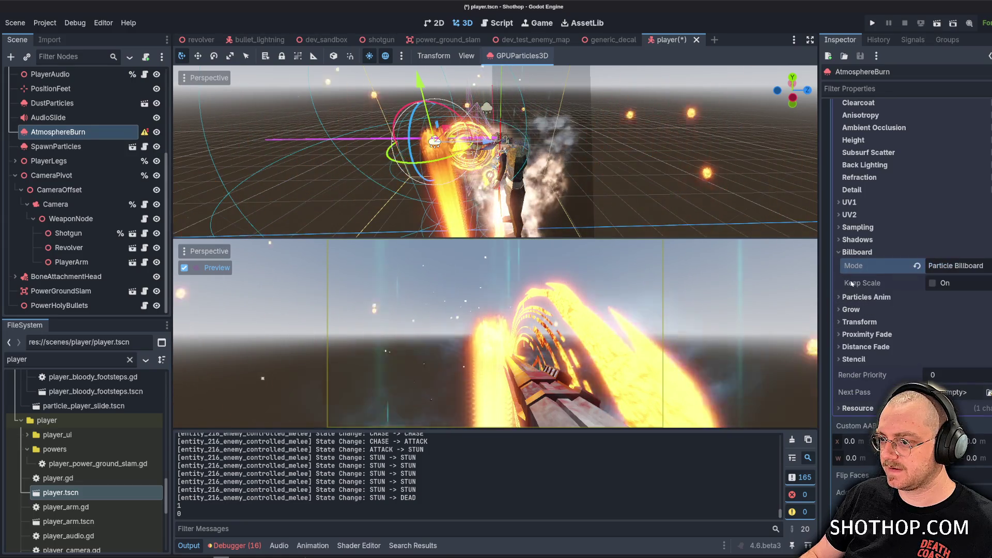
pyautogui.click(961, 319)
pyautogui.scroll(5, 920, 307)
pyautogui.scroll(10, 920, 307)
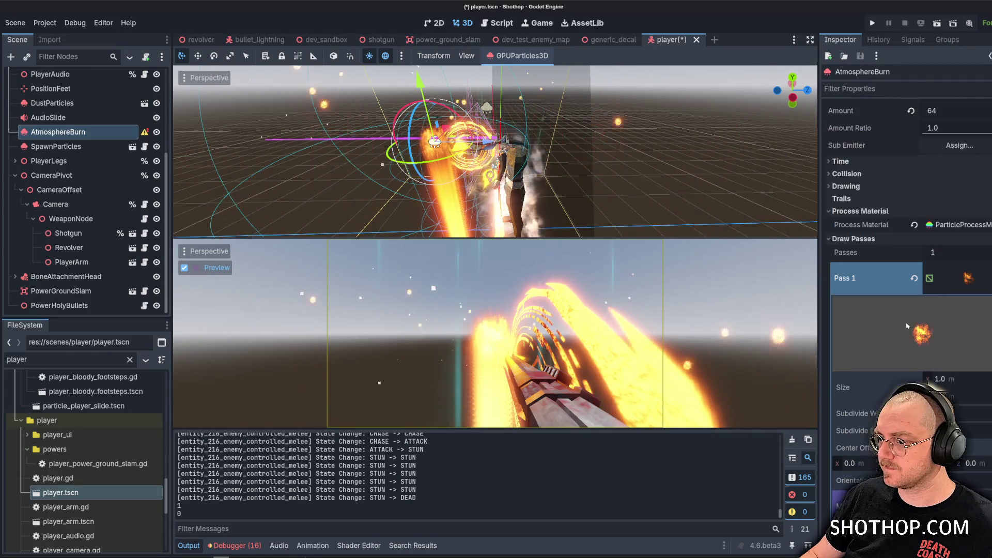
pyautogui.click(956, 252)
# Open the Spawn > Position settings and move the emitter further along its axis.
pyautogui.click(851, 299)
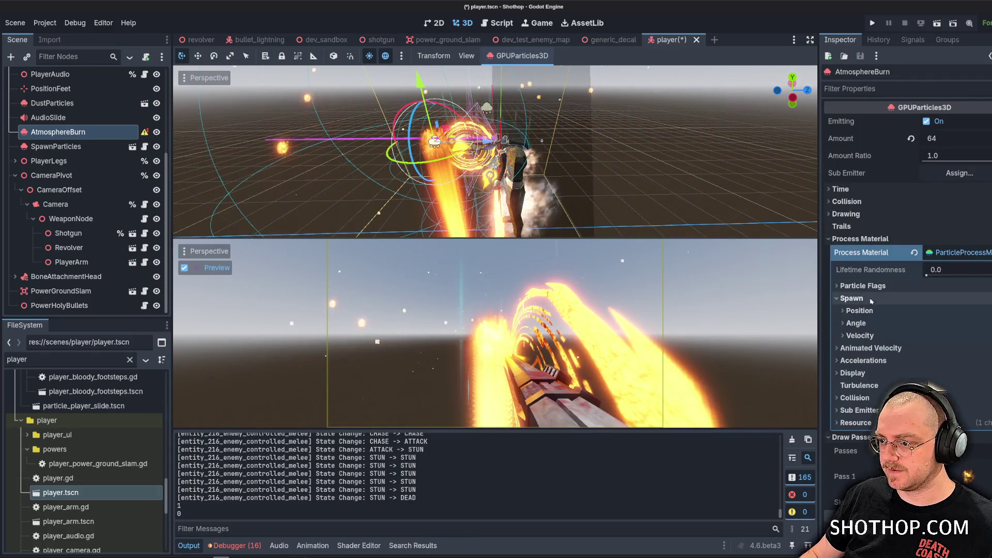
pyautogui.click(859, 311)
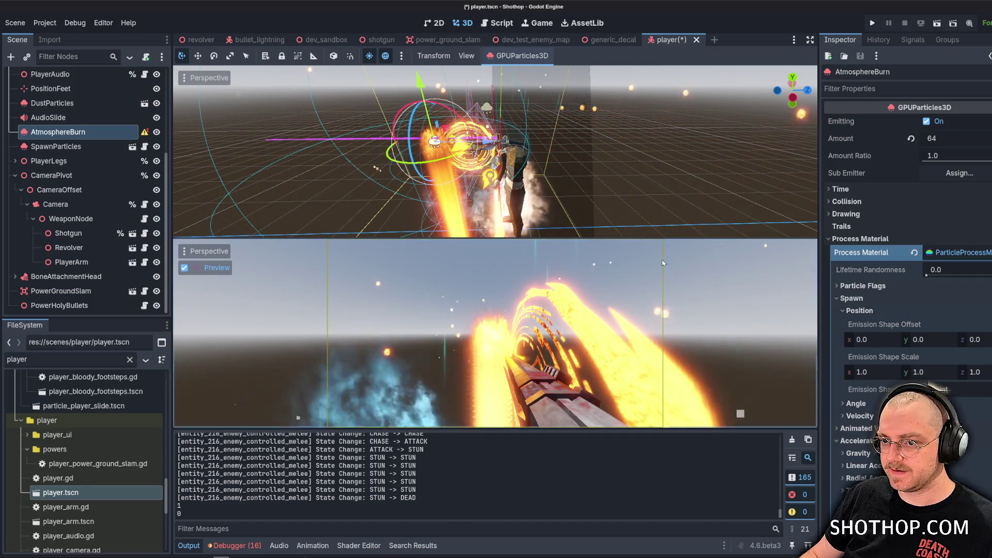
pyautogui.moveTo(455, 145)
pyautogui.mouseDown()
pyautogui.moveTo(448, 143)
pyautogui.moveTo(489, 147)
pyautogui.moveTo(401, 147)
pyautogui.moveTo(423, 153)
pyautogui.mouseUp()
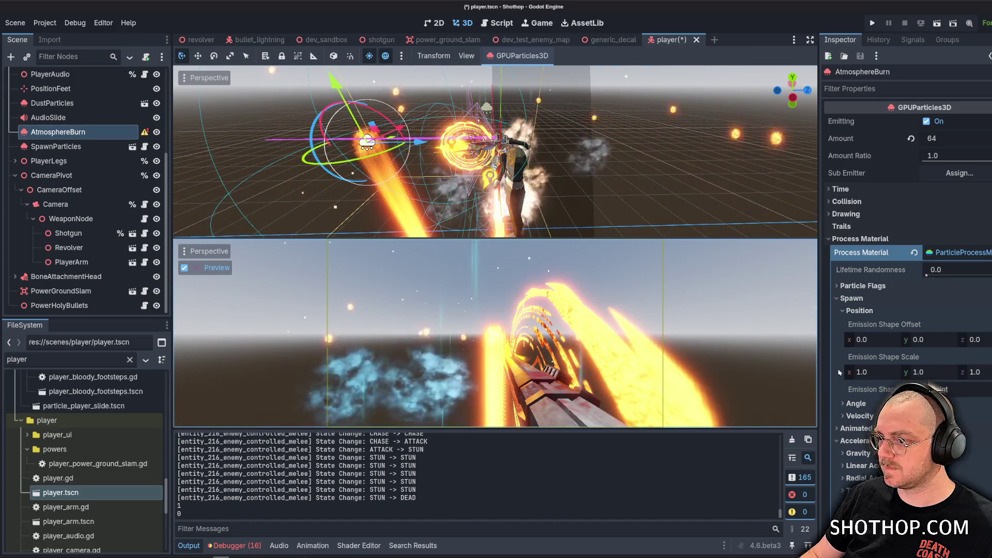
pyautogui.scroll(-5, 895, 372)
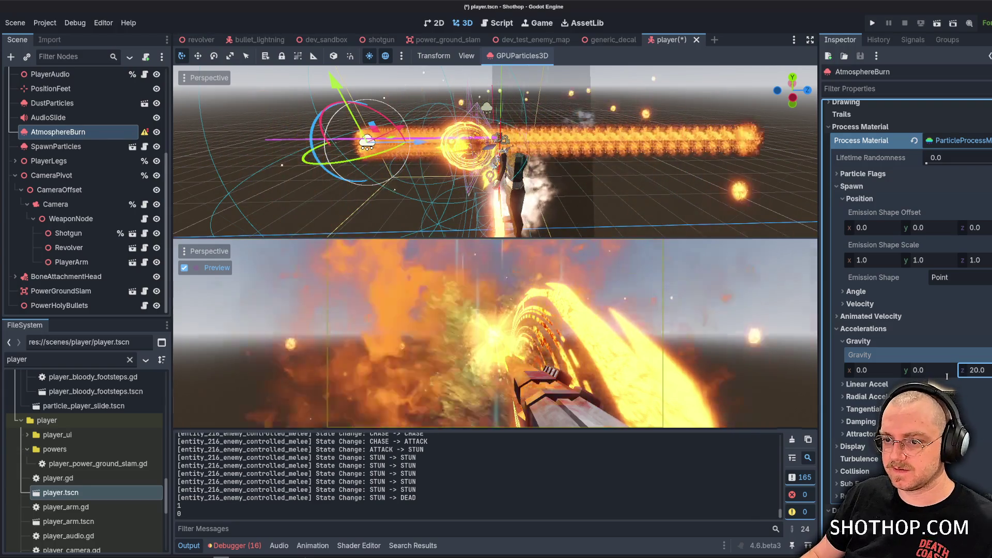
# Emit from a Ring shape with inner radius 0.0 and cone angle about 39°.
pyautogui.click(959, 277)
pyautogui.click(951, 385)
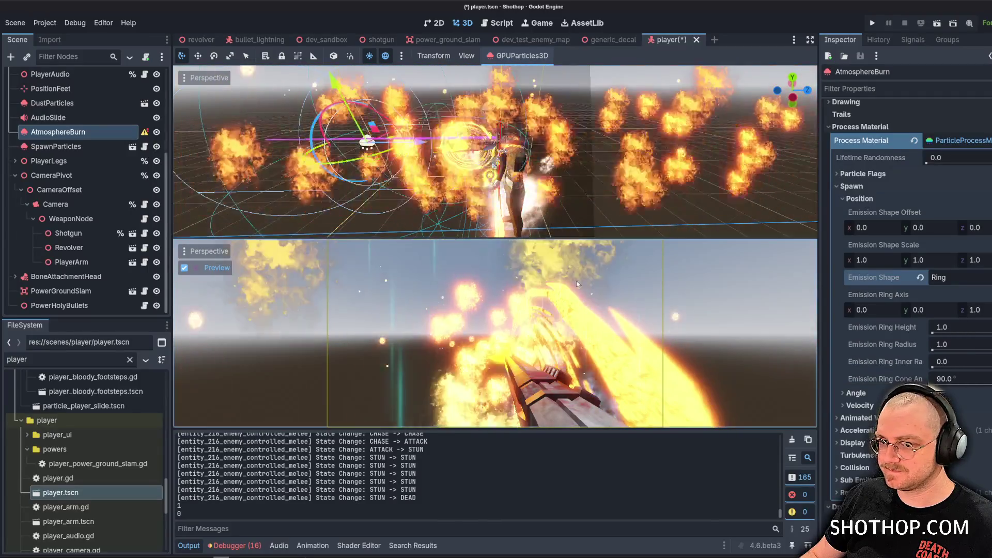
pyautogui.scroll(-5, 474, 164)
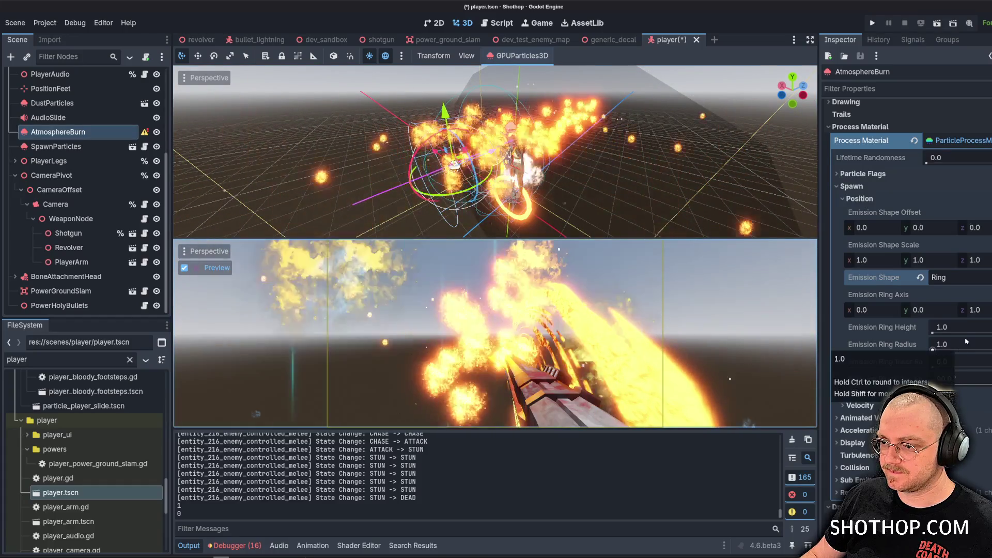
pyautogui.moveTo(973, 356)
pyautogui.mouseDown()
pyautogui.moveTo(964, 368)
pyautogui.moveTo(933, 368)
pyautogui.mouseUp()
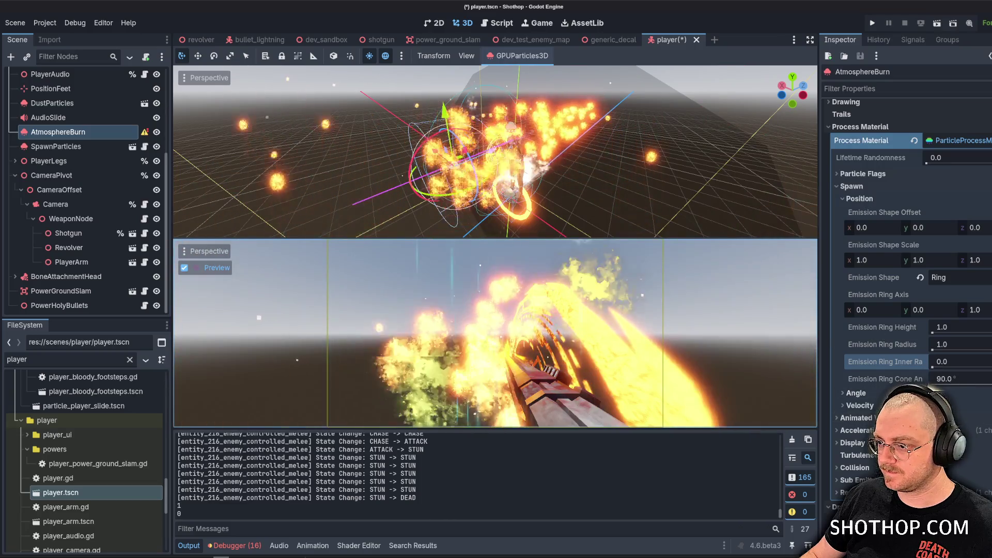
pyautogui.moveTo(991, 385); pyautogui.dragTo(966, 383)
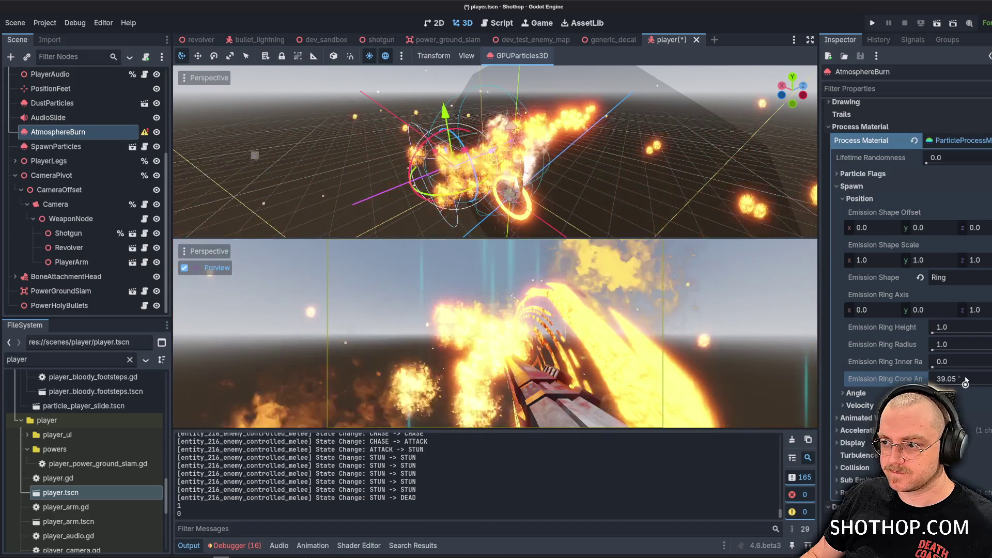
# Try ring axis y and z values of 0, then reframe the view on AtmosphereBurn.
pyautogui.click(917, 309)
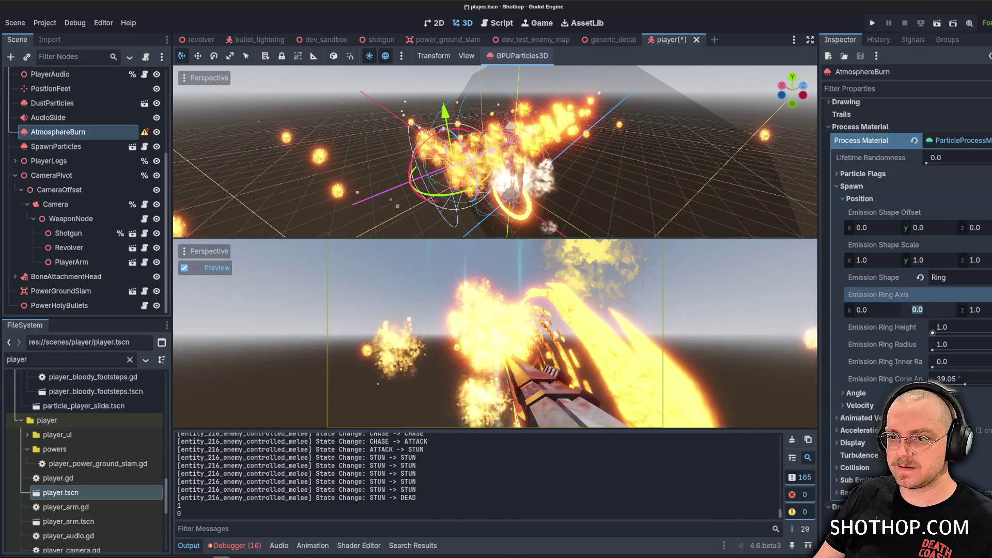
pyautogui.write('90')
pyautogui.press('Tab')
pyautogui.write('90')
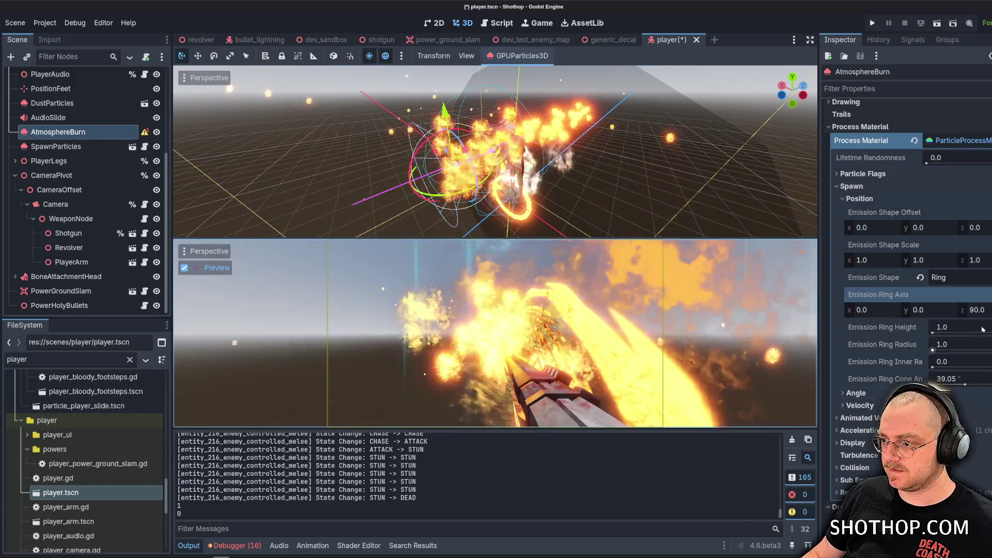
pyautogui.hotkey('ctrl', 'z')
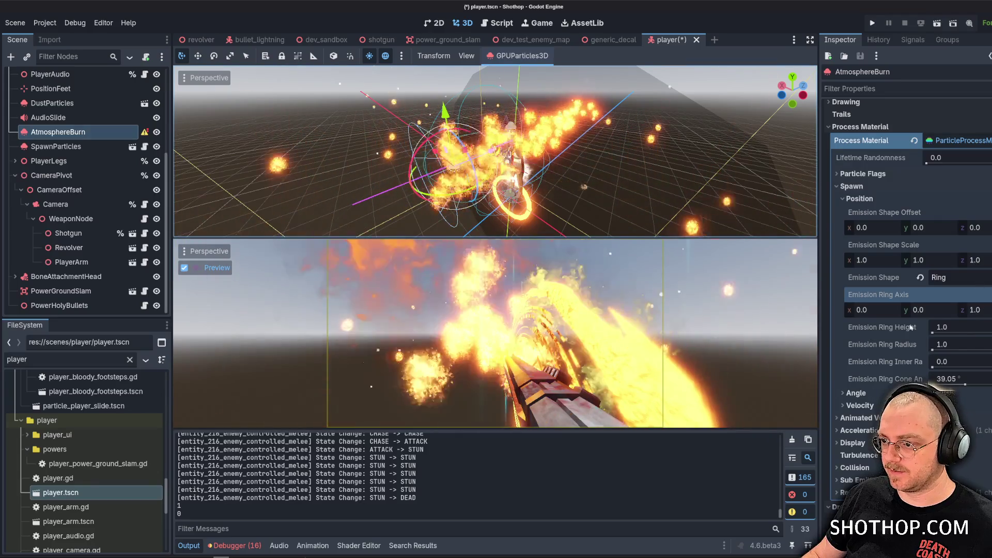
pyautogui.press('Return')
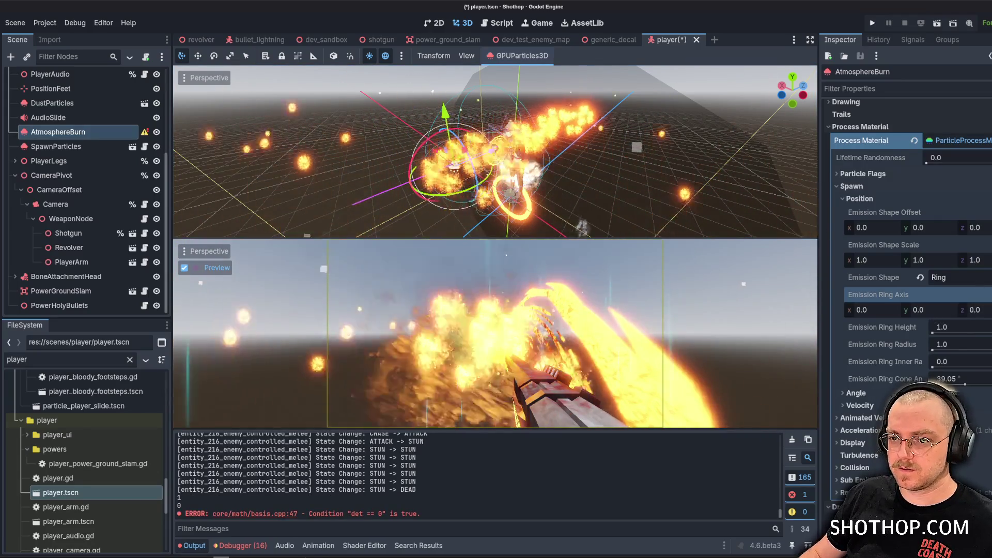
pyautogui.moveTo(458, 128); pyautogui.dragTo(427, 124)
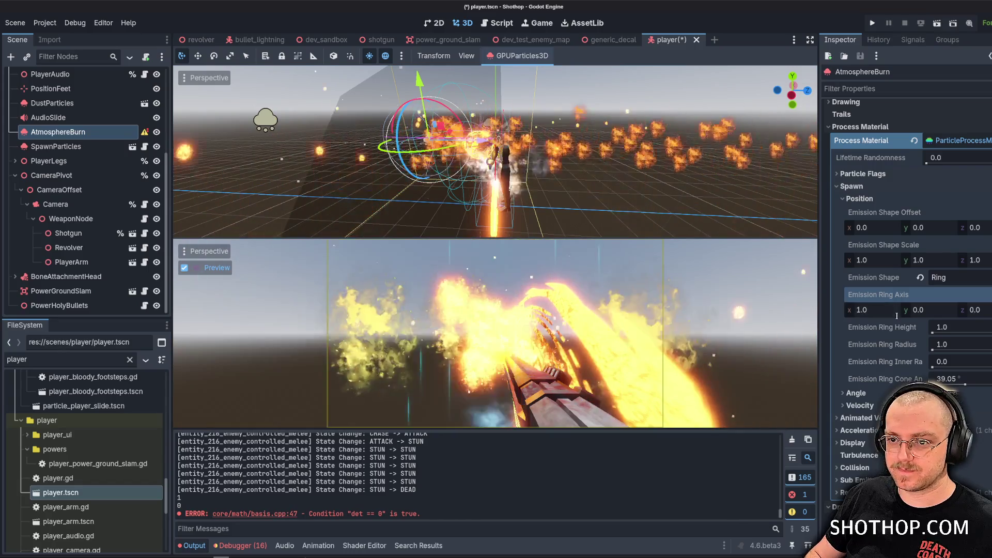
pyautogui.scroll(-3, 597, 138)
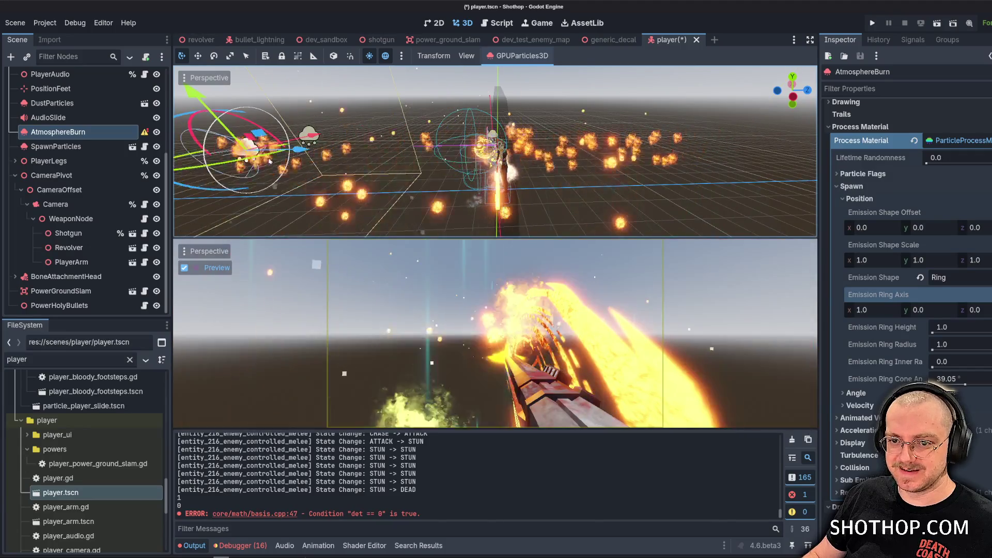
pyautogui.press('f')
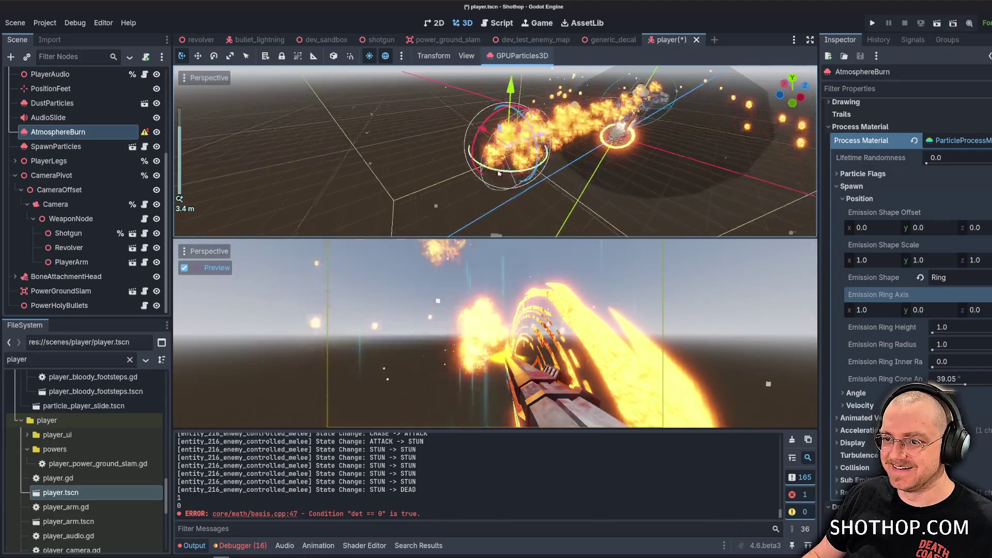
# Experiment with ring axis x and y values, settling on x 0 and y 0.
pyautogui.click(881, 312)
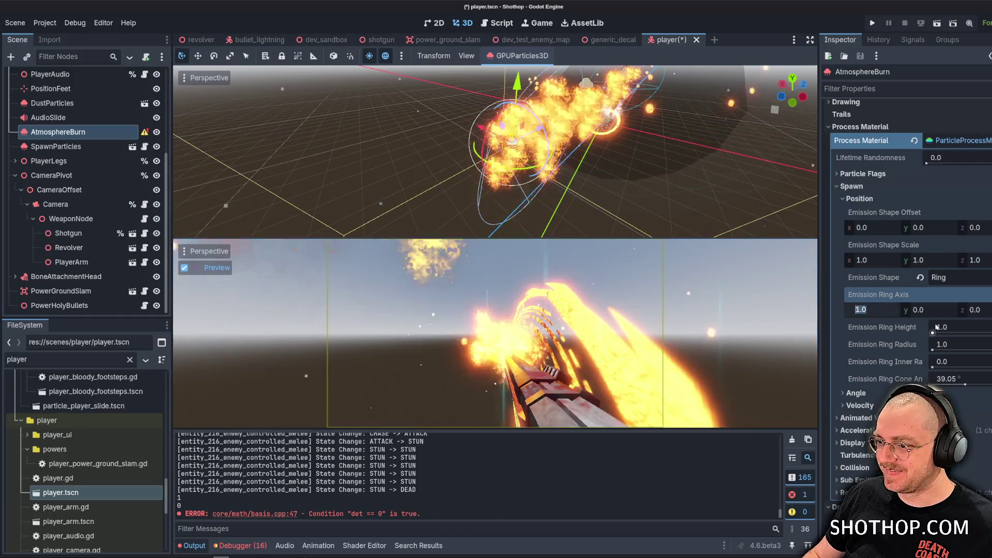
pyautogui.write('0')
pyautogui.press('Return')
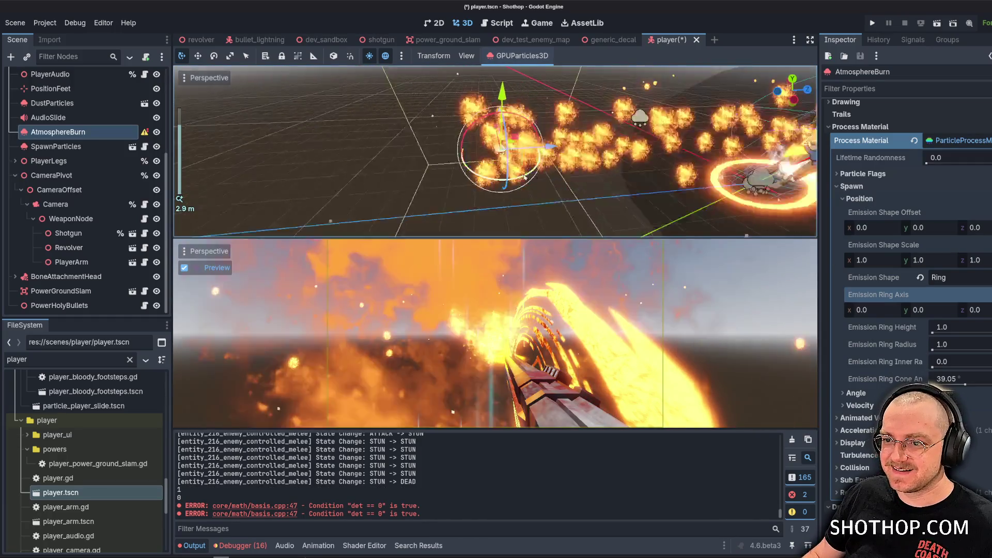
pyautogui.click(936, 310)
pyautogui.write('1')
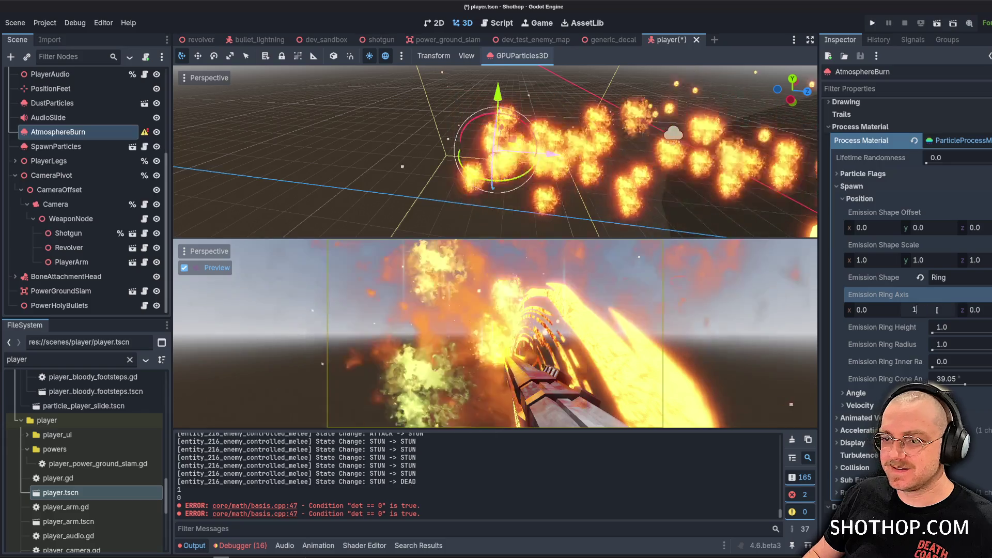
pyautogui.press('Return')
pyautogui.click(936, 310)
pyautogui.write('45')
pyautogui.press('Return')
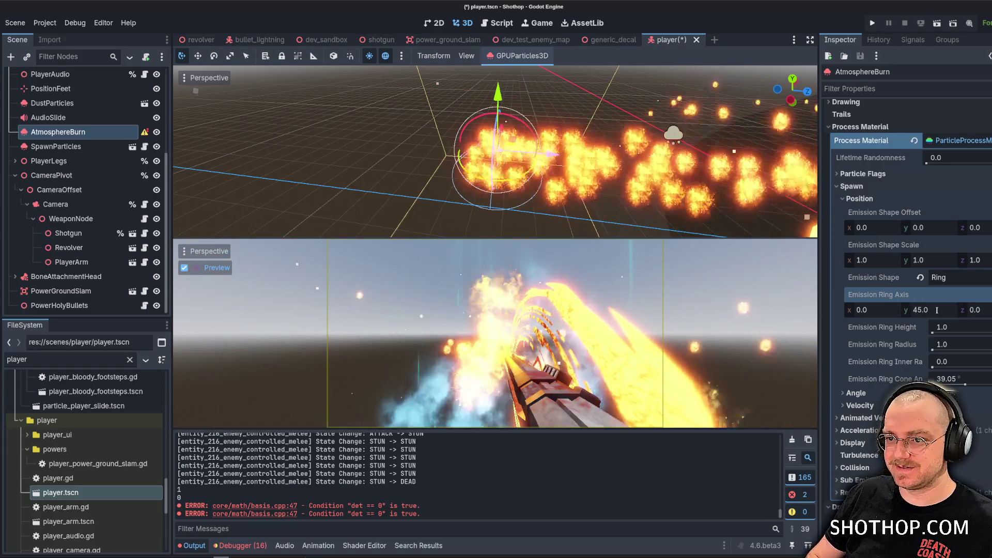
pyautogui.click(936, 310)
pyautogui.write('0')
pyautogui.press('Return')
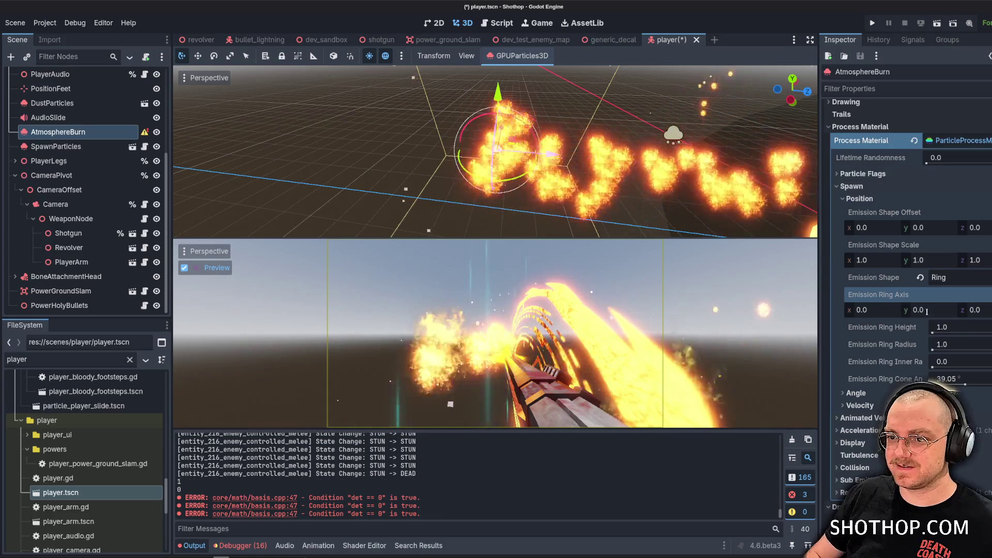
# Flip the fire ring by setting ring axis z to -1.
pyautogui.click(974, 310)
pyautogui.write('1')
pyautogui.press('Return')
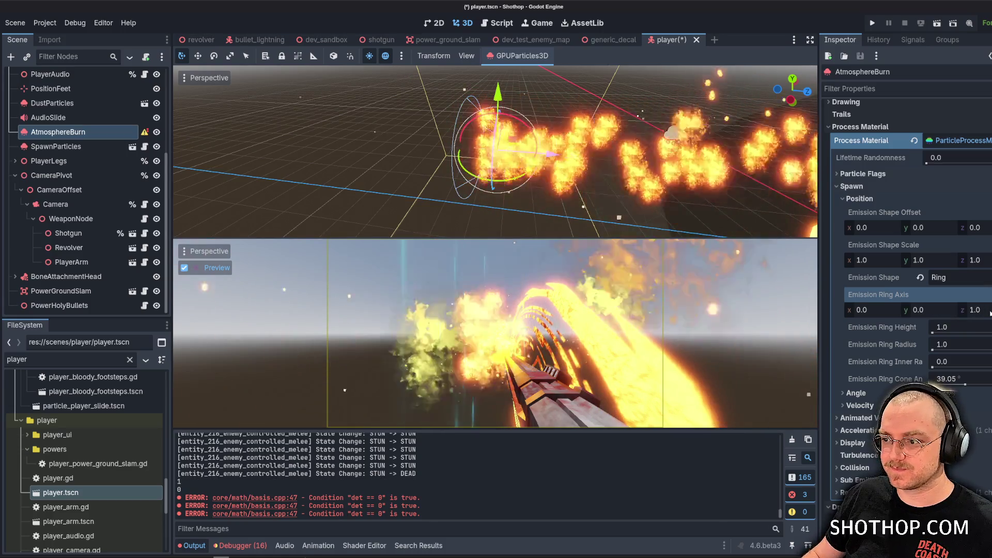
pyautogui.write('-1')
pyautogui.press('Return')
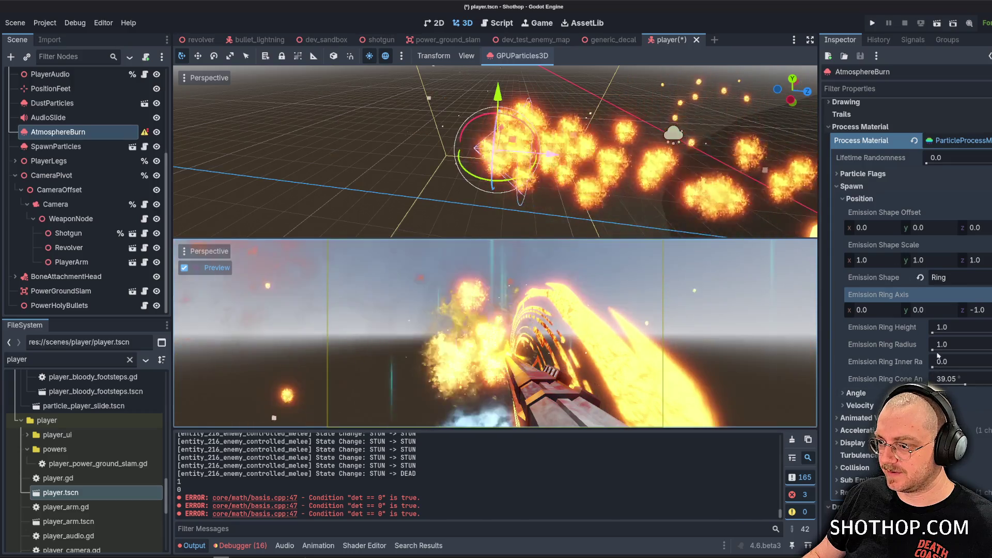
# Adjust the ring height and set the emission cone angle to 45°.
pyautogui.moveTo(935, 333)
pyautogui.mouseDown()
pyautogui.moveTo(956, 334)
pyautogui.moveTo(930, 333)
pyautogui.mouseUp()
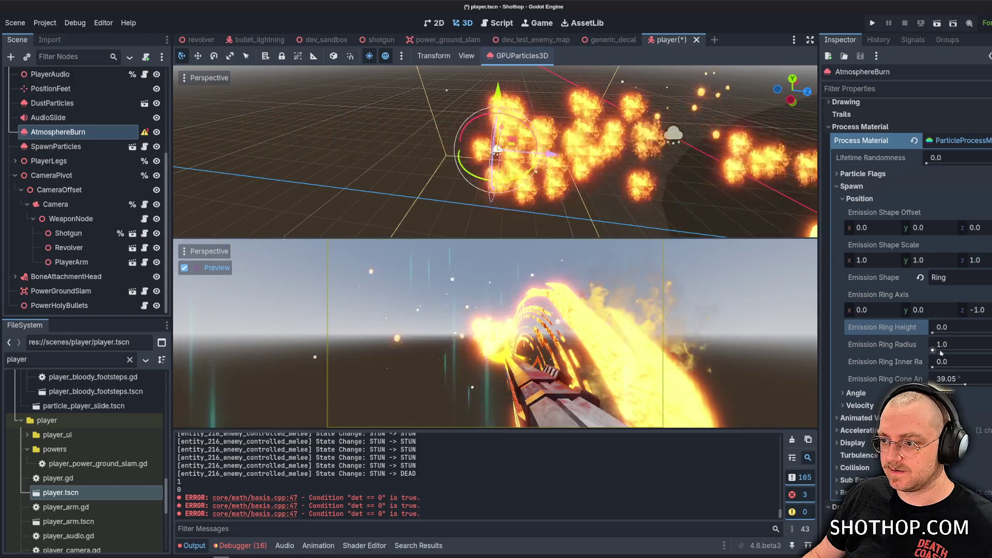
pyautogui.click(858, 392)
pyautogui.click(870, 407)
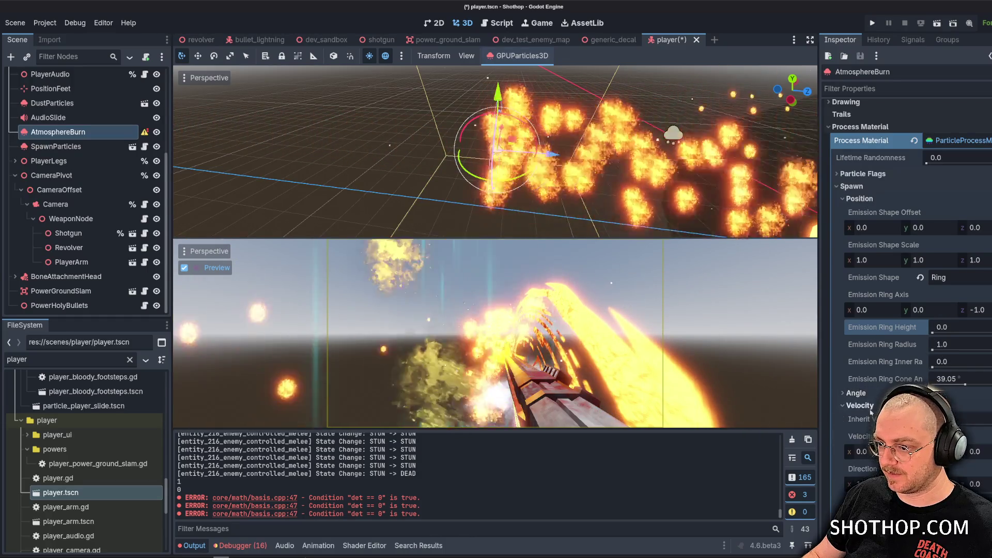
pyautogui.scroll(-2, 910, 320)
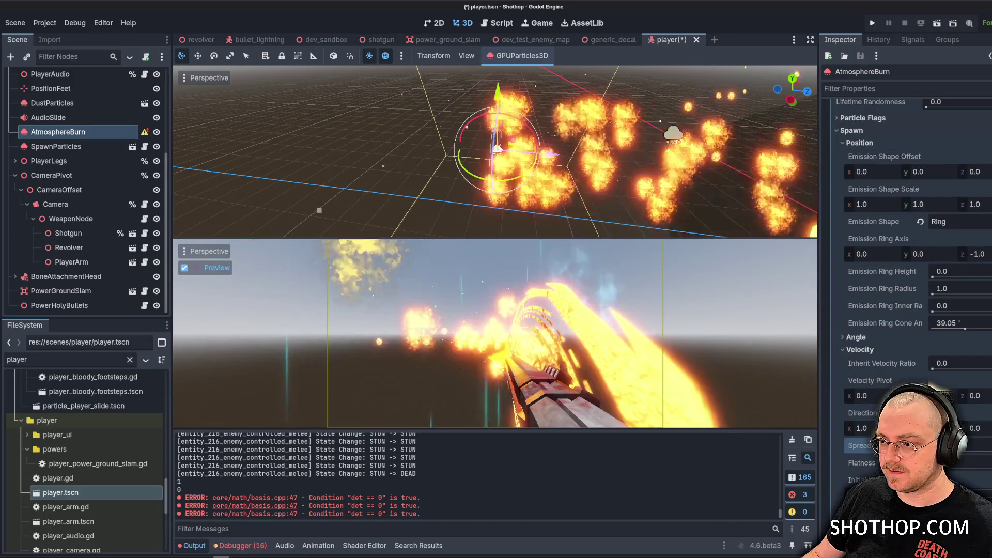
pyautogui.scroll(2, 909, 362)
pyautogui.moveTo(965, 385)
pyautogui.mouseDown()
pyautogui.moveTo(978, 385)
pyautogui.moveTo(932, 386)
pyautogui.mouseUp()
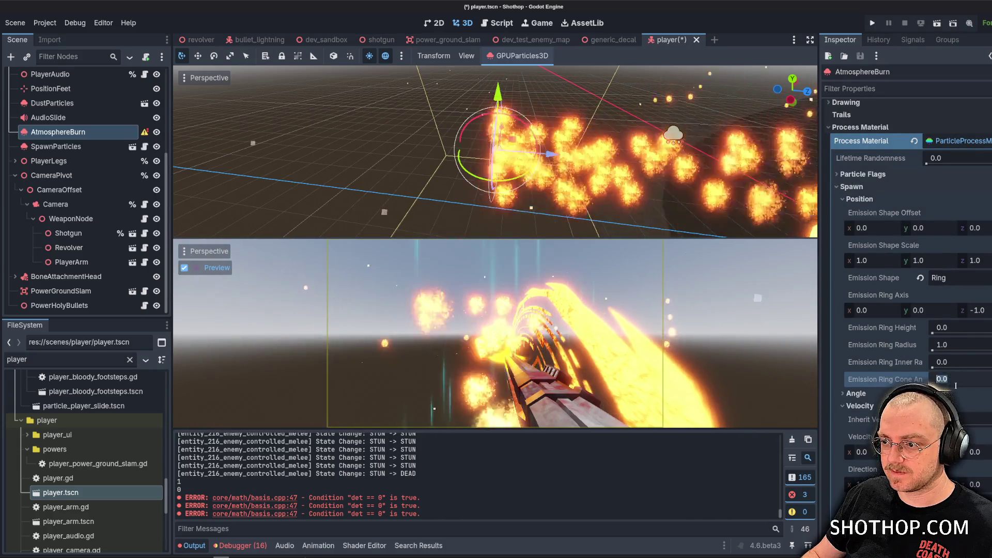
pyautogui.write('45')
pyautogui.press('Return')
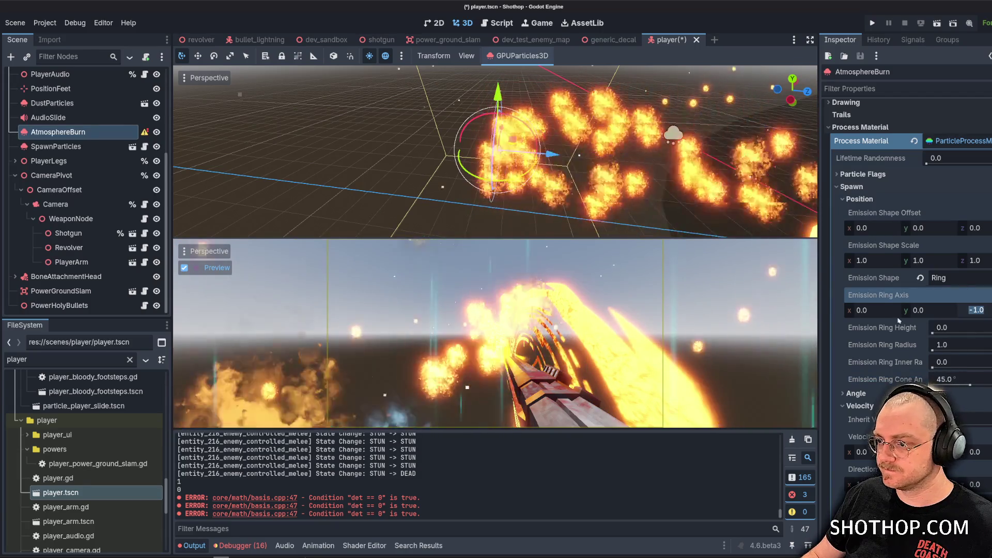
# Restore the Ring emission shape after a reset and try a ring axis z of 0.
pyautogui.click(920, 278)
pyautogui.click(949, 279)
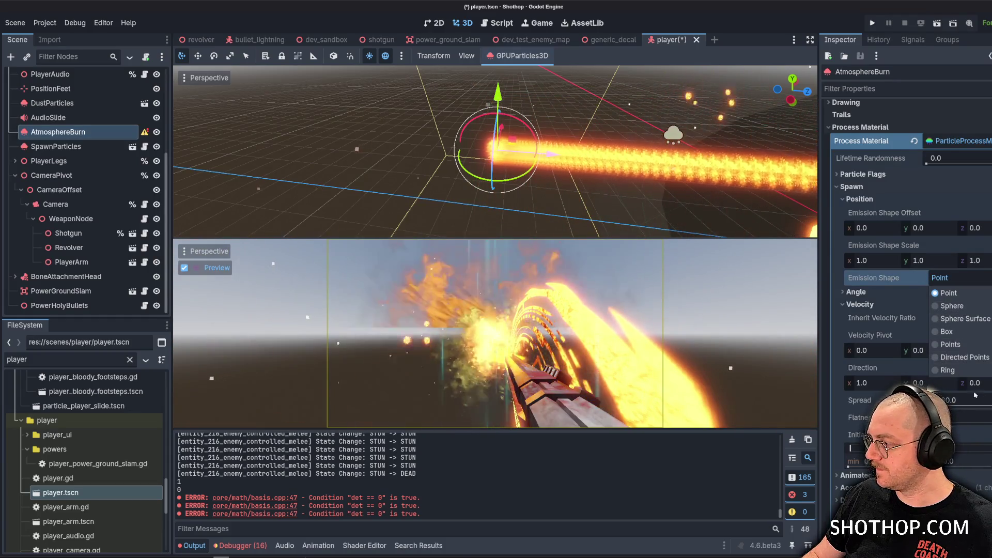
pyautogui.hotkey('ctrl', 'z')
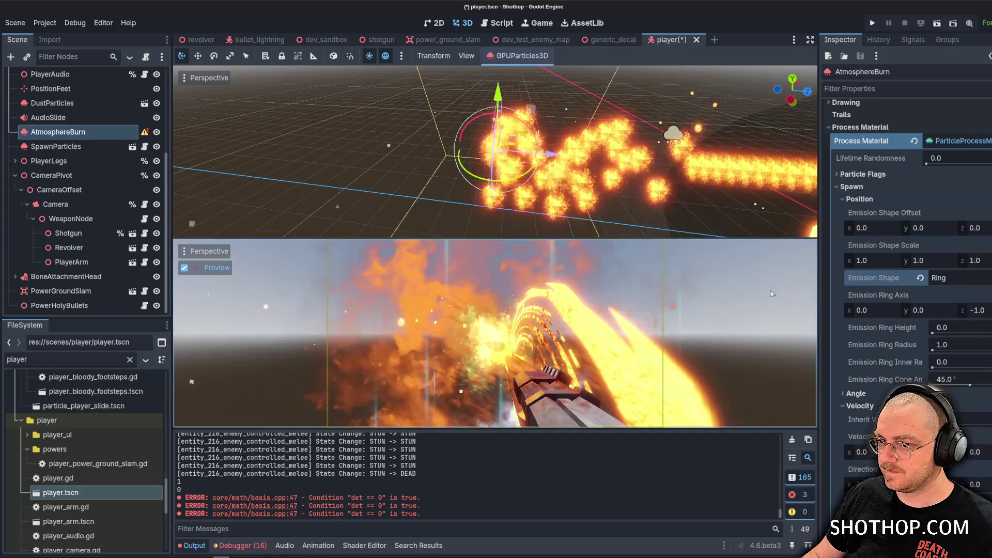
pyautogui.click(973, 310)
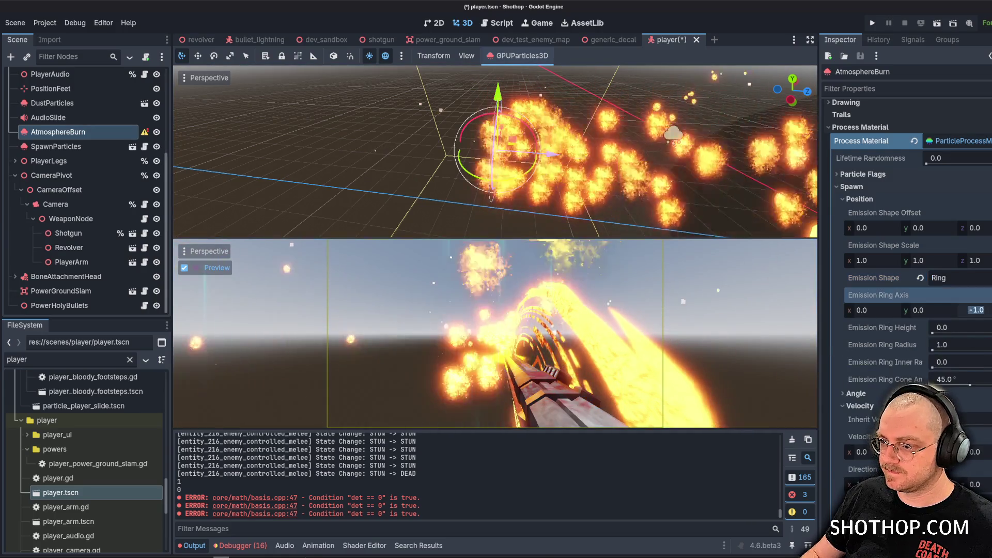
pyautogui.write('0')
pyautogui.press('Return')
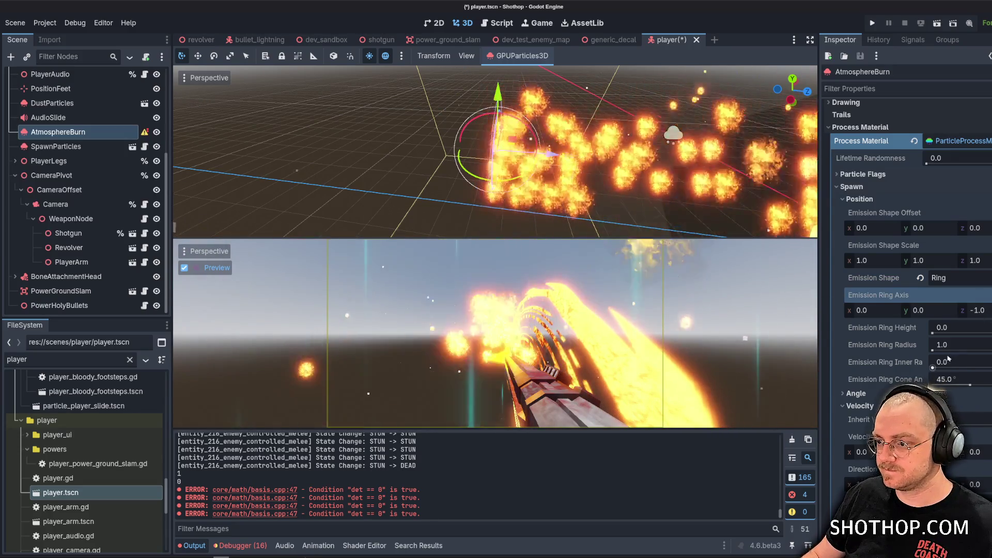
# Keep the cone angle at 45°, raise ring height to 2.0, and adjust the inner radius.
pyautogui.moveTo(969, 385); pyautogui.dragTo(973, 385)
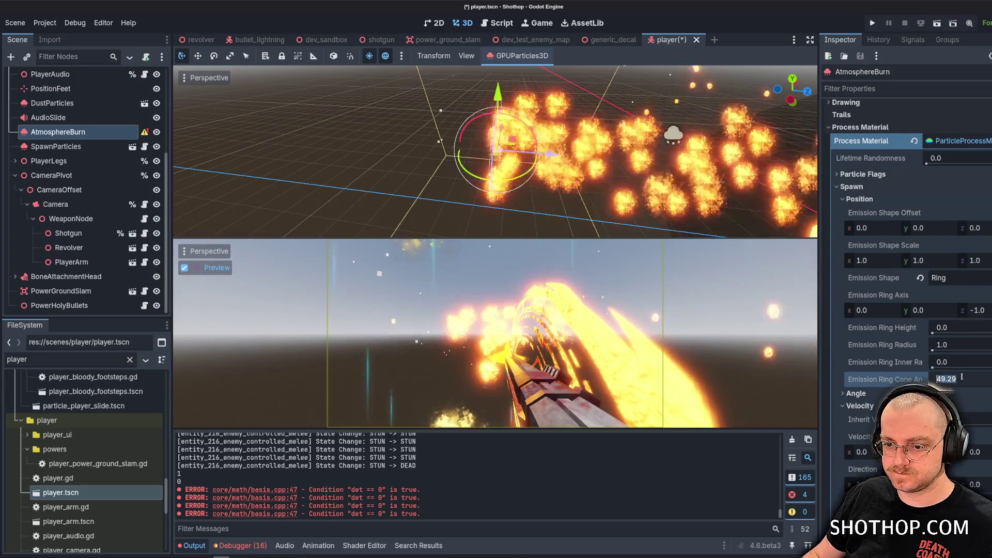
pyautogui.write('45')
pyautogui.press('Return')
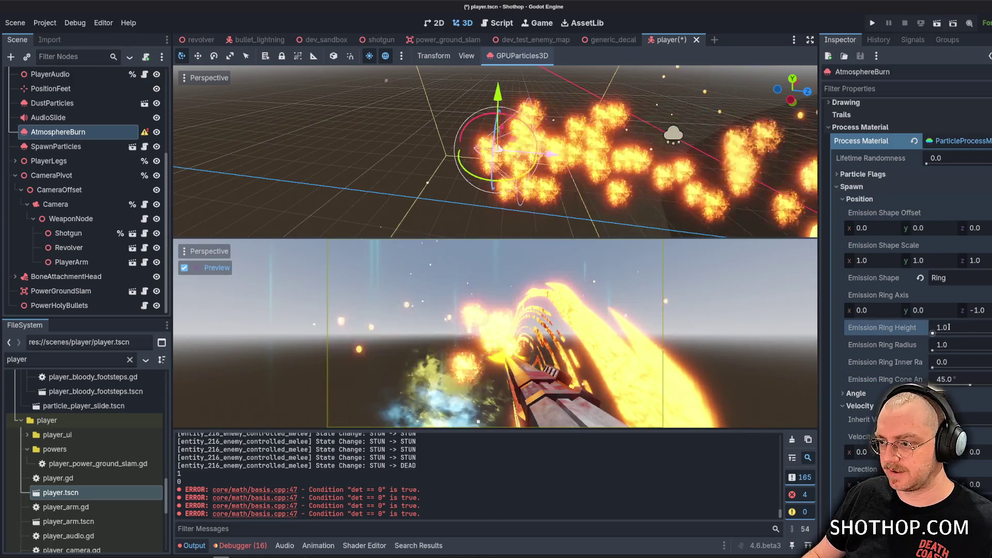
pyautogui.write('2')
pyautogui.press('Return')
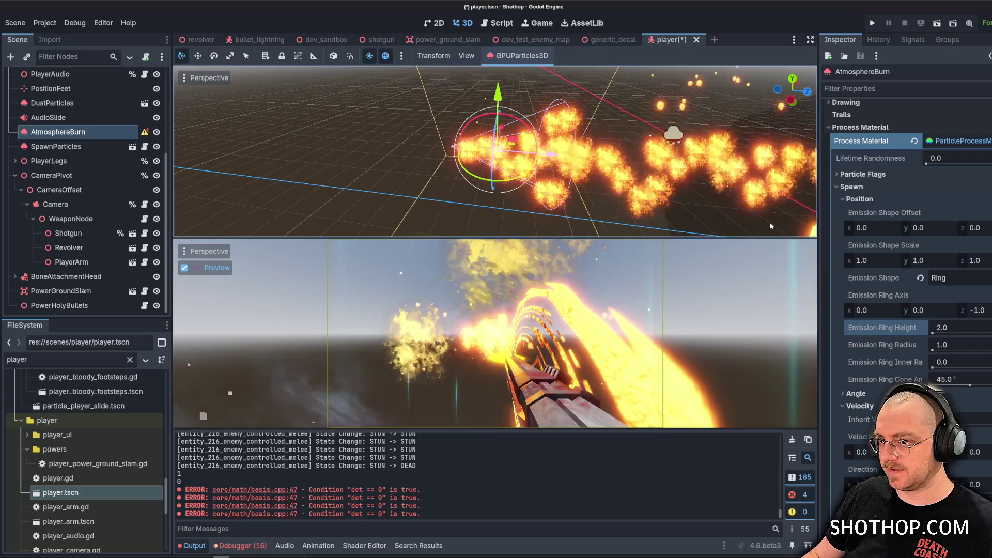
pyautogui.click(880, 398)
pyautogui.scroll(-3, 850, 438)
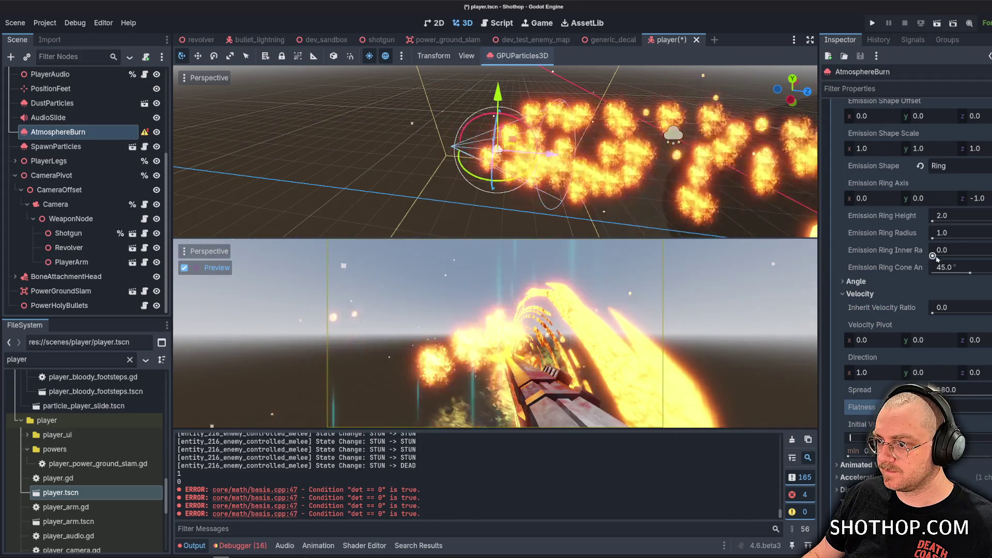
pyautogui.moveTo(932, 256)
pyautogui.mouseDown()
pyautogui.moveTo(960, 255)
pyautogui.moveTo(942, 260)
pyautogui.mouseUp()
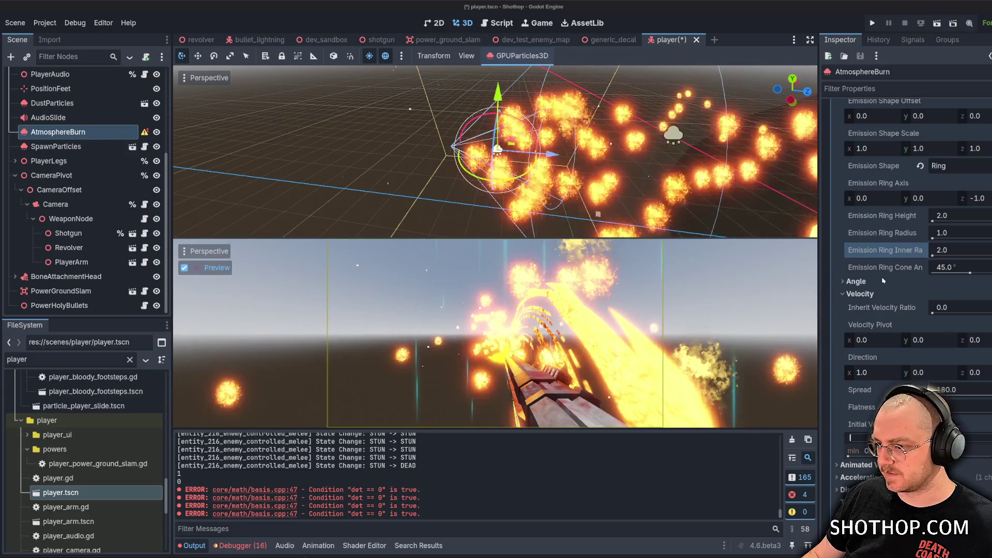
# Set AtmosphereBurn's emission shape to Point.
pyautogui.click(860, 294)
pyautogui.click(856, 281)
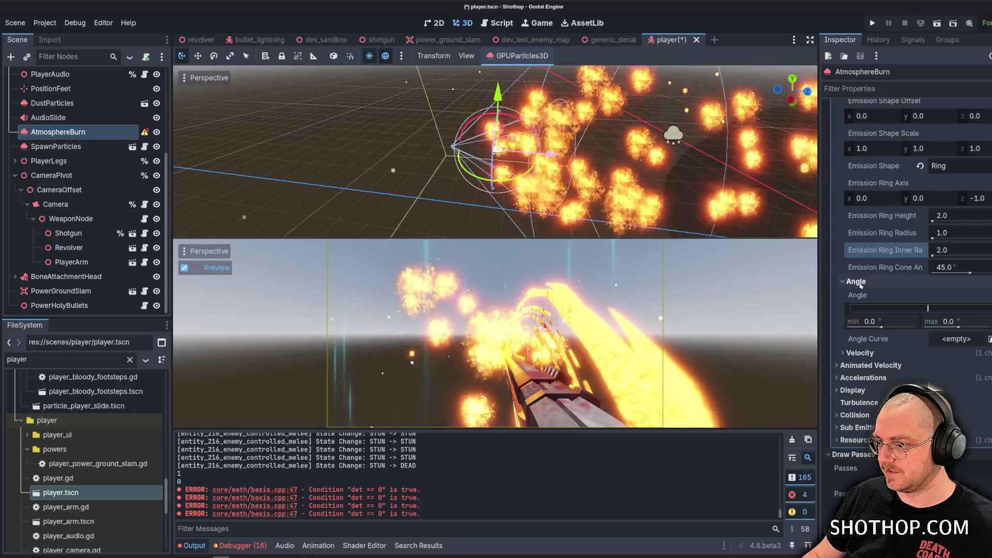
pyautogui.click(856, 281)
pyautogui.scroll(2, 914, 268)
pyautogui.scroll(2, 917, 262)
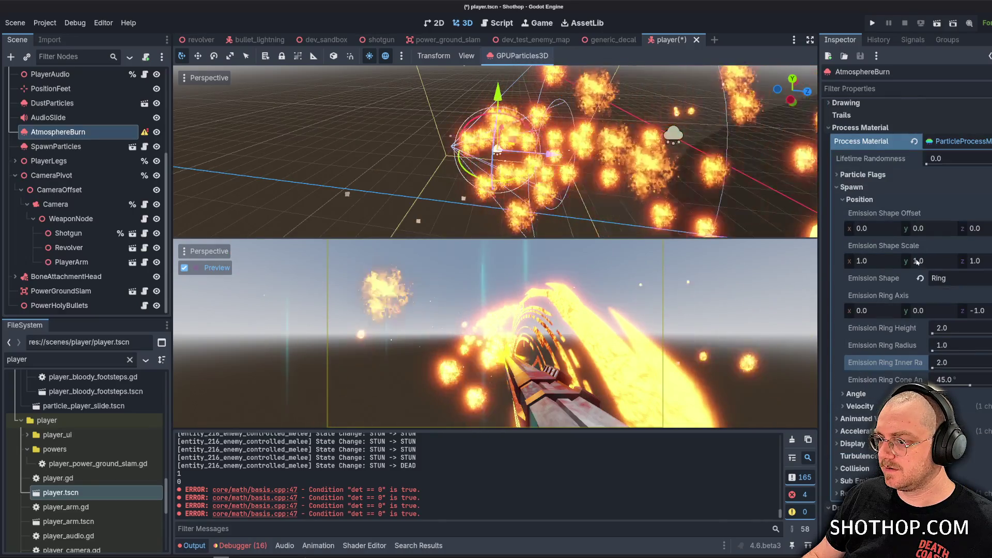
pyautogui.click(938, 278)
pyautogui.click(919, 293)
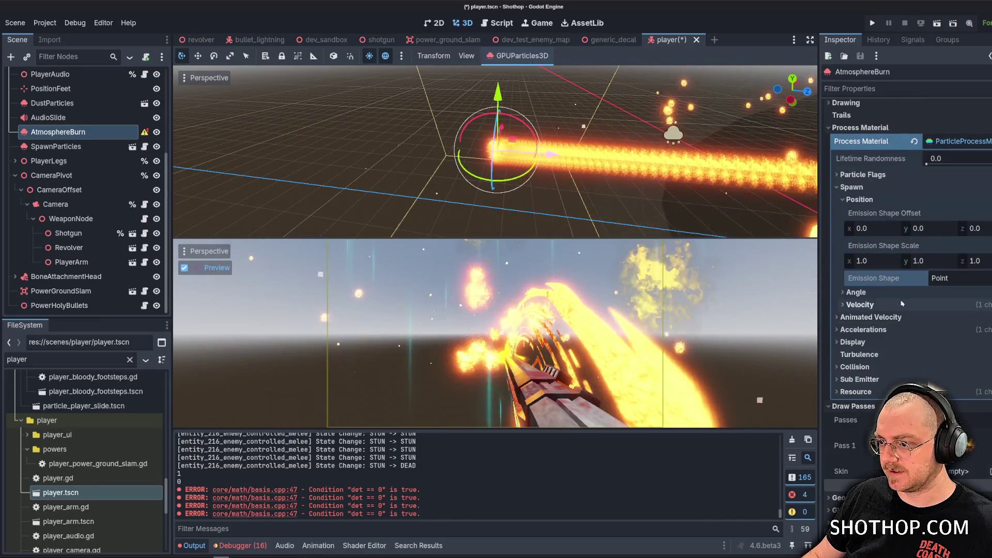
# Lower the minimum initial velocity to 15, then drag it lower still.
pyautogui.click(887, 305)
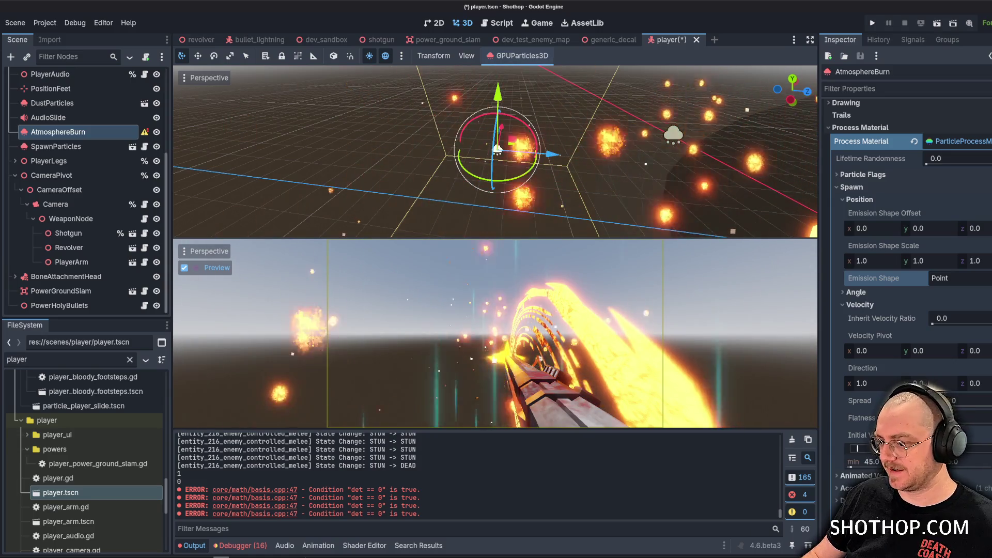
pyautogui.write('15')
pyautogui.press('Return')
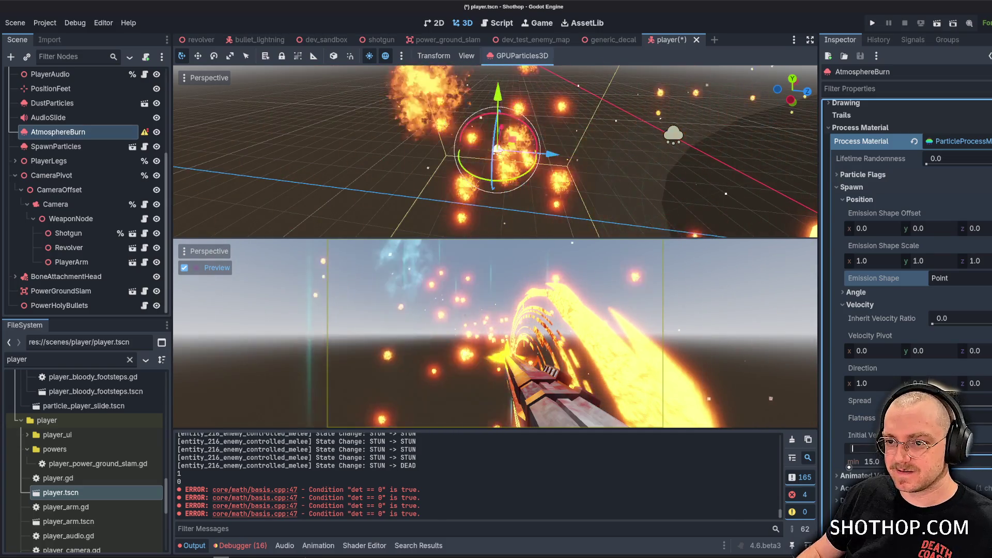
pyautogui.moveTo(962, 463); pyautogui.dragTo(920, 463)
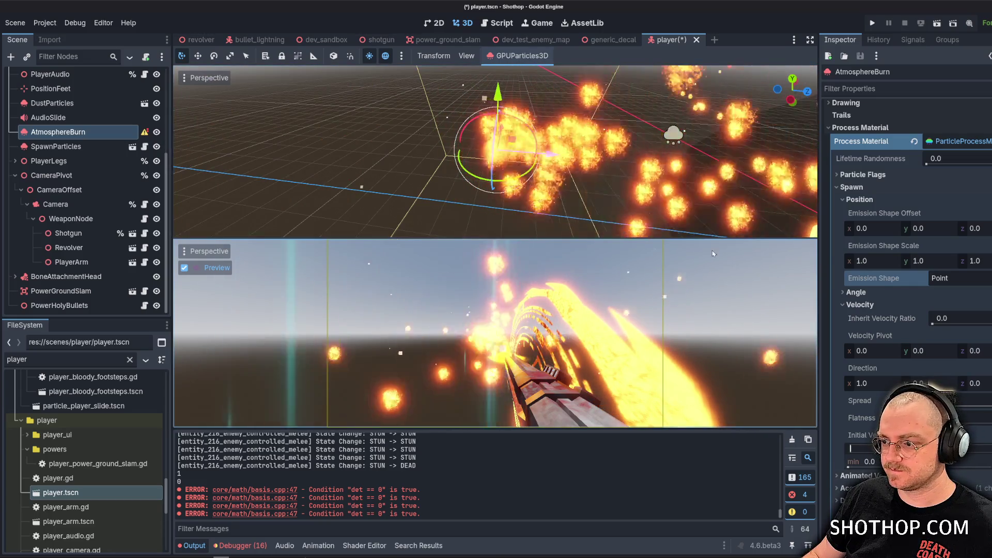
# Set the particle direction to (0, 0, 1) and adjust the spread.
pyautogui.click(885, 387)
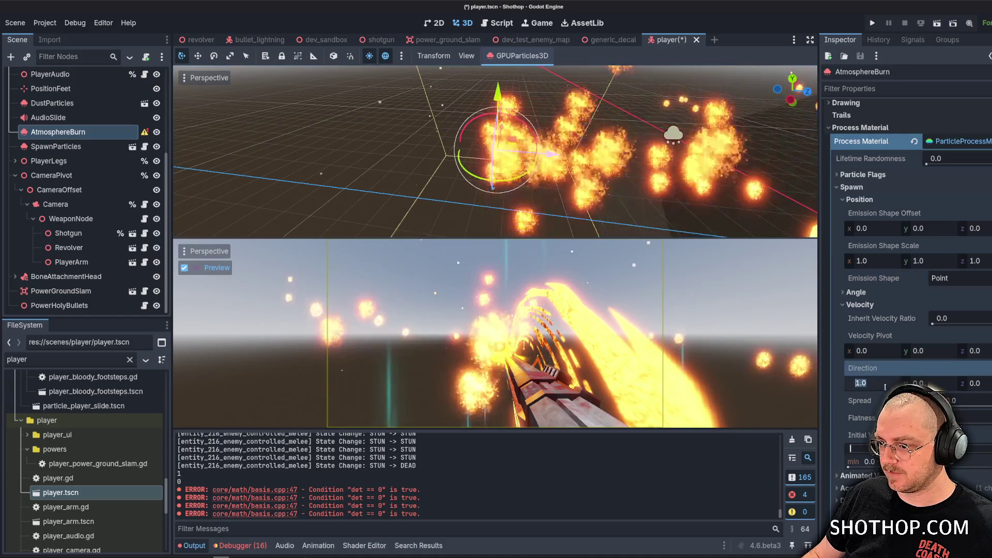
pyautogui.write('0')
pyautogui.press('Tab')
pyautogui.press('Tab')
pyautogui.write('1')
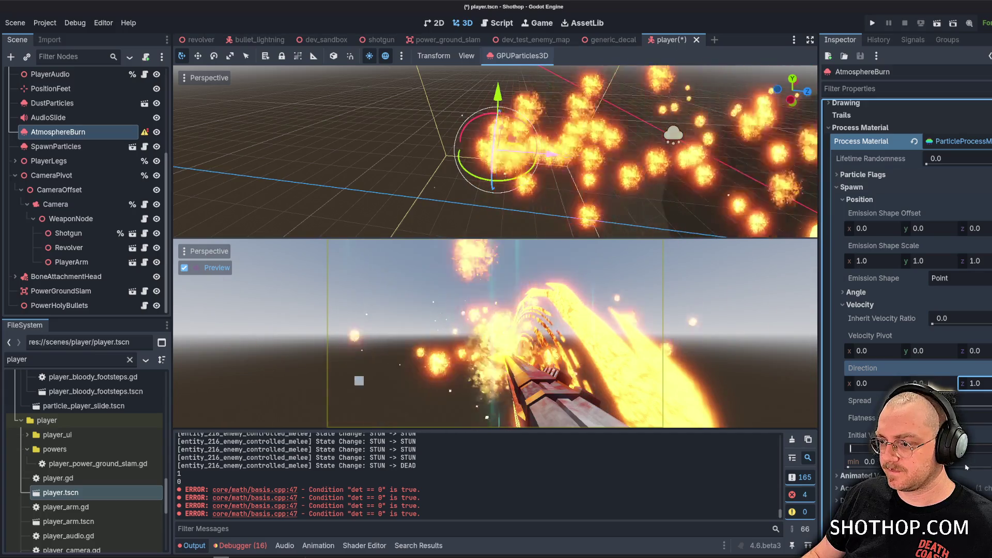
pyautogui.press('Return')
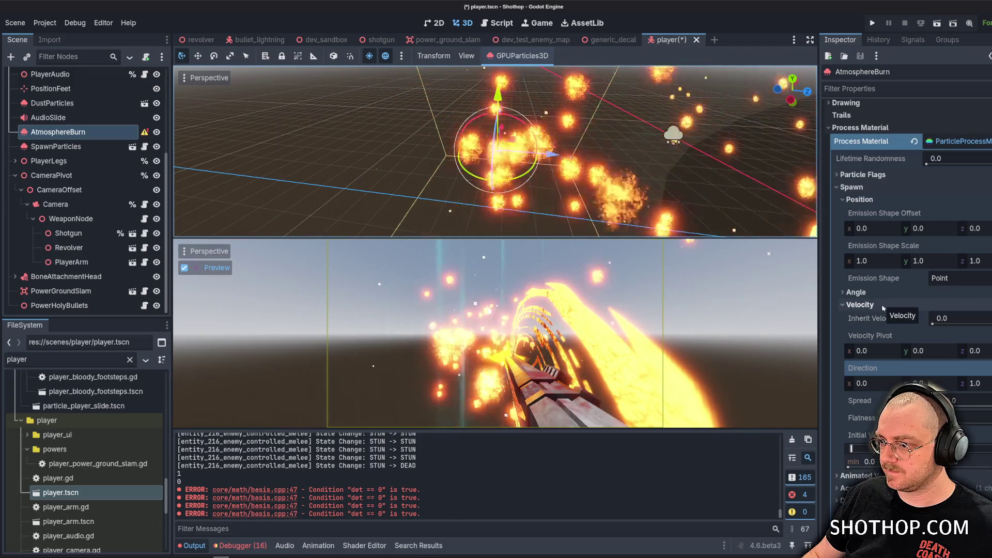
pyautogui.moveTo(953, 400); pyautogui.dragTo(974, 401)
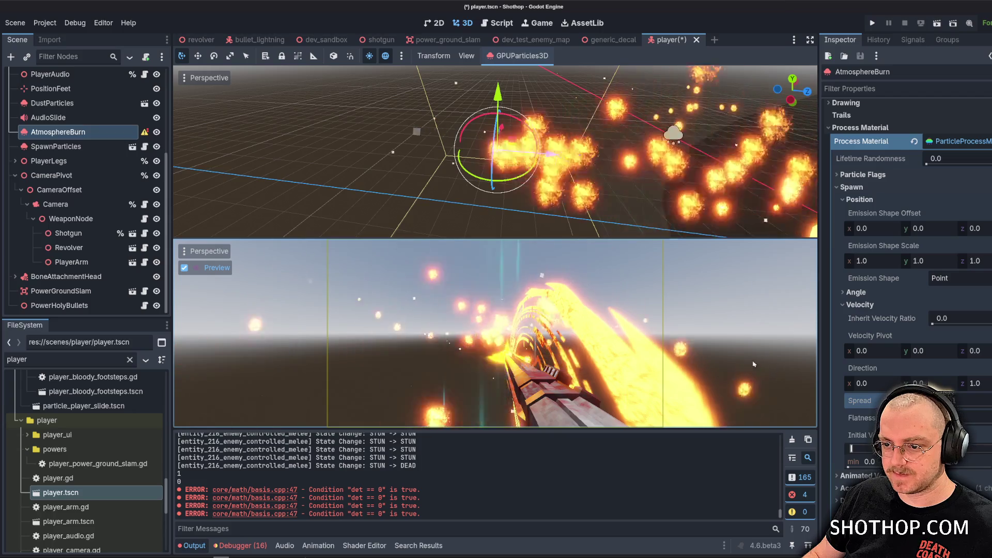
# Move the AtmosphereBurn emitter farther along the z axis in the viewport.
pyautogui.scroll(-2, 539, 163)
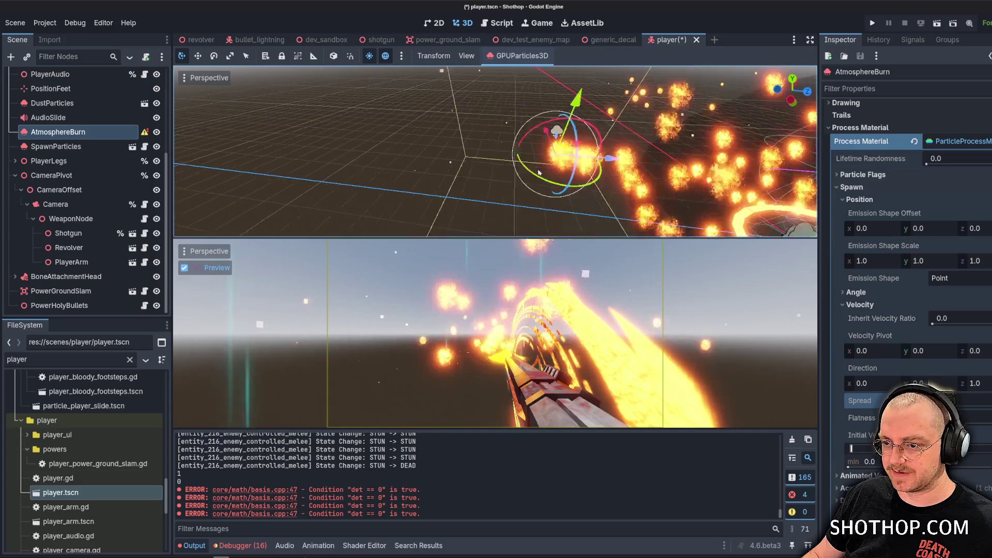
pyautogui.moveTo(538, 172); pyautogui.dragTo(485, 139)
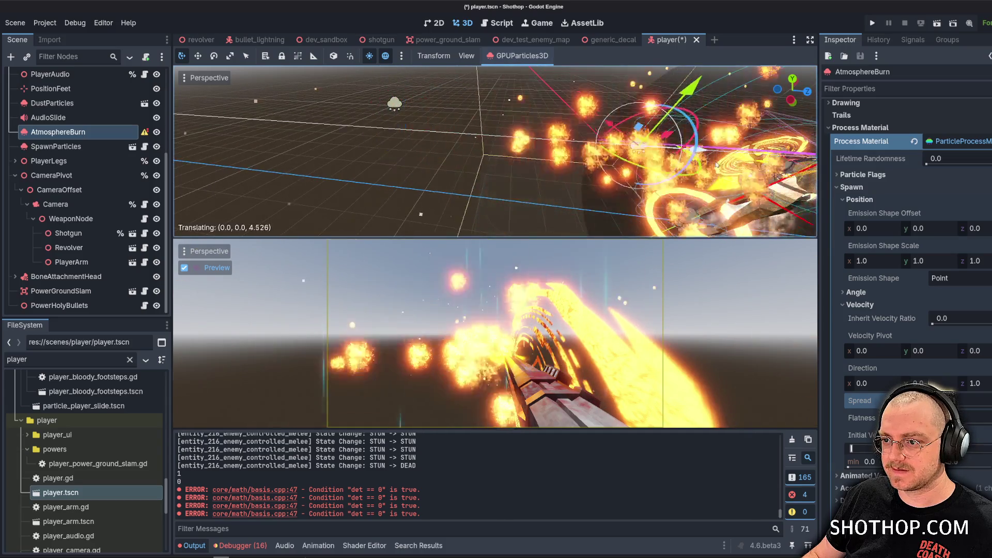
pyautogui.moveTo(717, 164)
pyautogui.mouseDown()
pyautogui.moveTo(757, 166)
pyautogui.moveTo(541, 161)
pyautogui.moveTo(509, 135)
pyautogui.moveTo(564, 138)
pyautogui.moveTo(523, 138)
pyautogui.mouseUp()
# Review the Draw Passes mesh material's transparency, vertex colour and roughness sections.
pyautogui.click(851, 187)
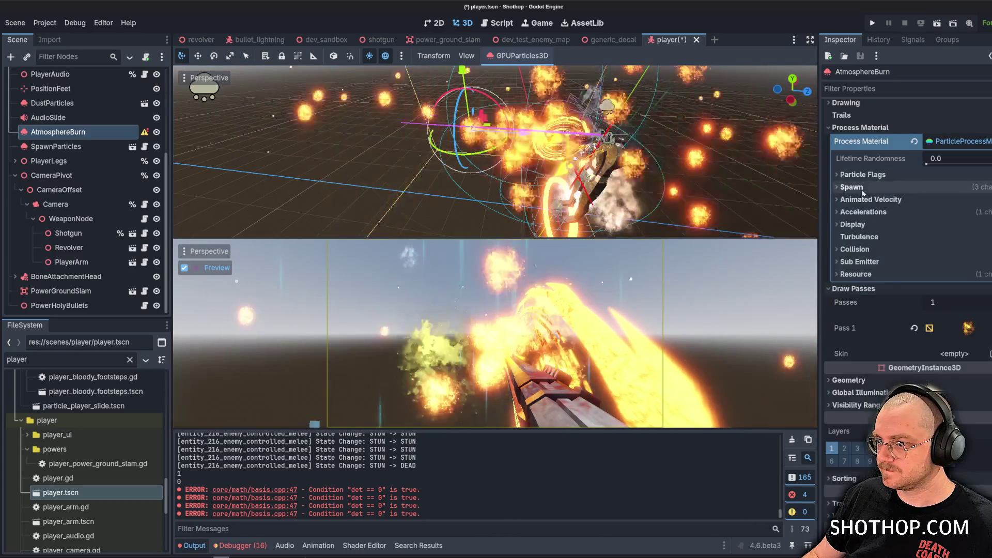
pyautogui.click(966, 328)
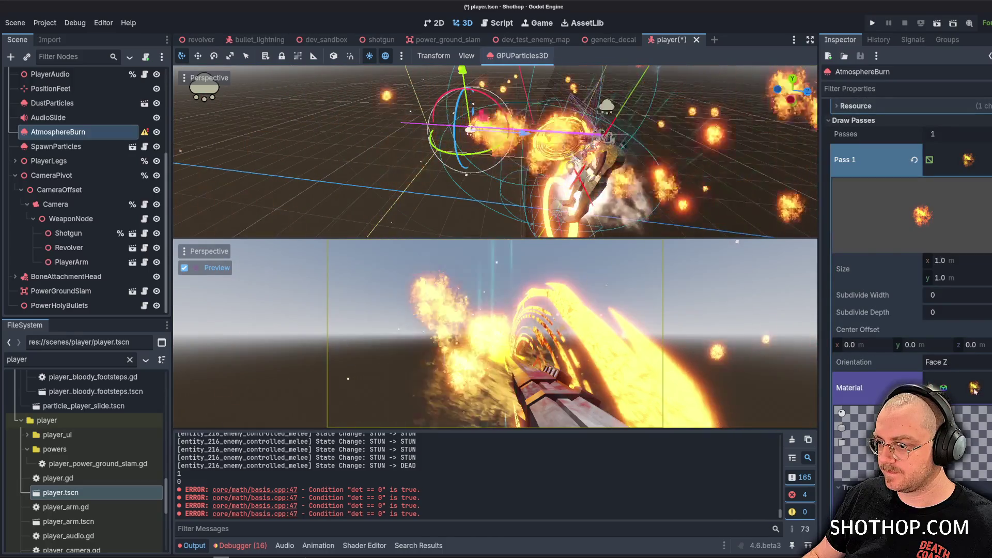
pyautogui.scroll(-2, 927, 376)
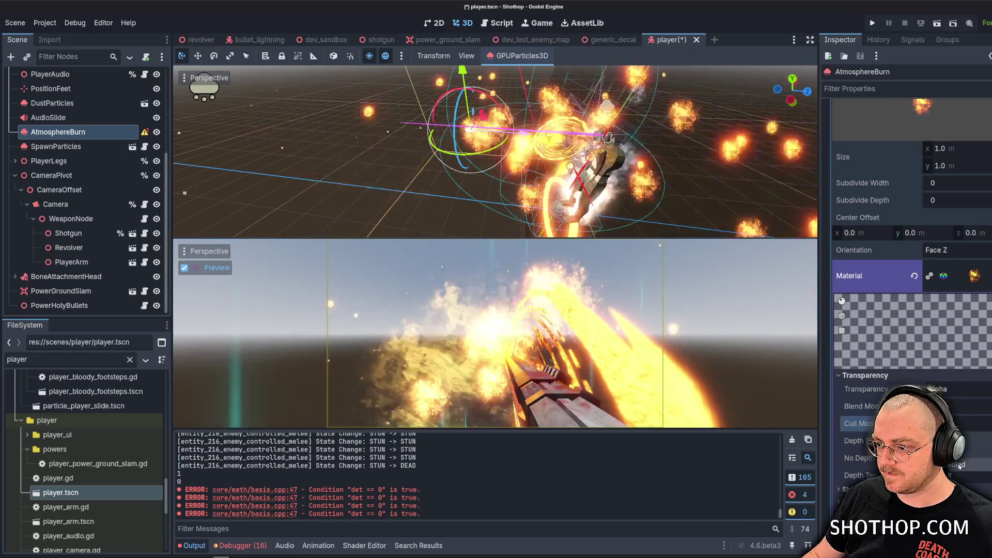
pyautogui.click(878, 376)
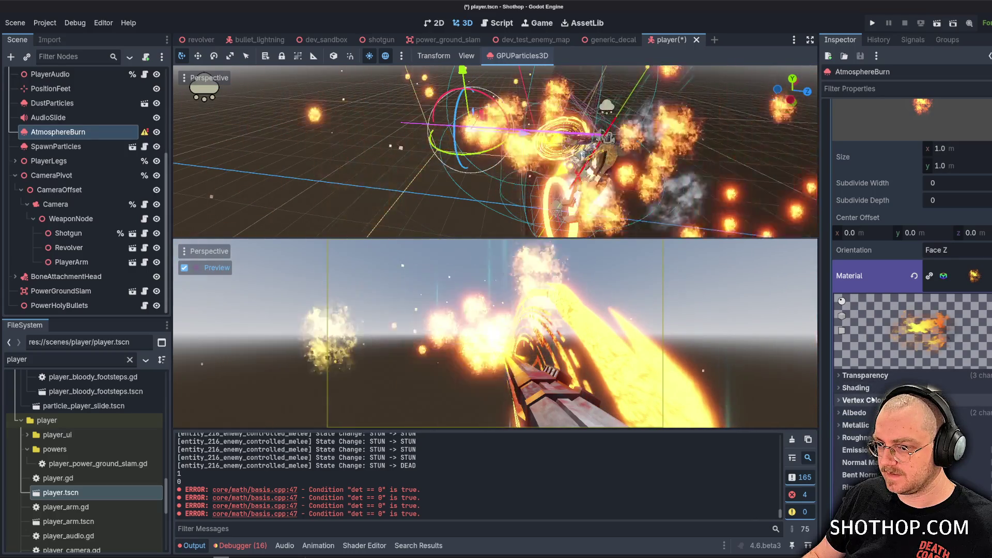
pyautogui.click(862, 401)
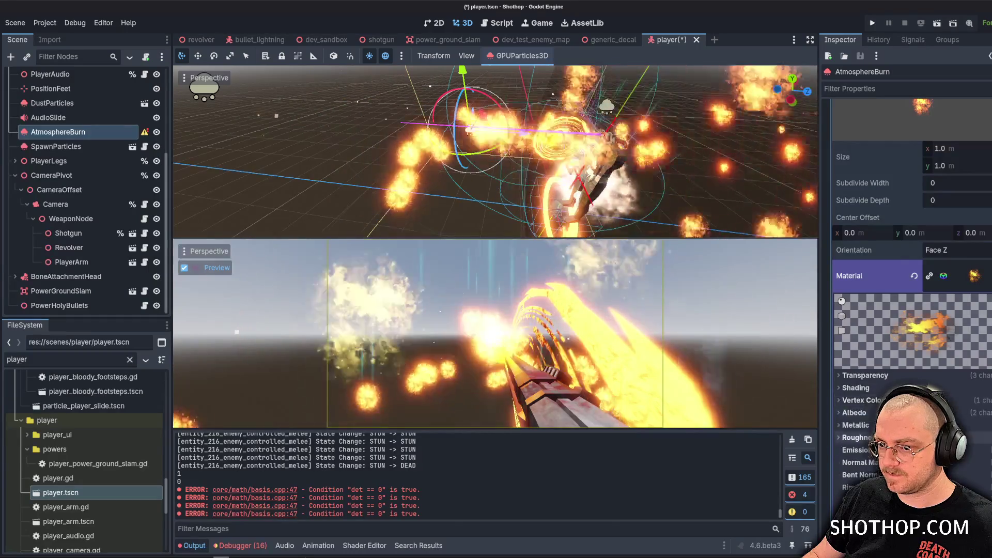
pyautogui.scroll(-2, 865, 398)
pyautogui.click(868, 382)
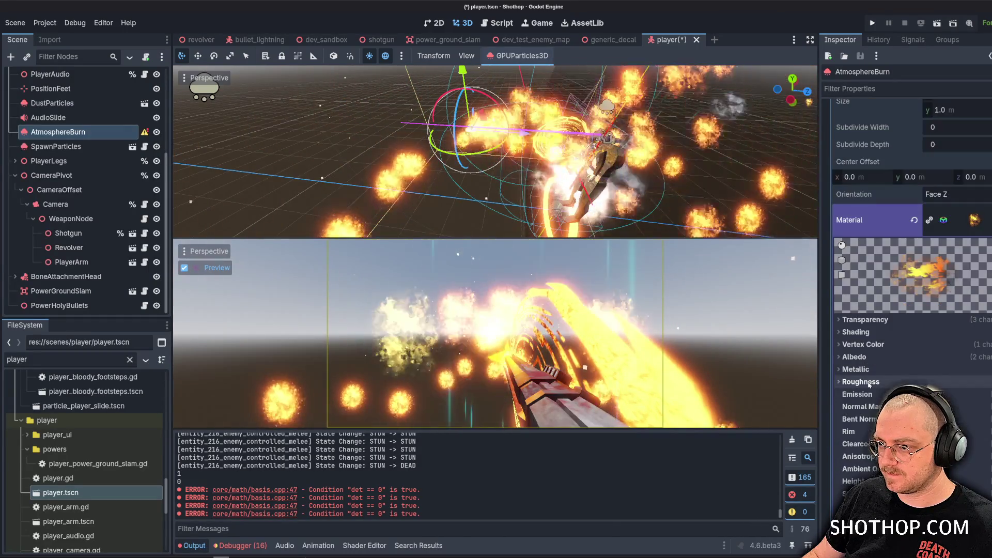
pyautogui.scroll(5, 869, 385)
pyautogui.scroll(4, 936, 285)
pyautogui.scroll(5, 936, 285)
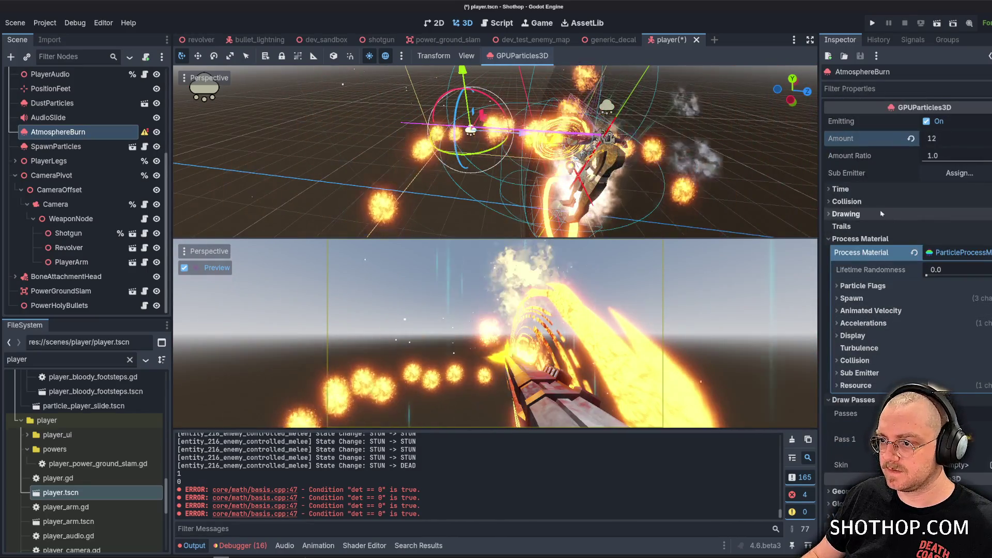
# Set AtmosphereBurn's lifetime to 0.2 and its amount to 16.
pyautogui.click(840, 189)
pyautogui.click(956, 203)
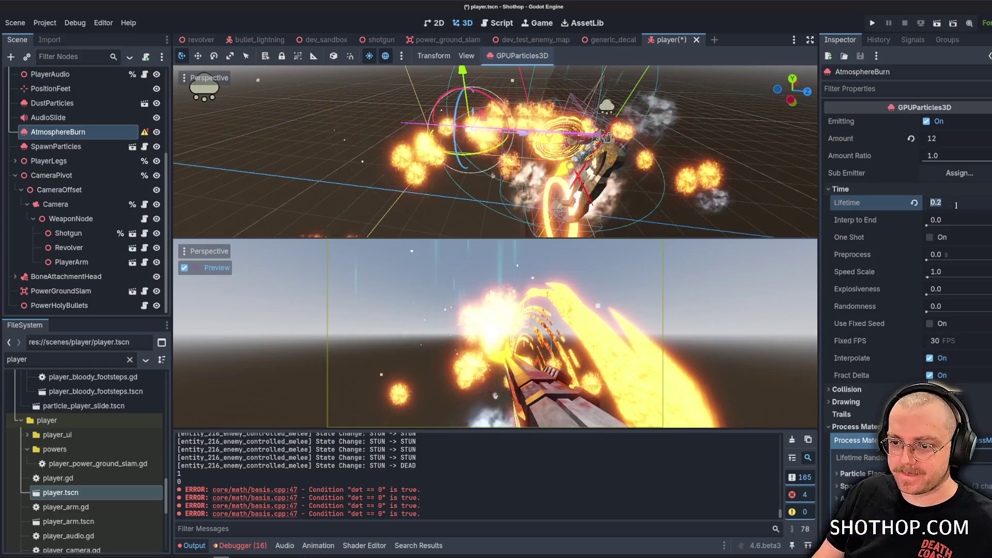
pyautogui.write('0.')
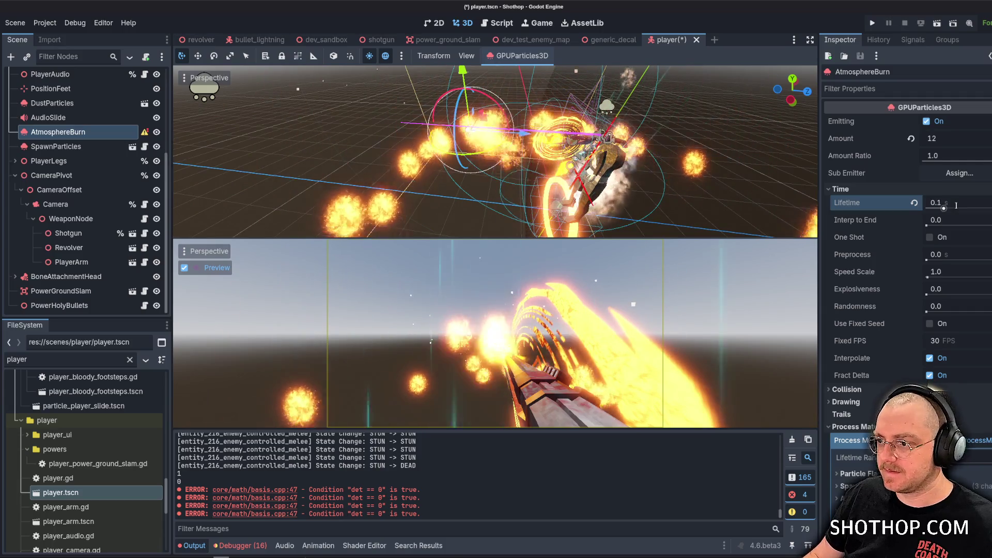
pyautogui.click(951, 138)
pyautogui.write('16')
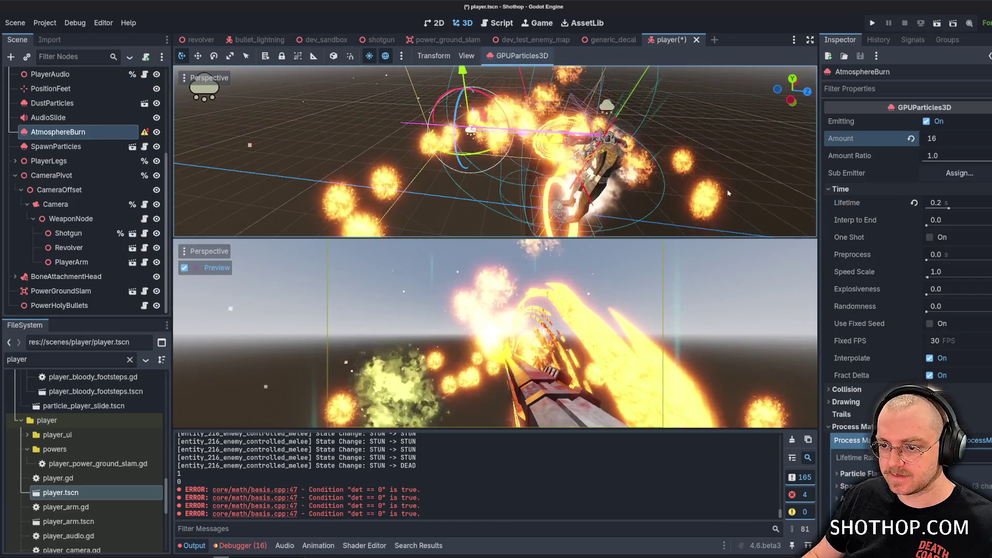
pyautogui.click(947, 140)
pyautogui.write('12')
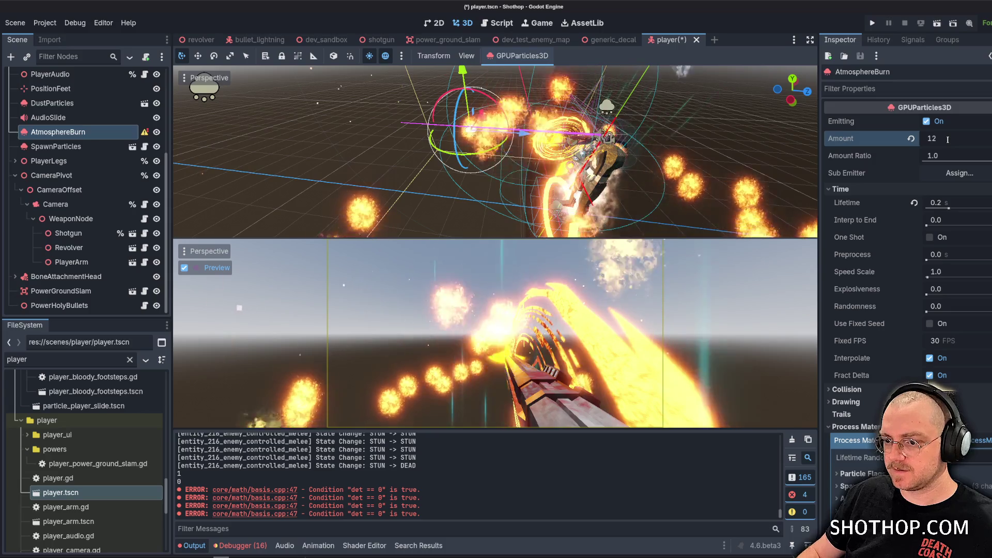
pyautogui.write('16')
pyautogui.press('Return')
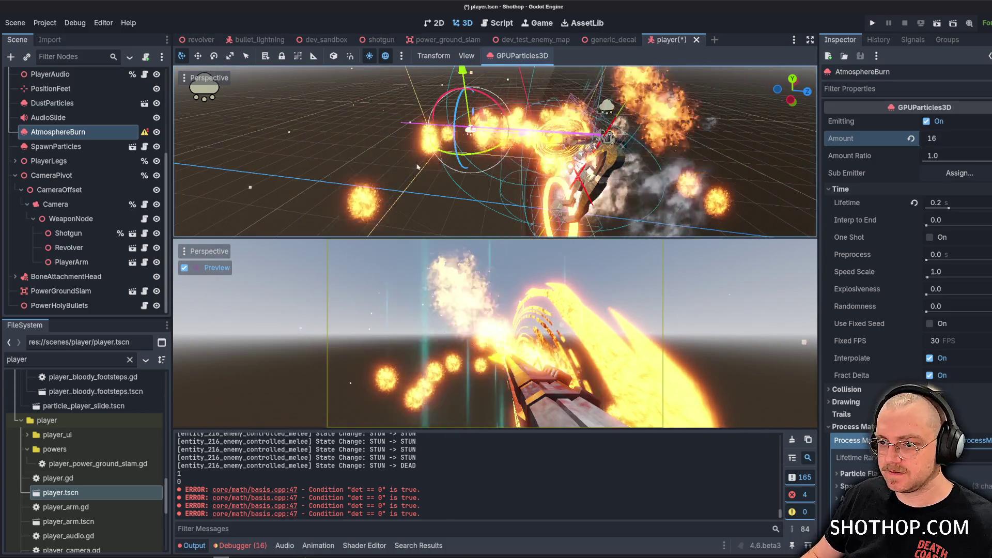
# Zoom in on the player to watch the fire puffs and save player.tscn.
pyautogui.moveTo(792, 89)
pyautogui.mouseDown()
pyautogui.moveTo(465, 130)
pyautogui.moveTo(153, 147)
pyautogui.mouseUp()
pyautogui.scroll(3, 153, 147)
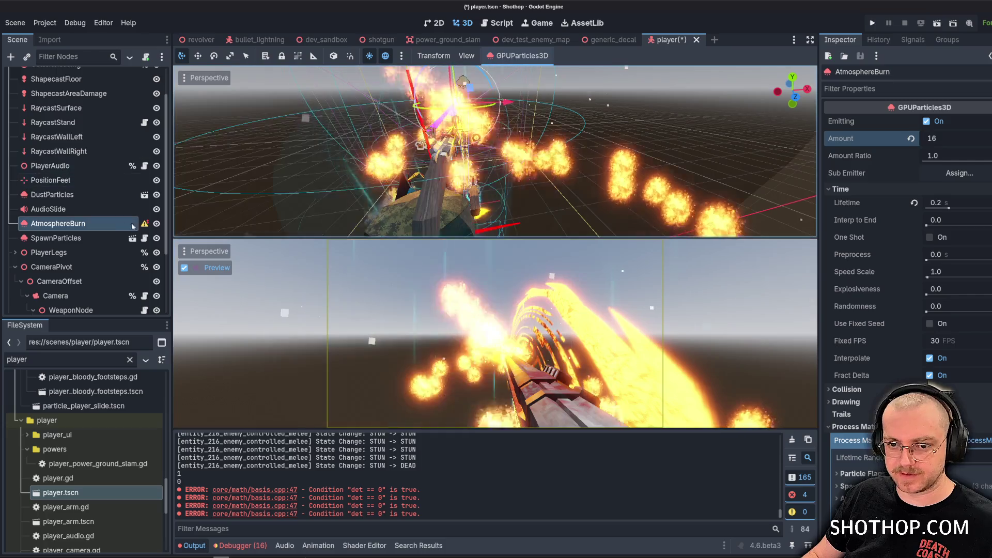
pyautogui.moveTo(145, 223)
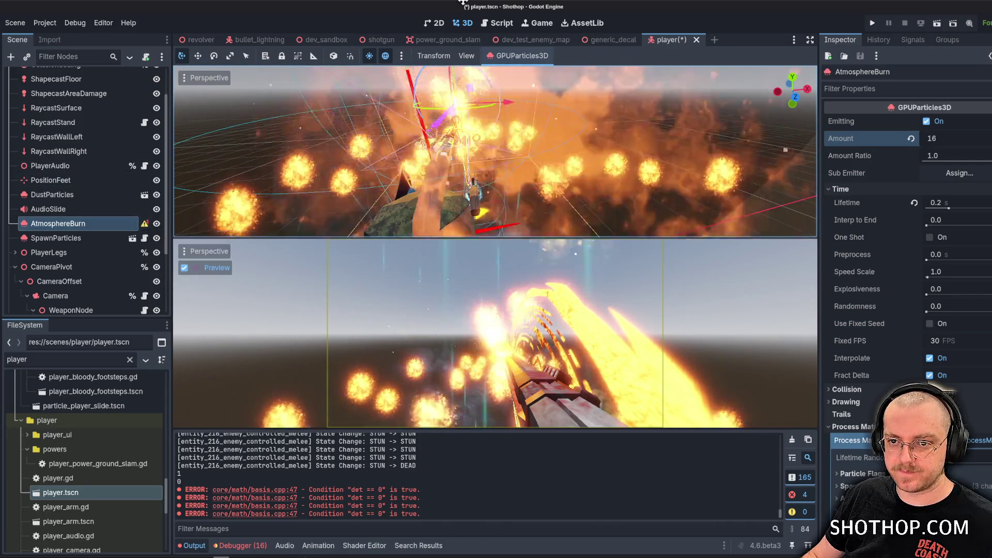
pyautogui.hotkey('ctrl', 's')
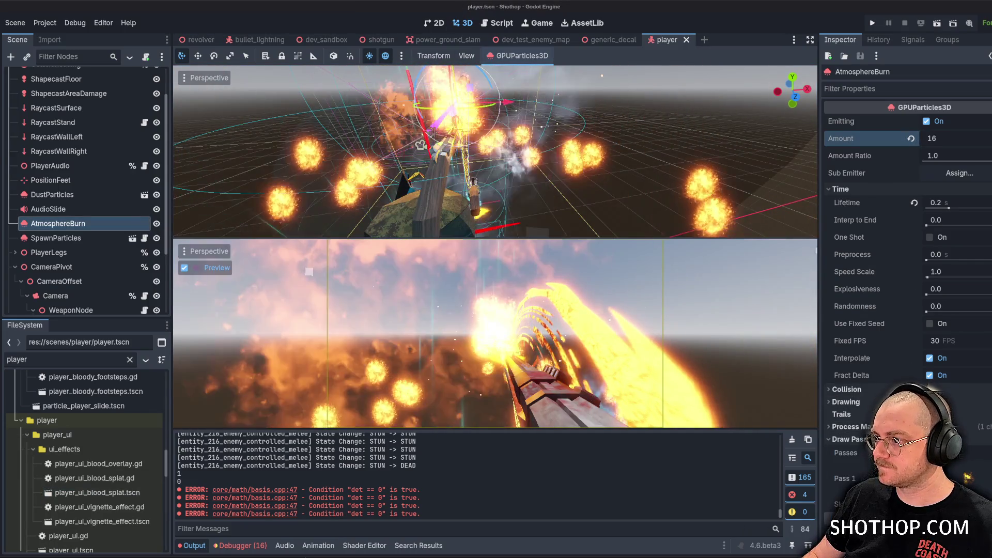
pyautogui.scroll(-5, 910, 310)
pyautogui.click(909, 279)
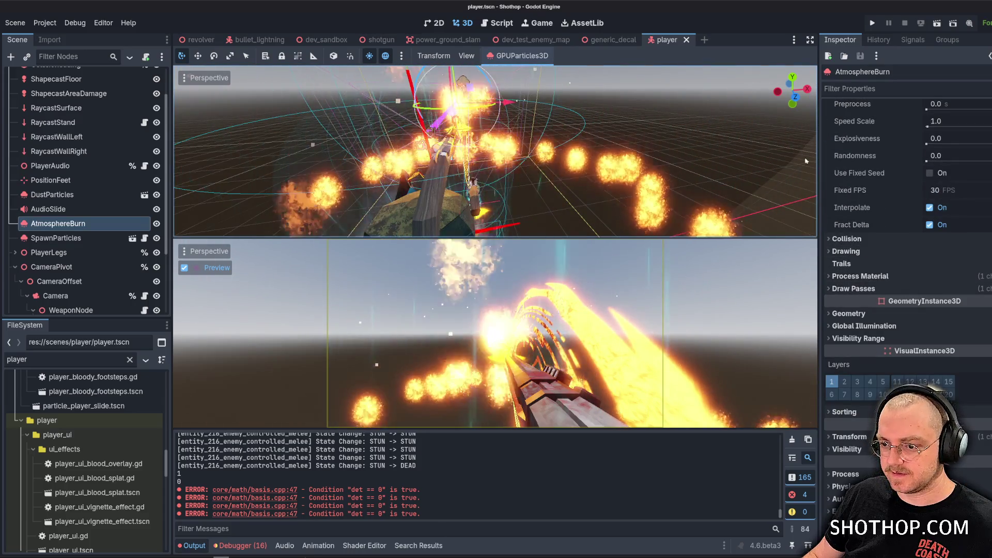
pyautogui.scroll(2, 83, 181)
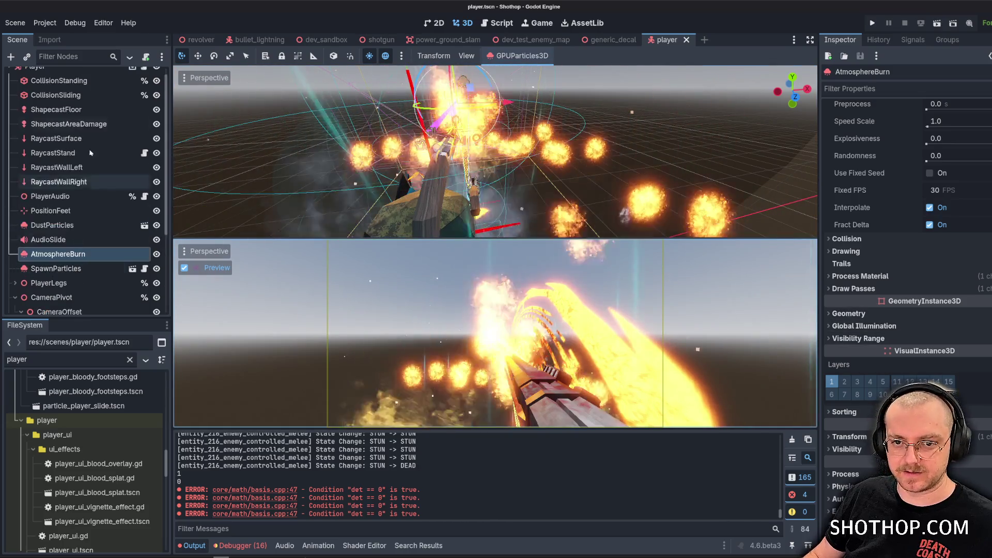
# Give AtmosphereBurn a unique name and add an onready atmosphere_burn reference in player.gd.
pyautogui.click(144, 75)
pyautogui.click(471, 240)
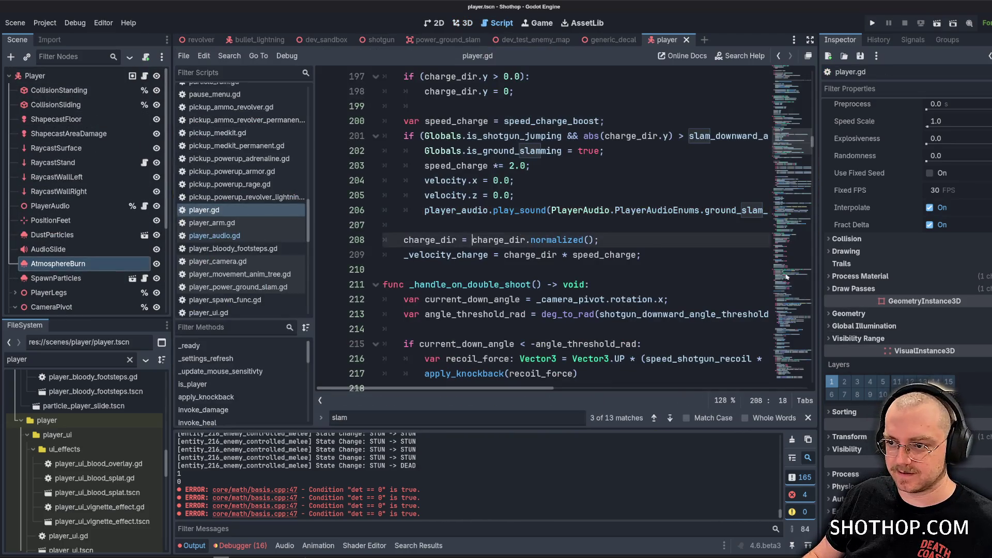
pyautogui.moveTo(818, 273); pyautogui.dragTo(881, 272)
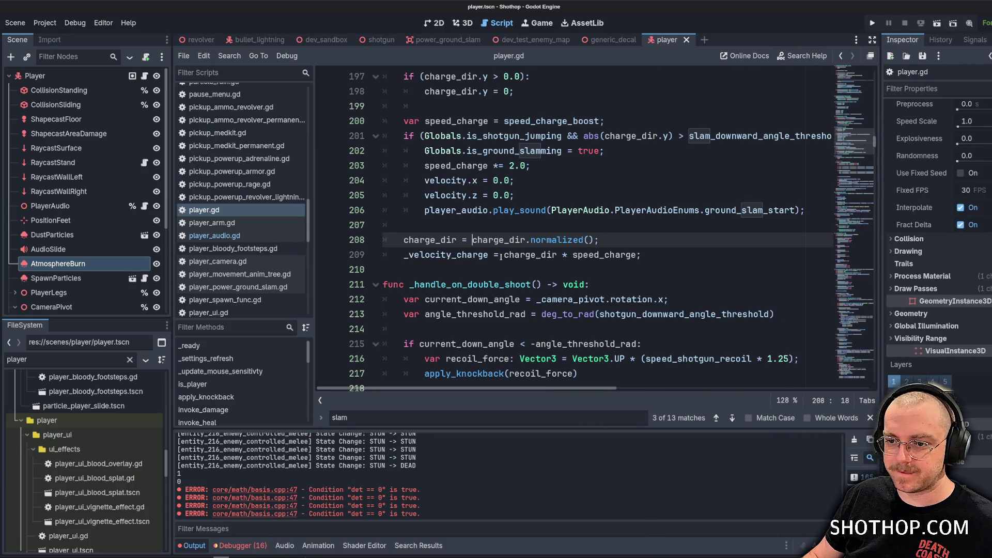
pyautogui.rightClick(73, 266)
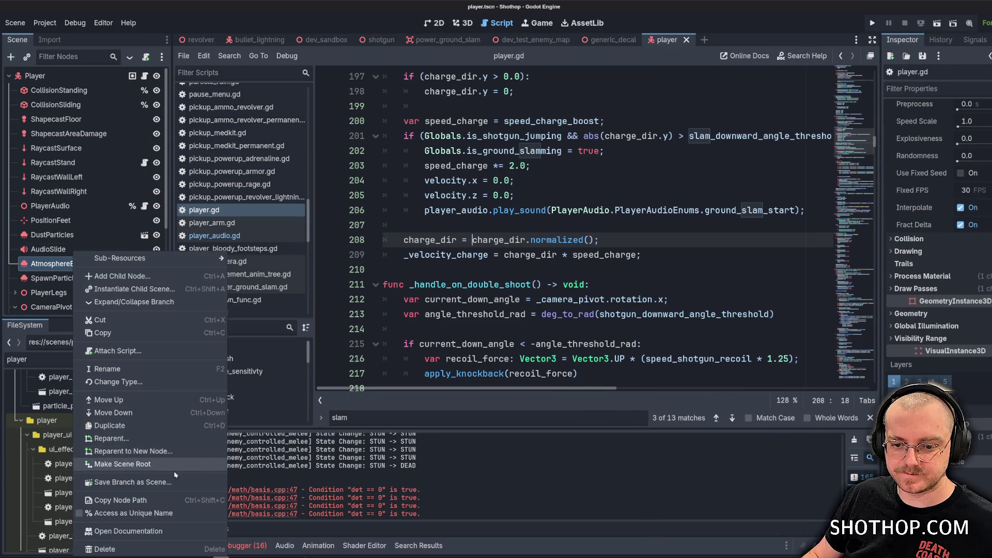
pyautogui.click(172, 514)
pyautogui.moveTo(867, 147); pyautogui.dragTo(860, 72)
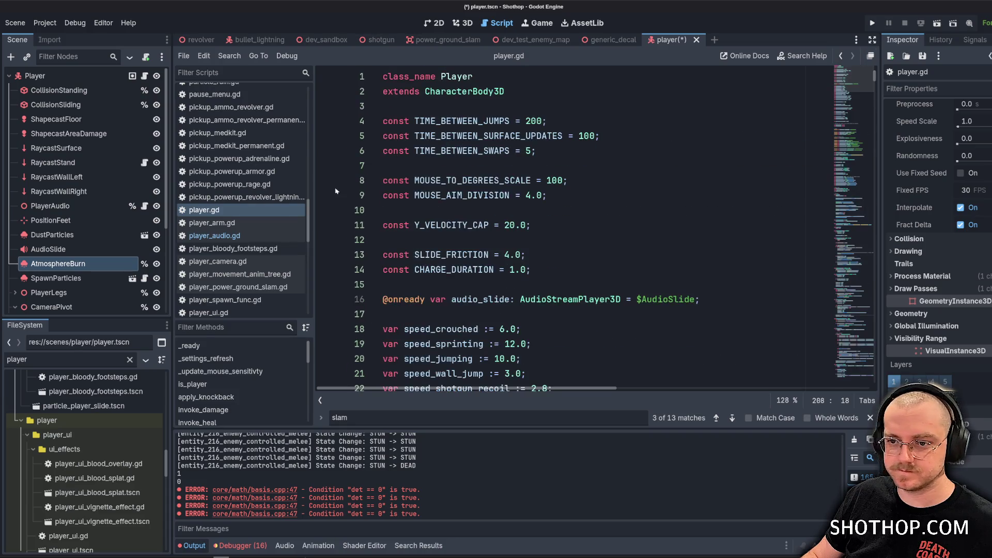
pyautogui.moveTo(476, 82); pyautogui.dragTo(477, 284)
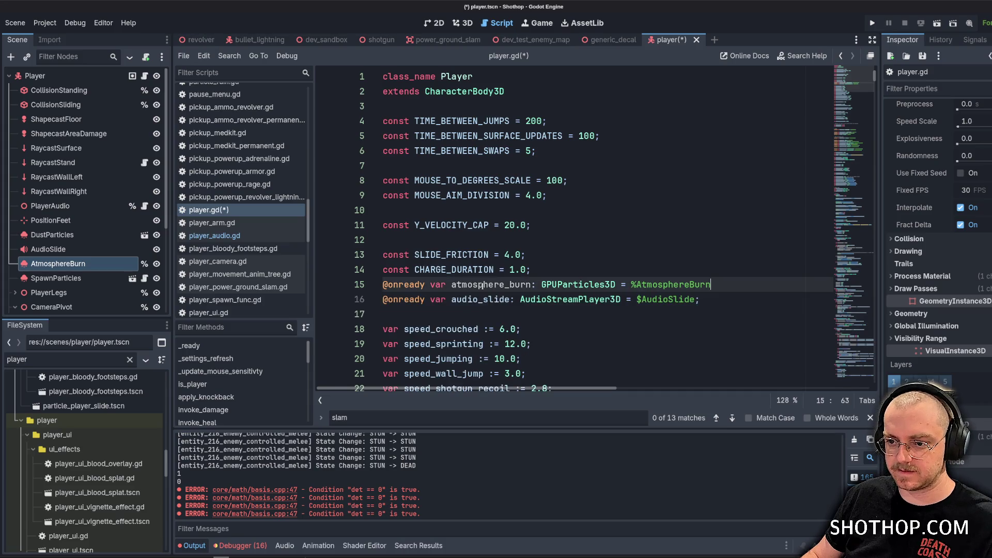
pyautogui.hotkey('alt', 'Down')
pyautogui.doubleClick(491, 299)
# Start an atmosphere_burn. line after the ground-slam-complete event in the slam handler.
pyautogui.moveTo(854, 90); pyautogui.dragTo(860, 204)
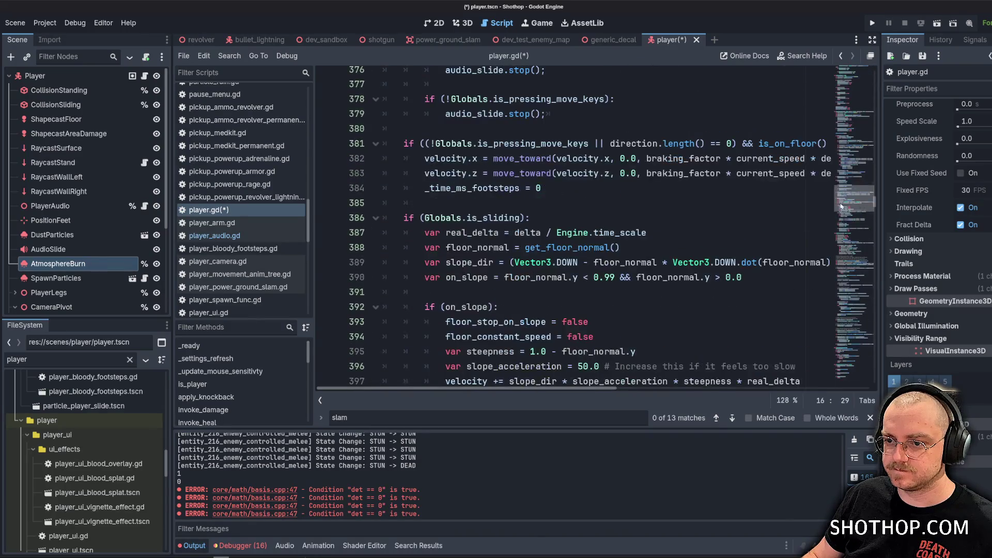
pyautogui.click(687, 186)
pyautogui.hotkey('ctrl', 'f')
pyautogui.press('Return')
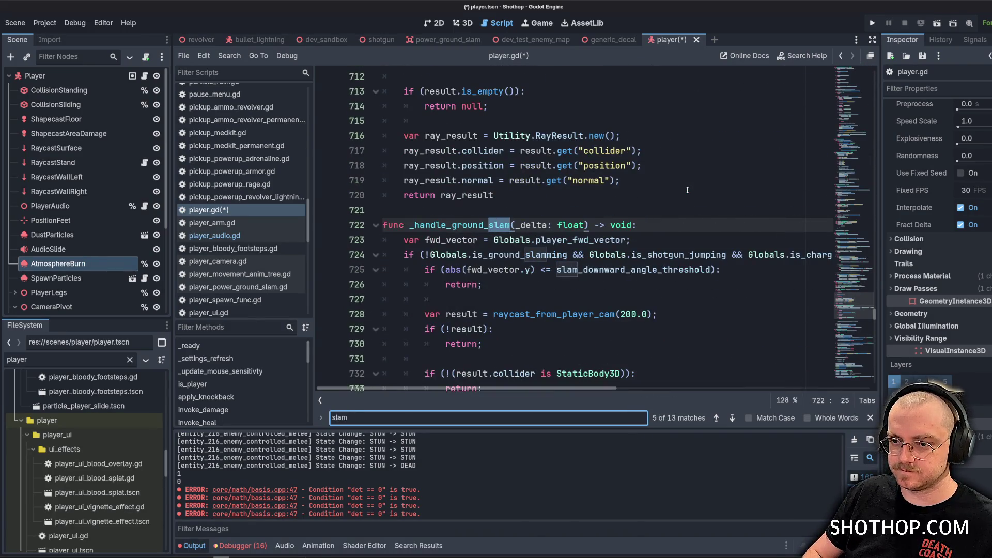
pyautogui.press('Return')
pyautogui.scroll(-4, 649, 221)
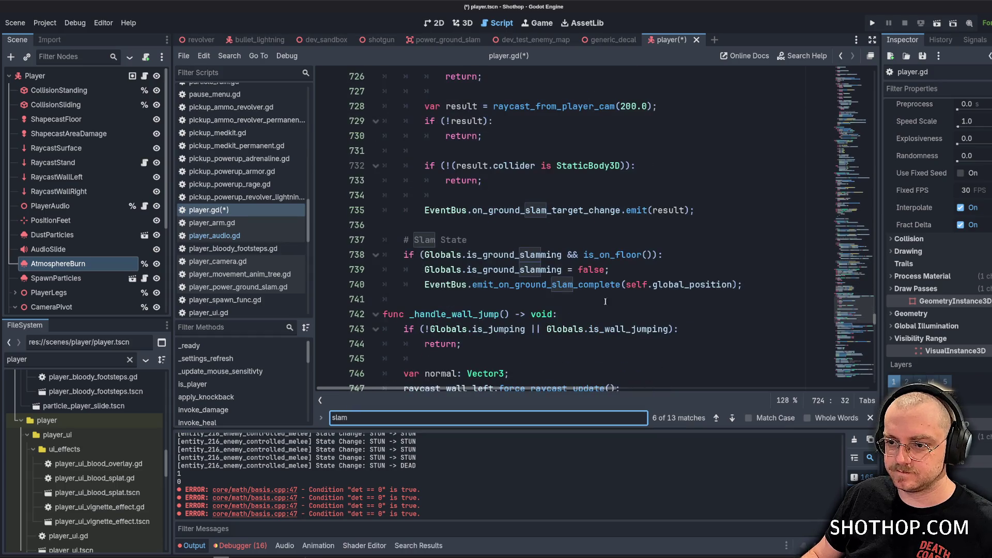
pyautogui.click(685, 284)
pyautogui.press('Return')
pyautogui.write('atmosphere_burn.emitting = false;')
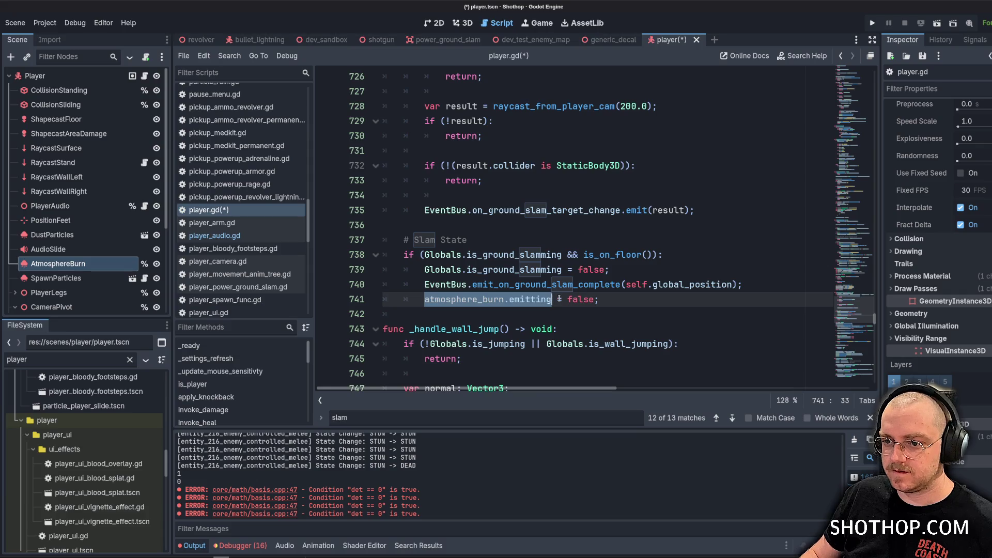
# Add a new line in _ready after the camera setup, then save the script and scene.
pyautogui.hotkey('ctrl', 'f')
pyautogui.write('_ready')
pyautogui.scroll(-4, 558, 298)
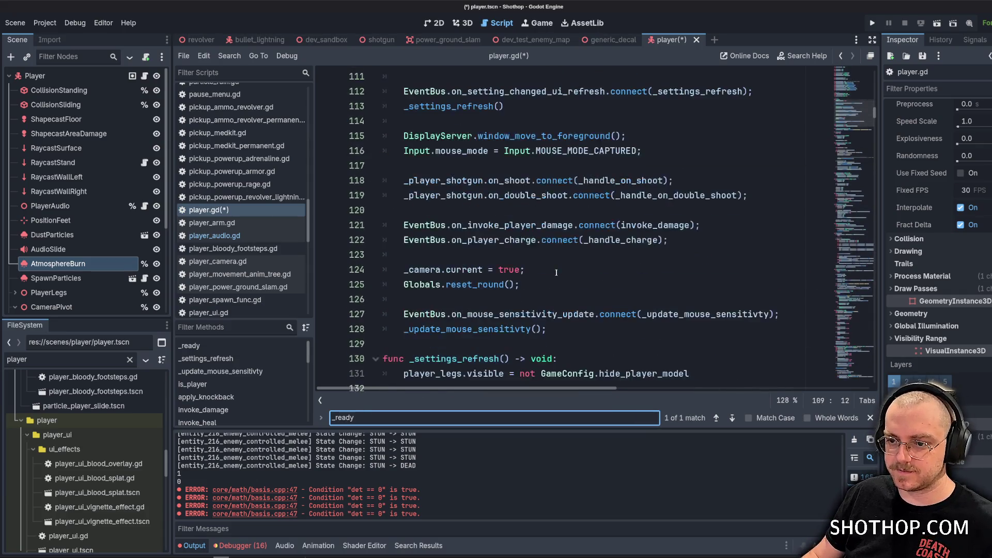
pyautogui.click(558, 269)
pyautogui.press('Return')
pyautogui.write('atmosphere_burn.emitting = false;')
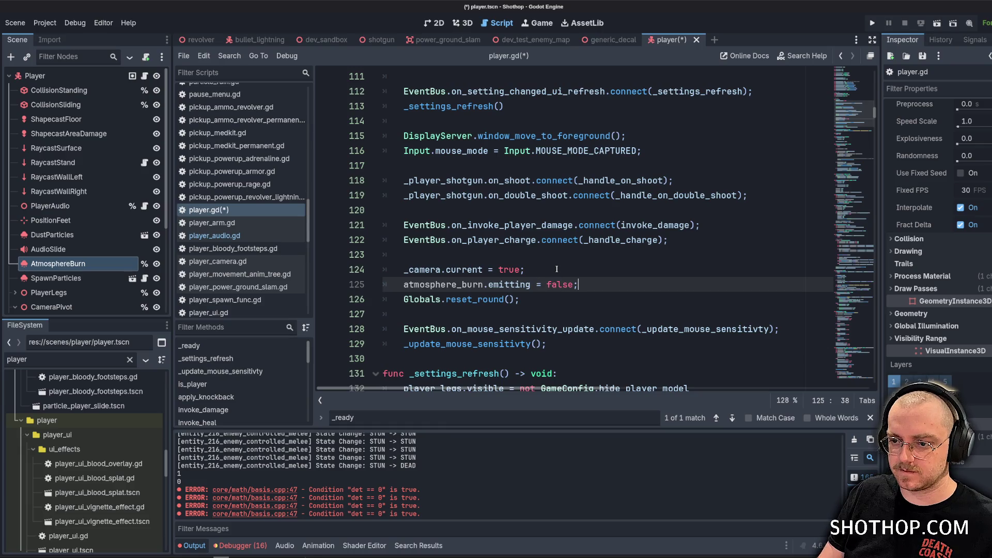
pyautogui.hotkey('ctrl', 's')
pyautogui.press('Return')
pyautogui.hotkey('ctrl', 's')
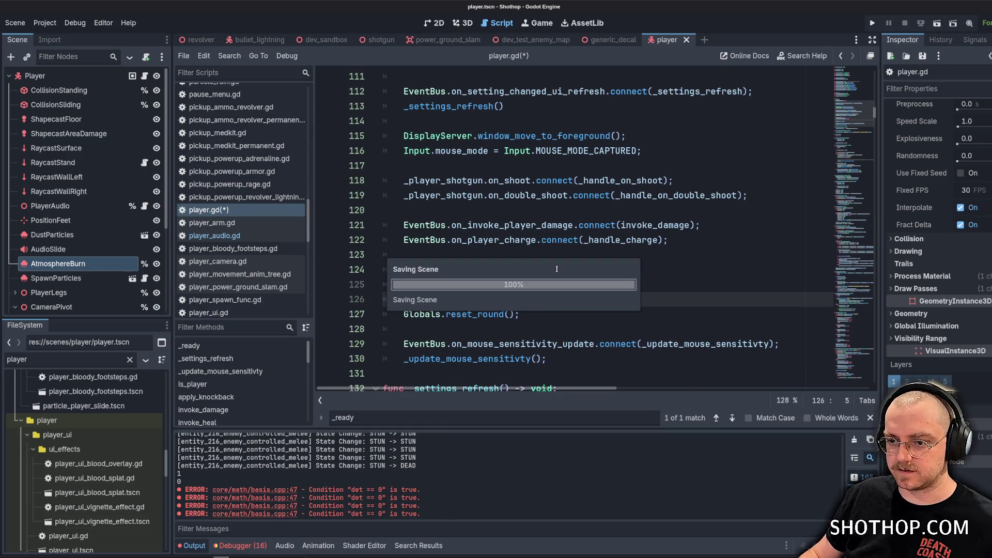
pyautogui.click(551, 226)
pyautogui.scroll(-14, 551, 229)
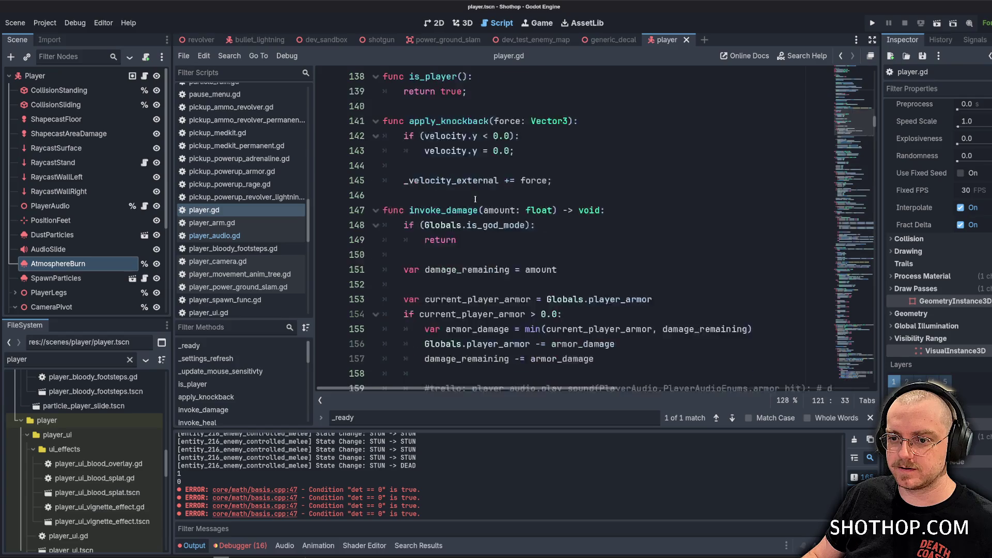
pyautogui.scroll(-3, 474, 200)
# Add atmosphere_burn.emitting = true; after the slam start sound in _handle_charge and save.
pyautogui.click(475, 199)
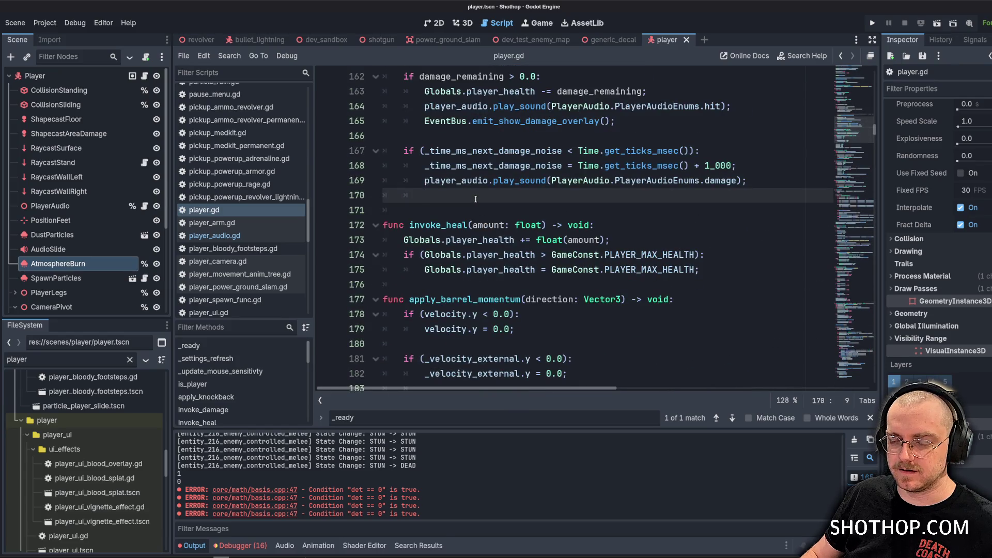
pyautogui.write('invoke_ch')
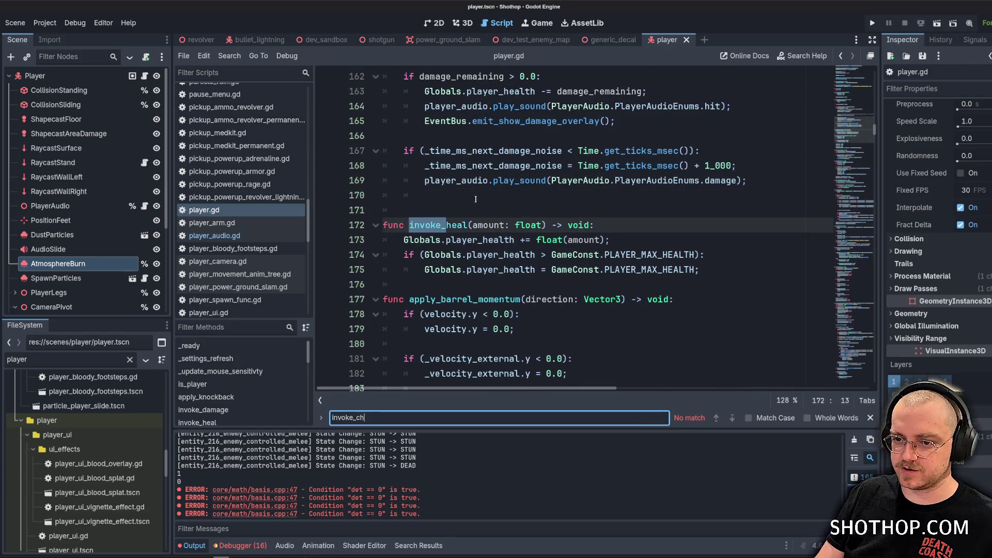
pyautogui.press('BackSpace')
pyautogui.press('BackSpace')
pyautogui.press('BackSpace')
pyautogui.write('charge')
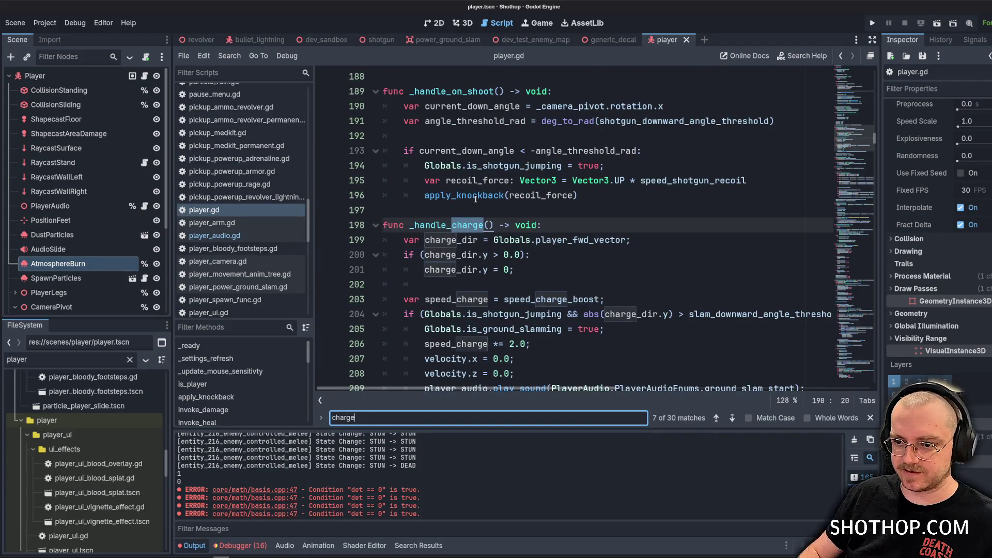
pyautogui.scroll(-4, 475, 199)
pyautogui.click(617, 201)
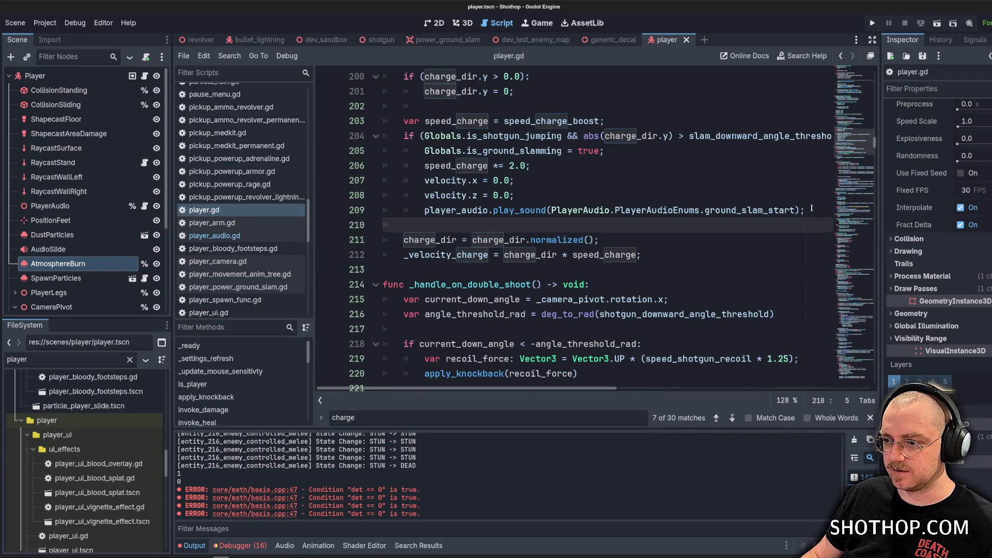
pyautogui.press('Return')
pyautogui.write('atmosphere_burn.emitting=')
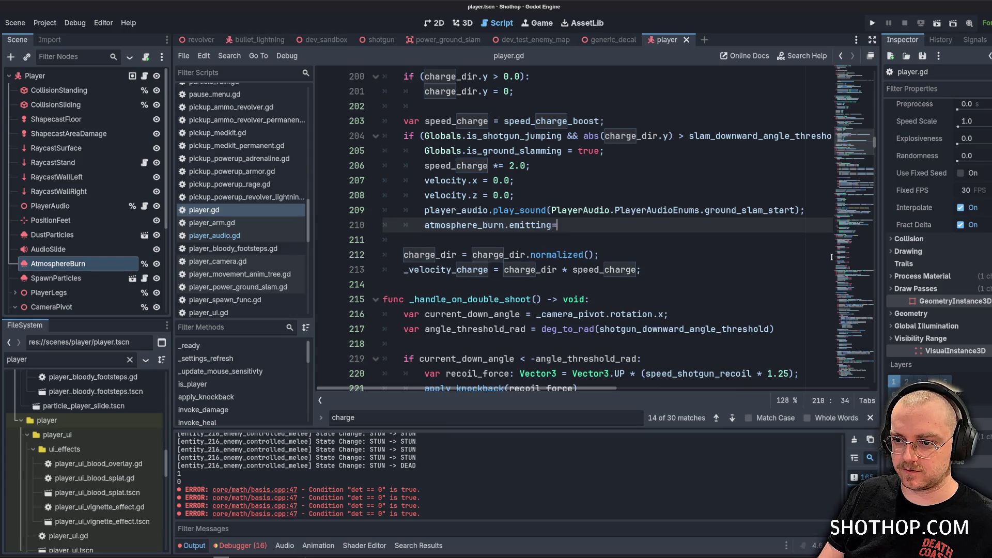
pyautogui.press('BackSpace')
pyautogui.write('= true;')
pyautogui.click(697, 151)
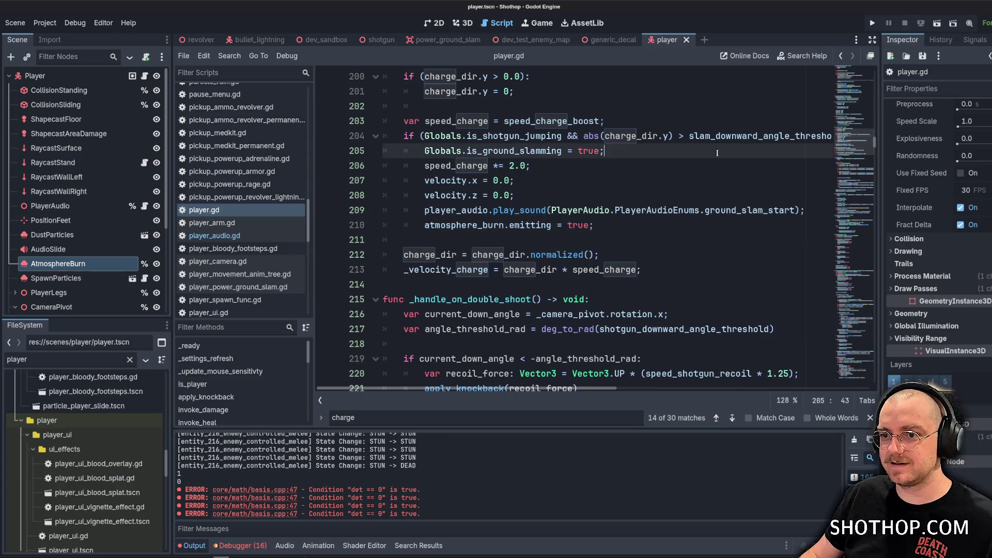
pyautogui.hotkey('ctrl', 's')
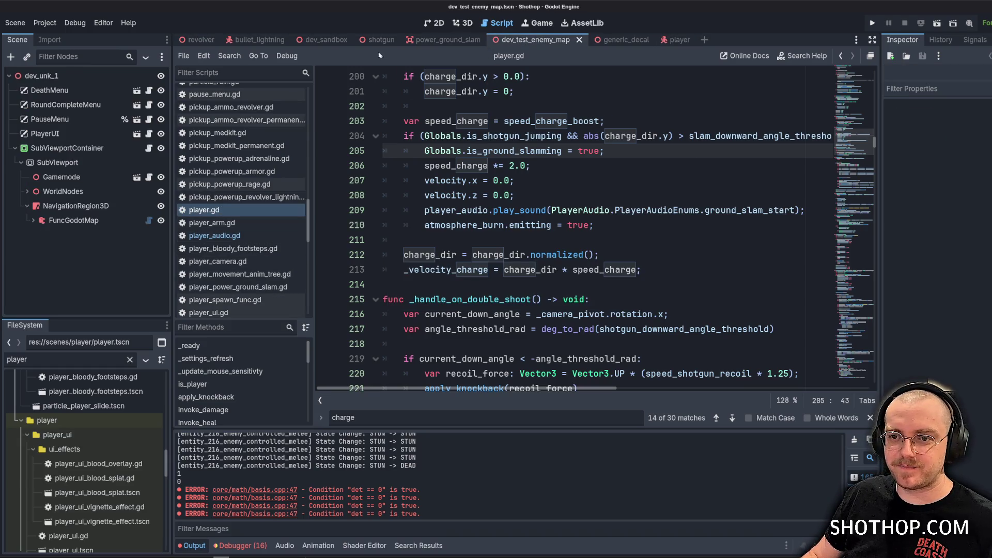
# Playtest the slam fire in dev_sandbox, stop it, then switch to the generic_decal scene.
pyautogui.click(305, 40)
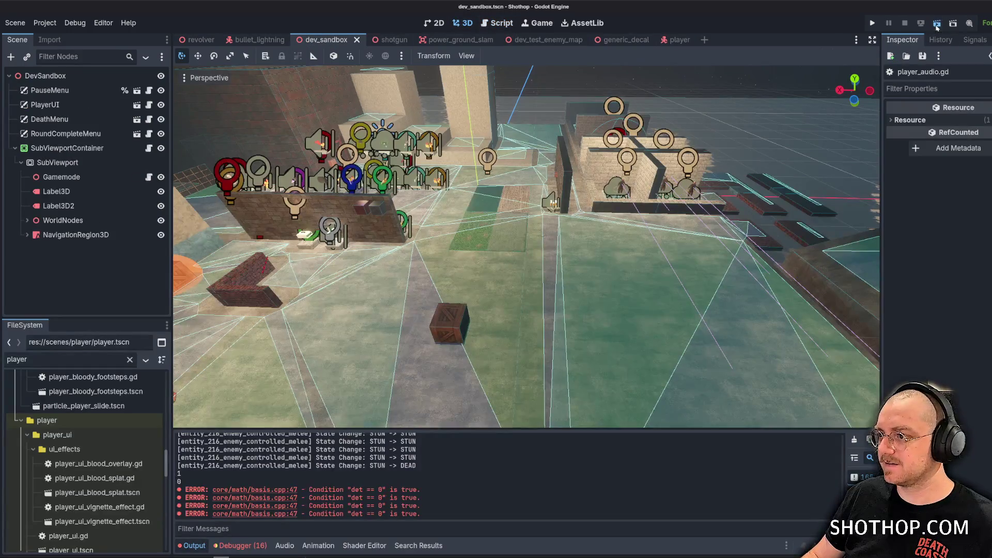
pyautogui.click(936, 26)
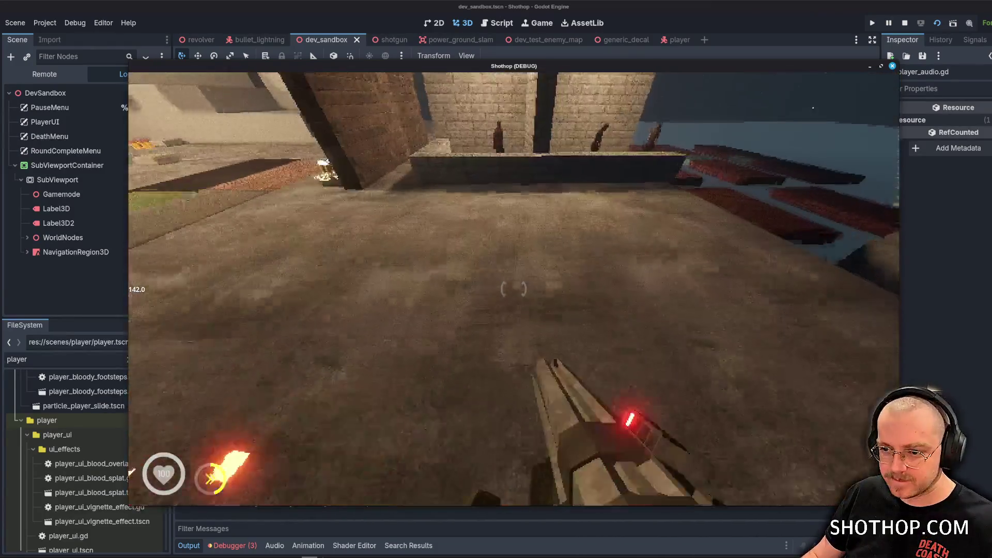
pyautogui.press('F8')
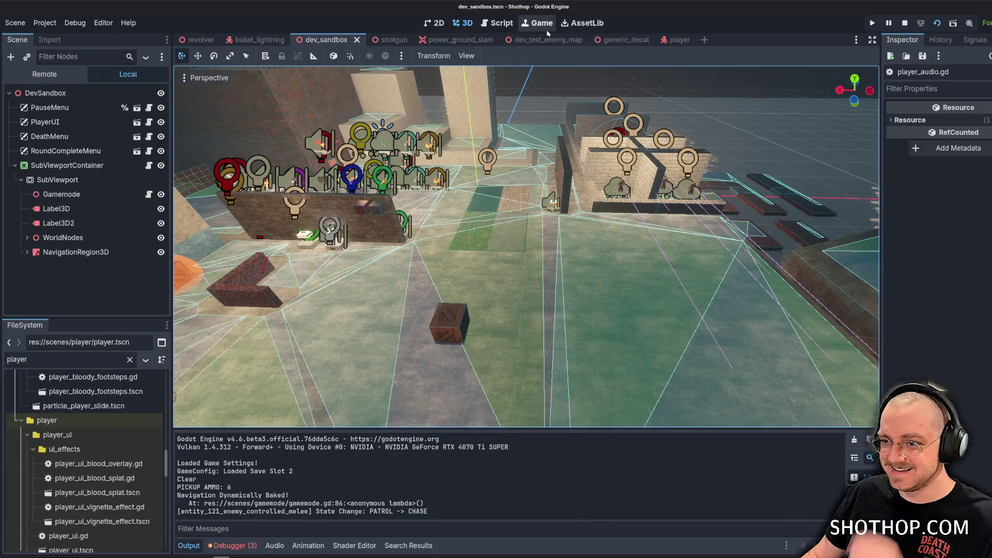
pyautogui.click(625, 40)
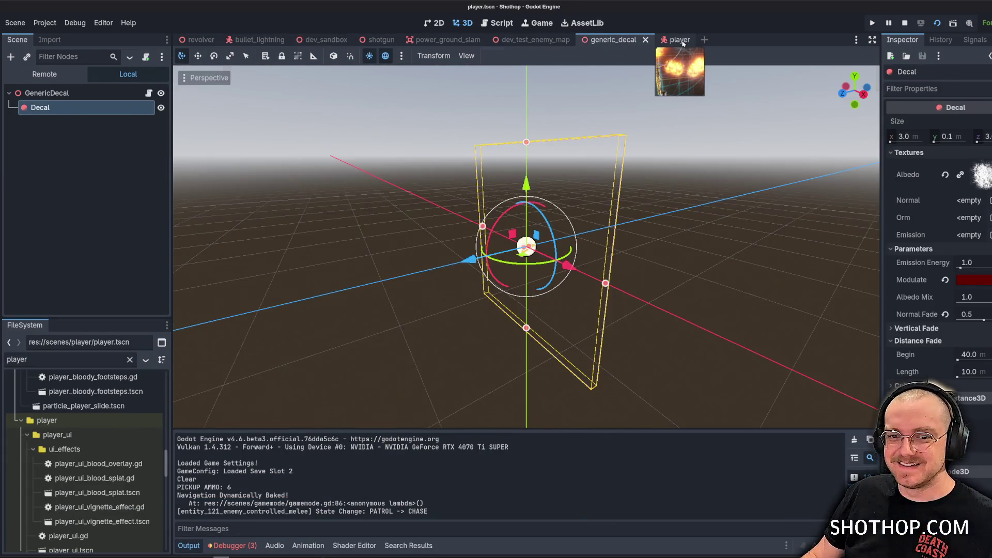
# Set AtmosphereBurn's Preprocess time to 1, then to 5 seconds.
pyautogui.click(679, 40)
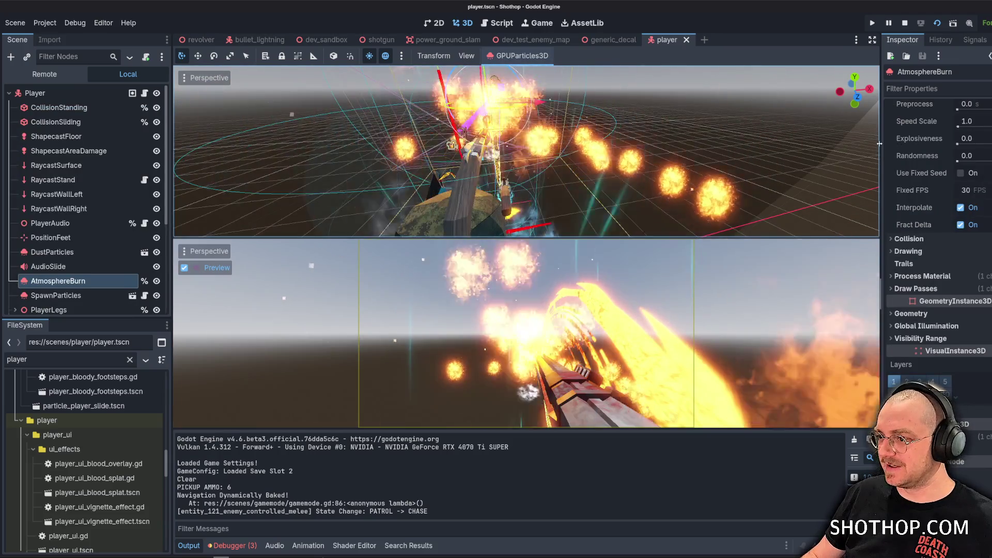
pyautogui.moveTo(880, 144); pyautogui.dragTo(848, 144)
pyautogui.click(981, 106)
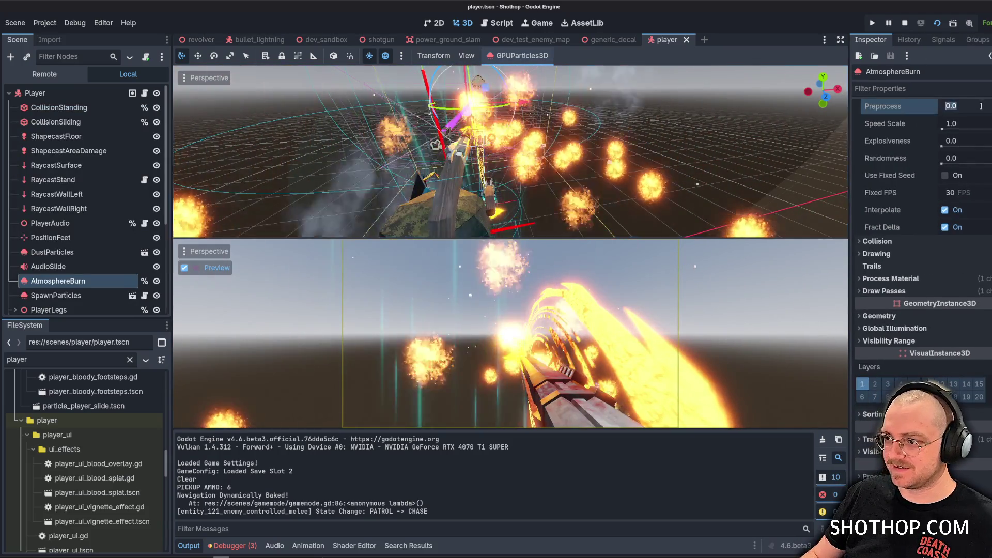
pyautogui.write('1')
pyautogui.press('Return')
pyautogui.click(972, 107)
pyautogui.write('5')
pyautogui.press('Return')
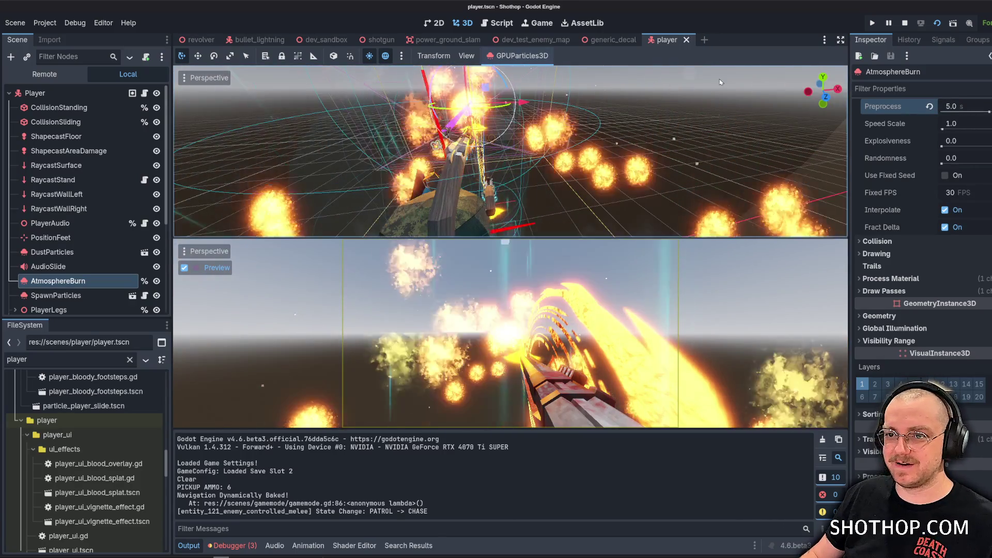
# Playtest the slam fire again in dev_sandbox and close the game.
pyautogui.click(905, 24)
pyautogui.press('F5')
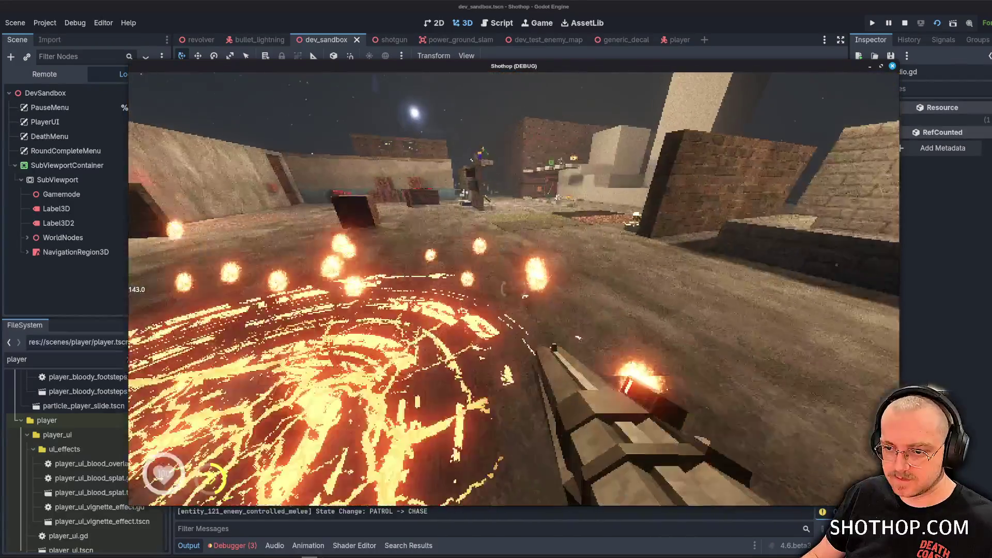
pyautogui.press('Escape')
pyautogui.press('F8')
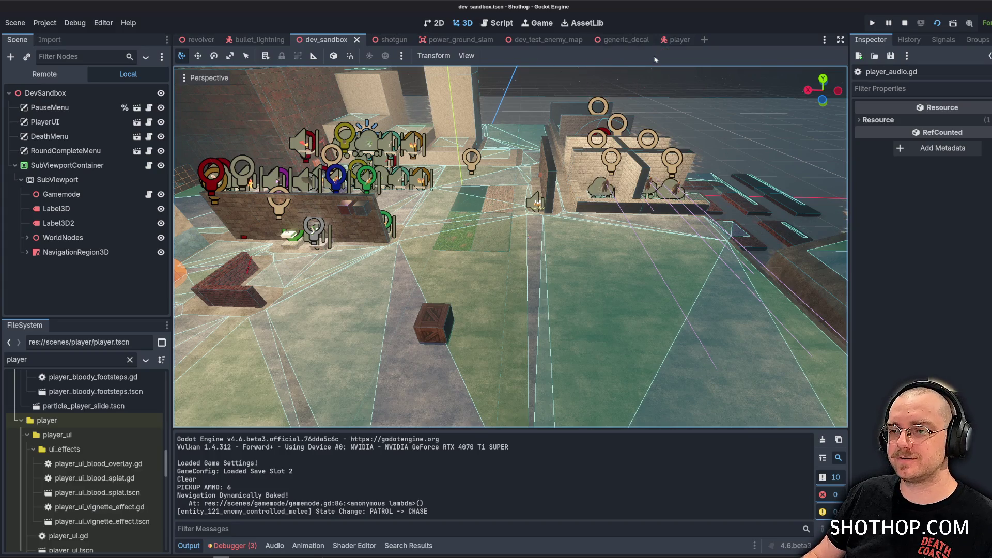
# Enable Local Coords in AtmosphereBurn's Drawing settings and save player.tscn.
pyautogui.click(672, 41)
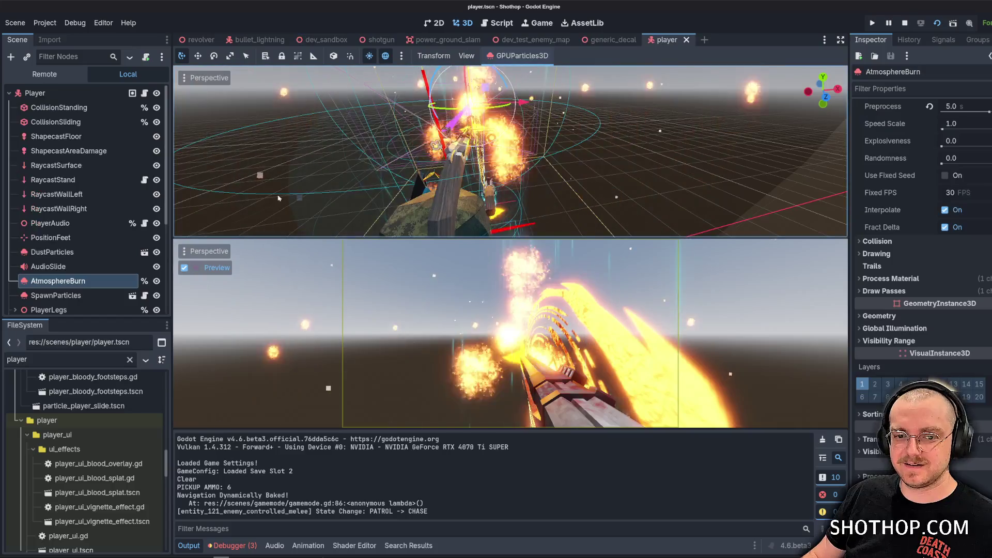
pyautogui.click(885, 254)
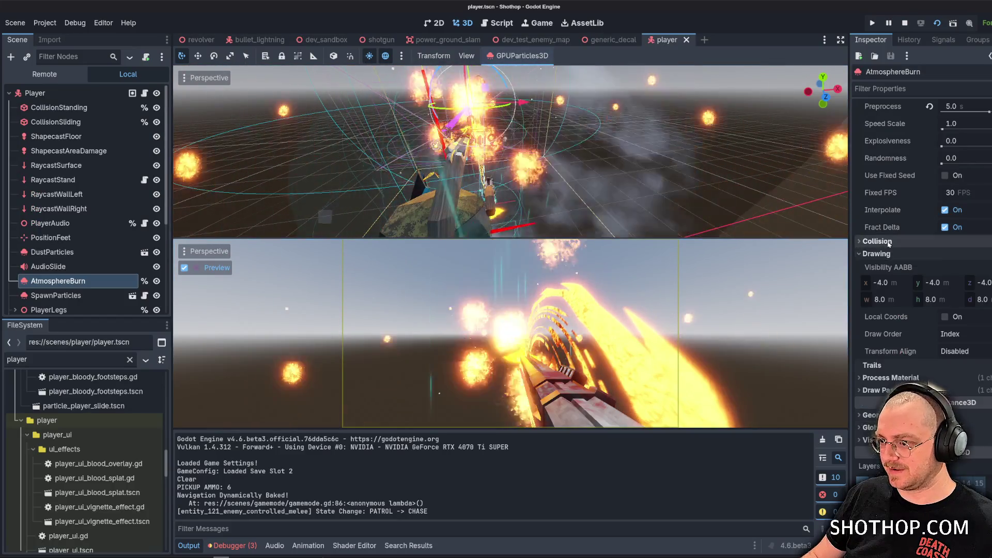
pyautogui.click(884, 255)
pyautogui.click(887, 279)
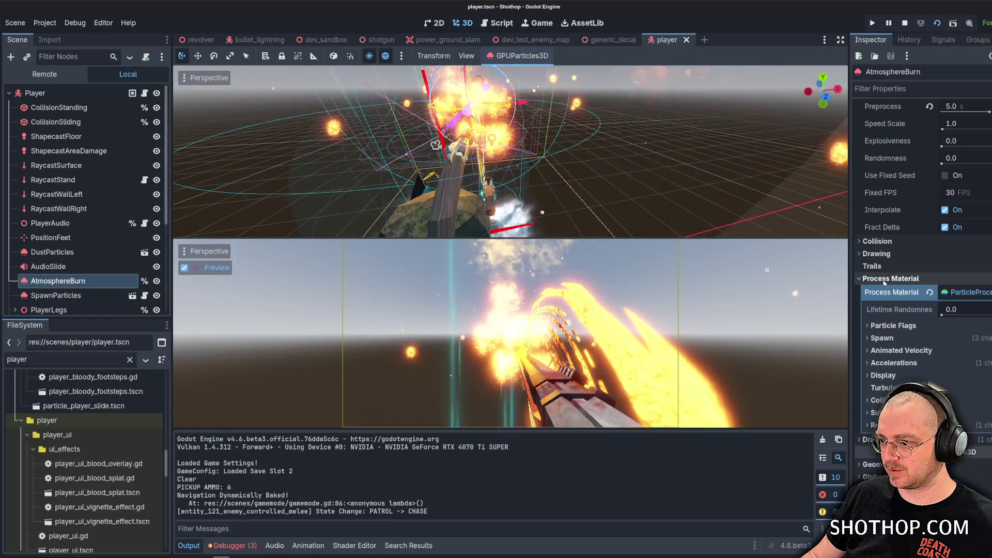
pyautogui.click(887, 279)
pyautogui.click(878, 254)
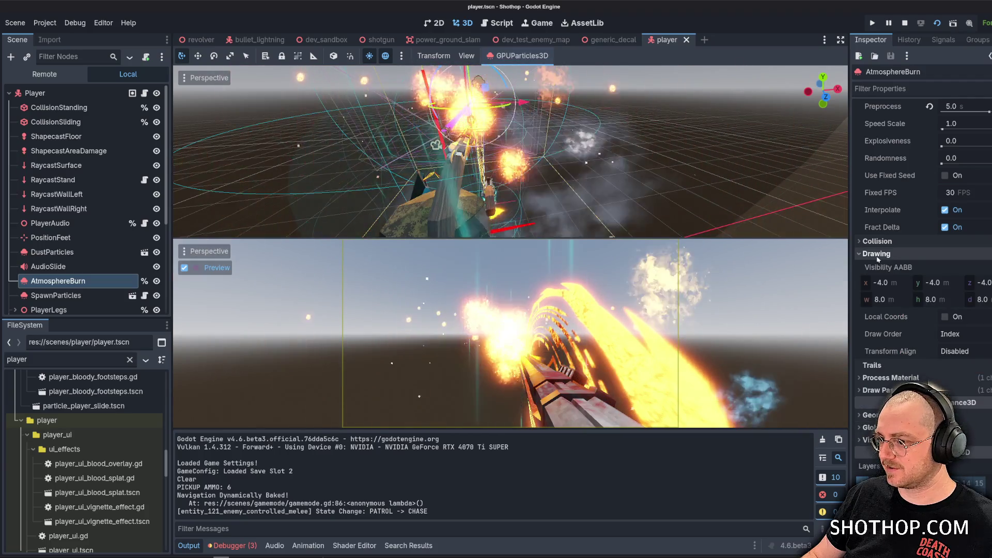
pyautogui.hotkey('ctrl', 's')
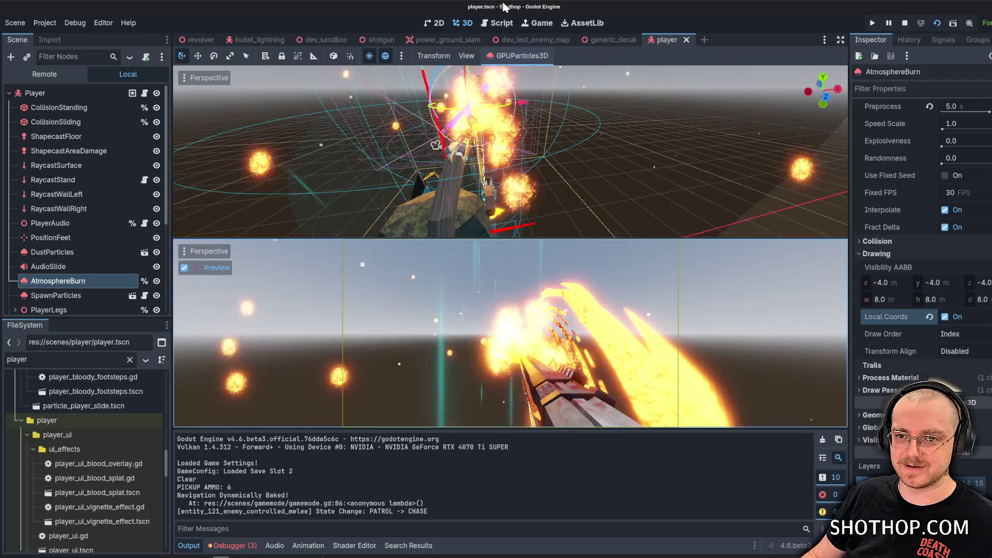
# Playtest the ground slam in dev_sandbox and close the game.
pyautogui.click(320, 42)
pyautogui.click(903, 23)
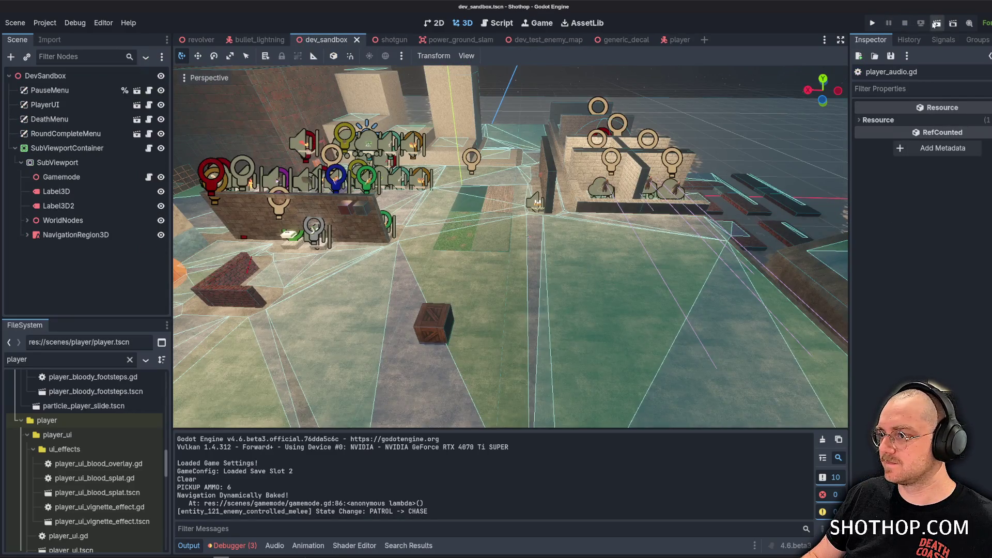
pyautogui.press('F5')
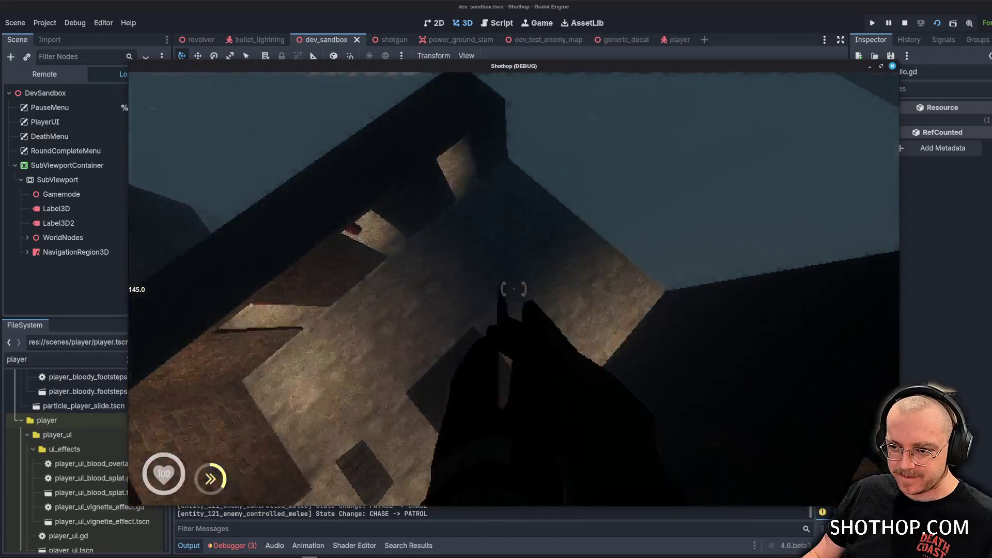
pyautogui.press('F8')
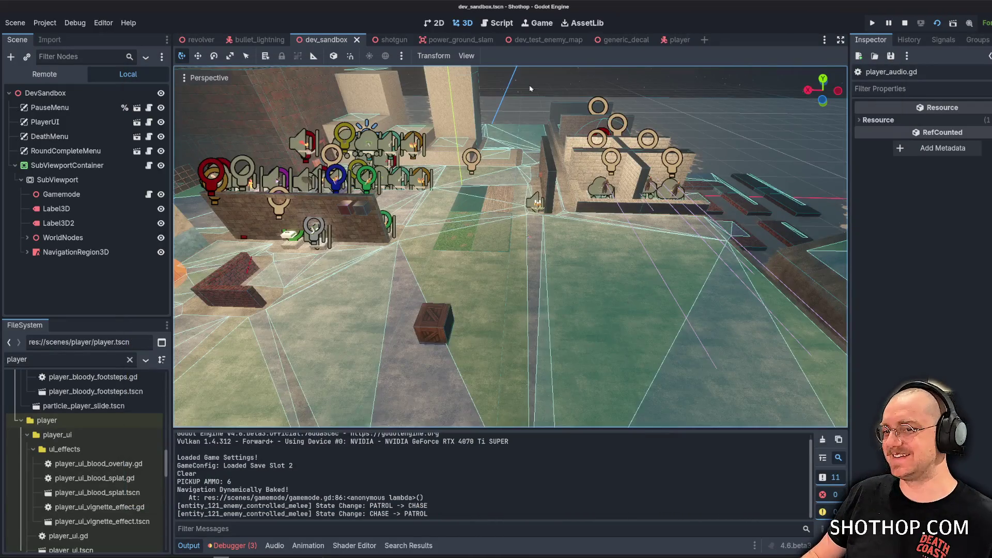
# Shift the AtmosphereBurn emitter about 2.3 m along z, then bring up player.gd.
pyautogui.click(677, 40)
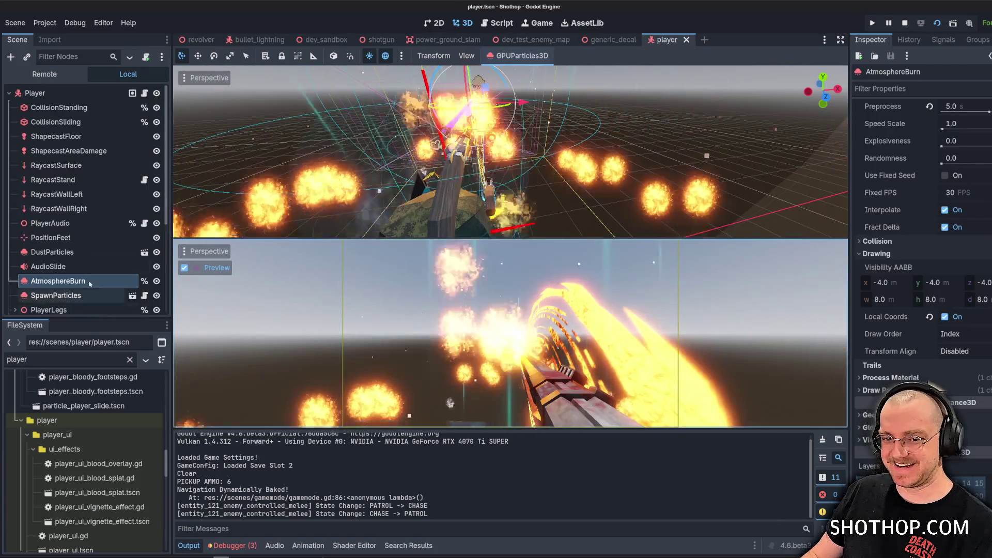
pyautogui.scroll(-5, 531, 209)
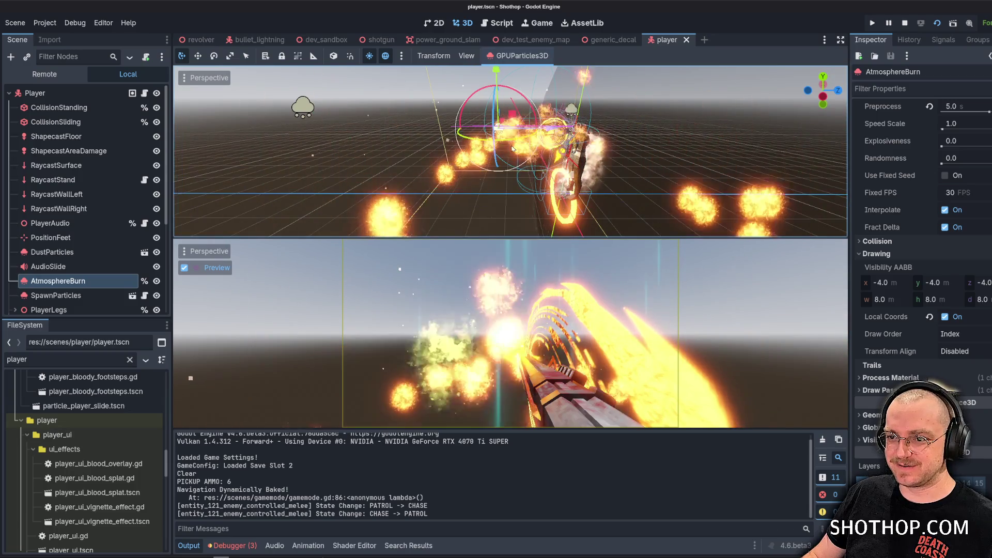
pyautogui.moveTo(557, 121); pyautogui.dragTo(421, 113)
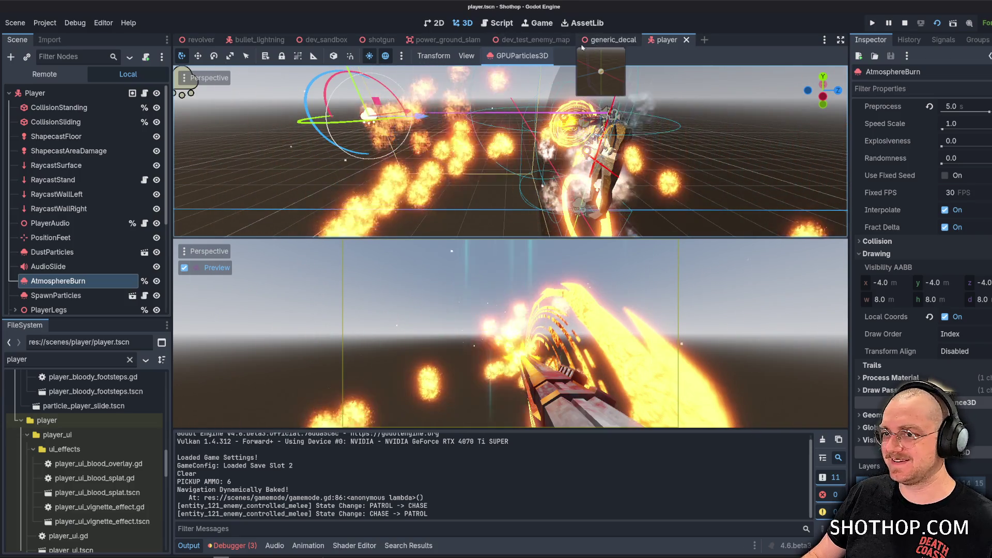
pyautogui.click(496, 23)
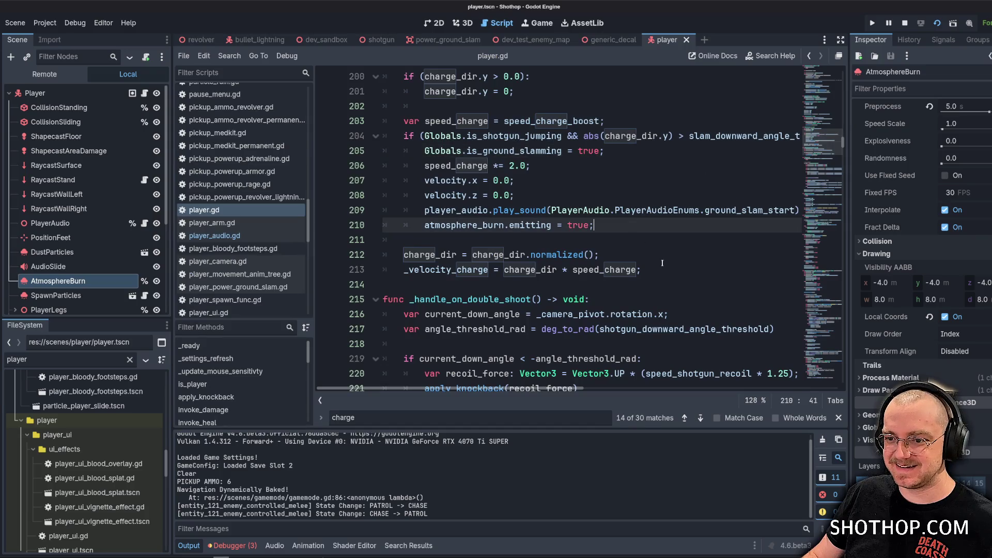
# Search player.gd for 'complete' to find the emit_on_ground_slam_complete call.
pyautogui.scroll(-5, 649, 236)
pyautogui.scroll(3, 820, 172)
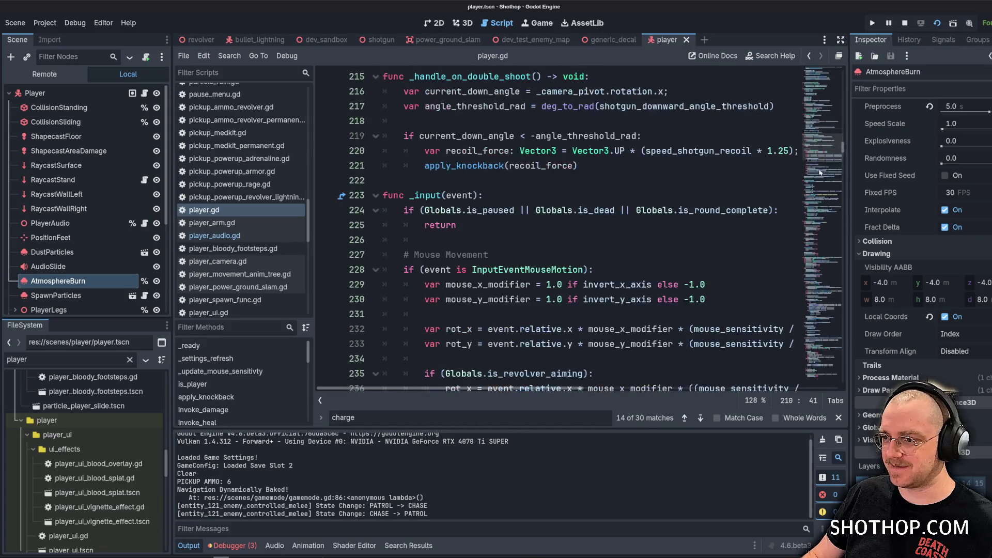
pyautogui.moveTo(842, 147)
pyautogui.mouseDown()
pyautogui.moveTo(840, 236)
pyautogui.moveTo(833, 201)
pyautogui.mouseUp()
pyautogui.click(634, 208)
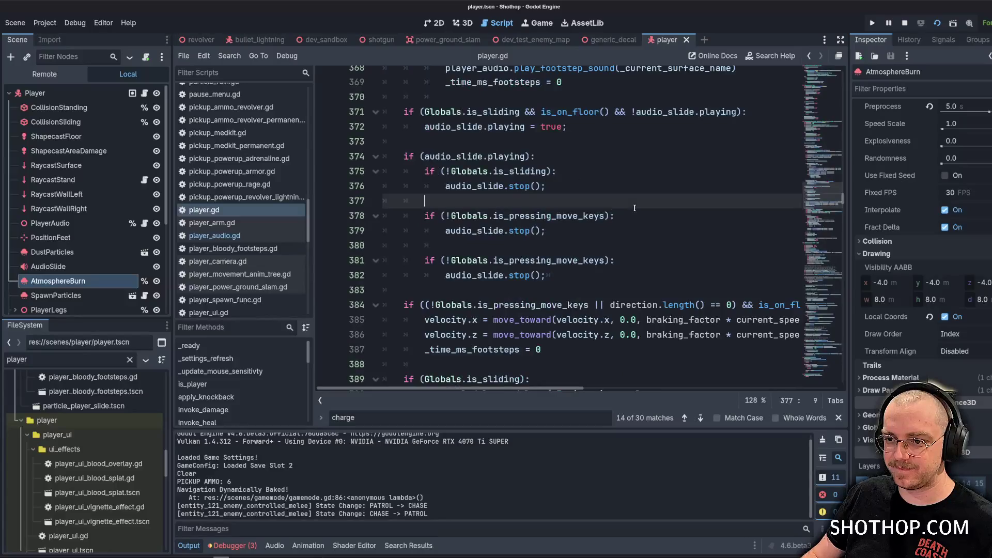
pyautogui.write('complete')
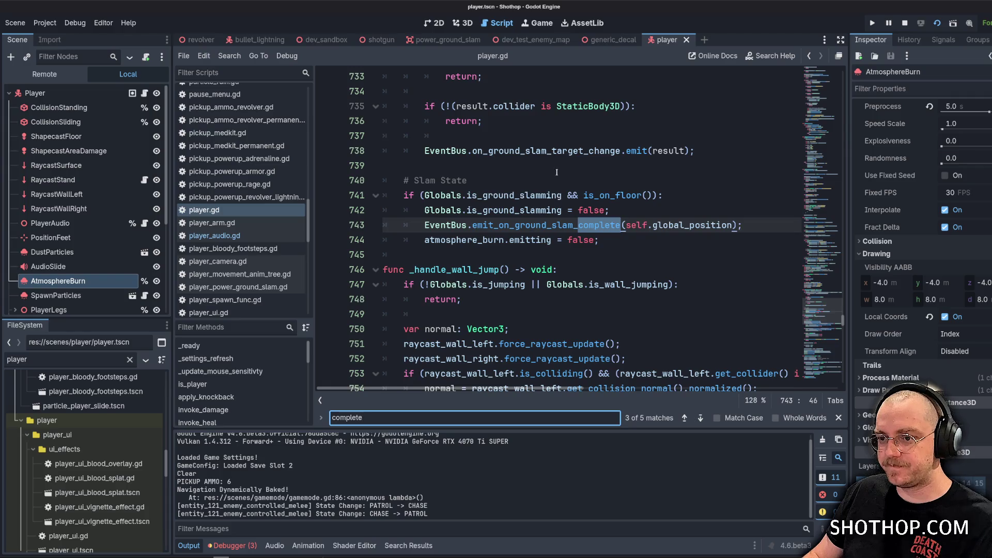
pyautogui.click(556, 168)
pyautogui.doubleClick(594, 225)
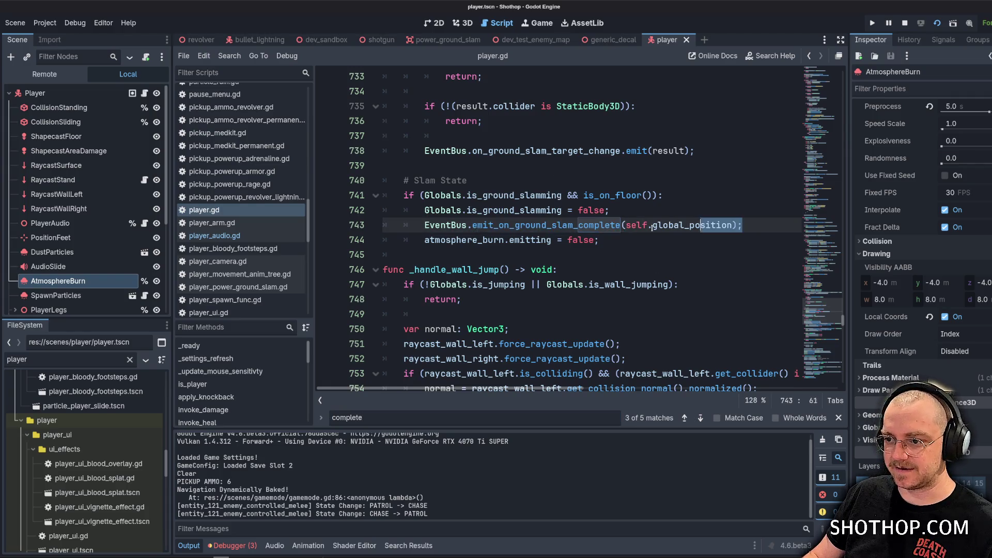
pyautogui.moveTo(652, 226); pyautogui.dragTo(424, 225)
# Move atmosphere_burn.emitting = false; above the EventBus emit line with Alt+Up.
pyautogui.scroll(3, 633, 282)
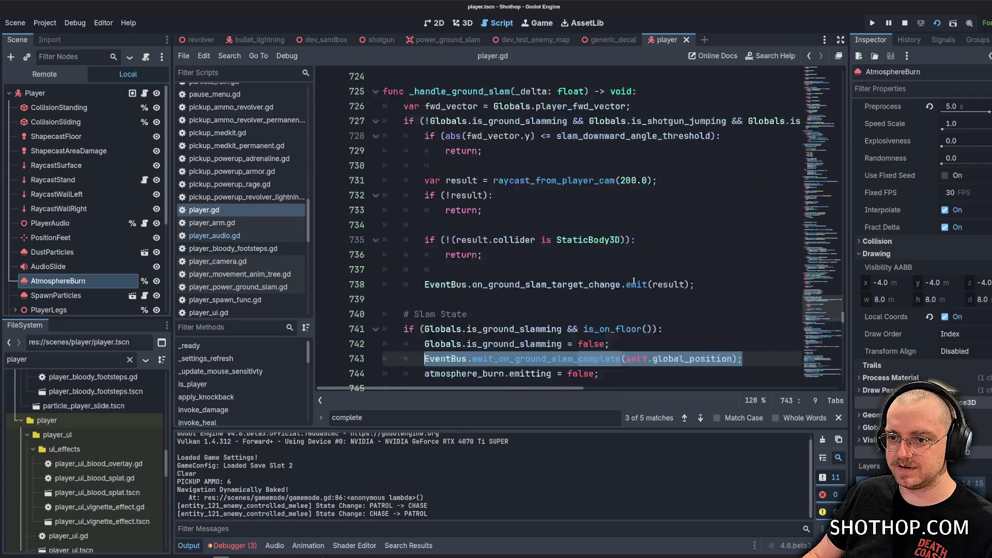
pyautogui.doubleClick(612, 329)
pyautogui.scroll(-2, 573, 284)
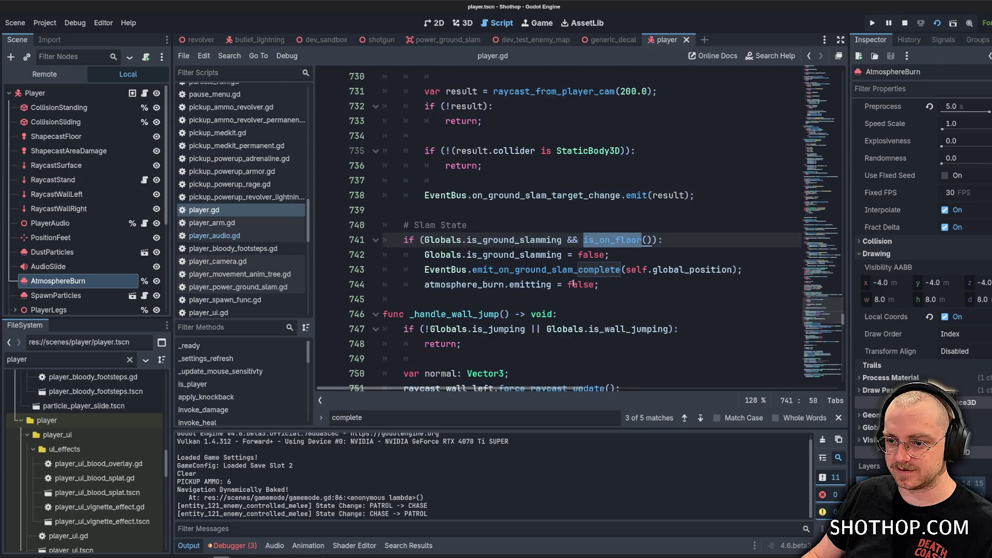
pyautogui.click(499, 253)
pyautogui.click(530, 285)
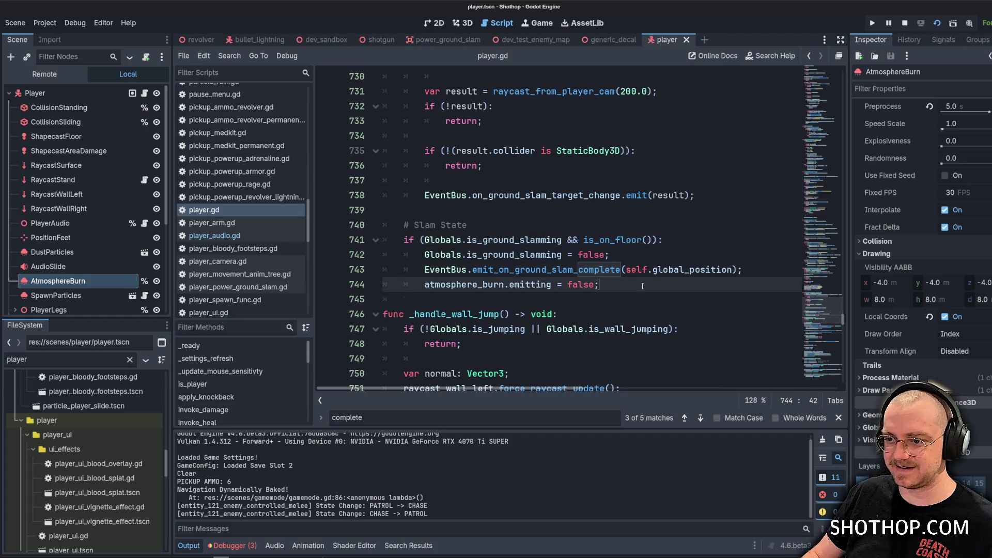
pyautogui.hotkey('alt', 'Up')
pyautogui.click(650, 229)
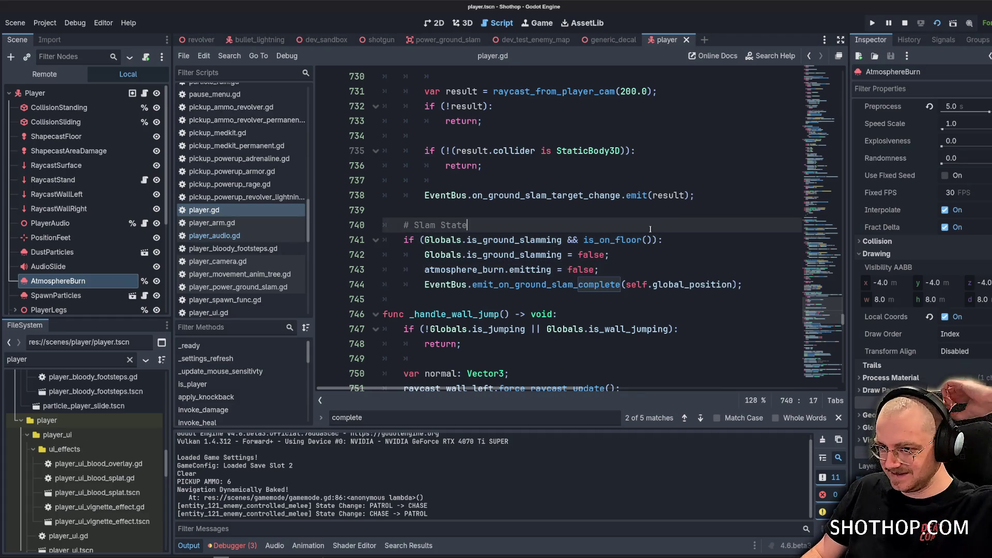
pyautogui.scroll(2, 607, 222)
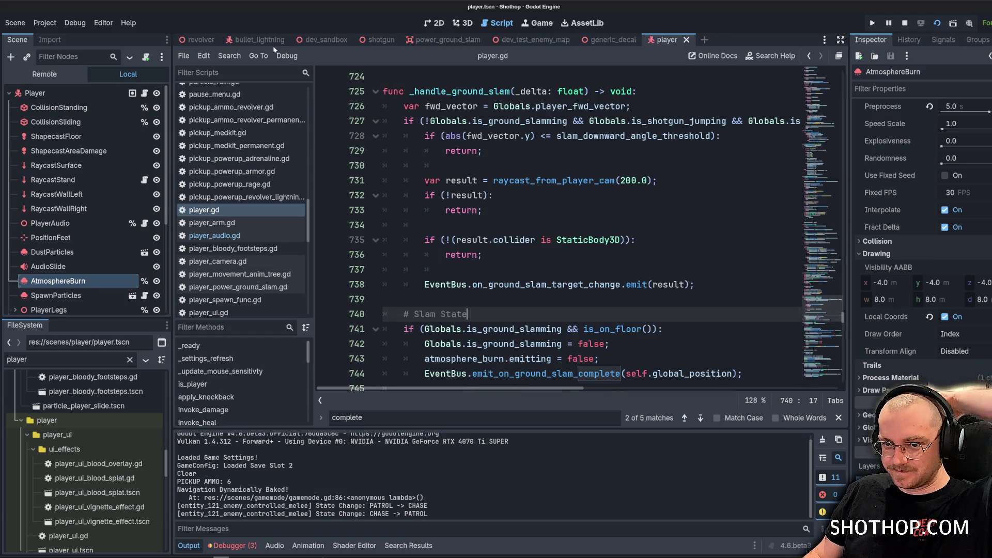
pyautogui.press('F5')
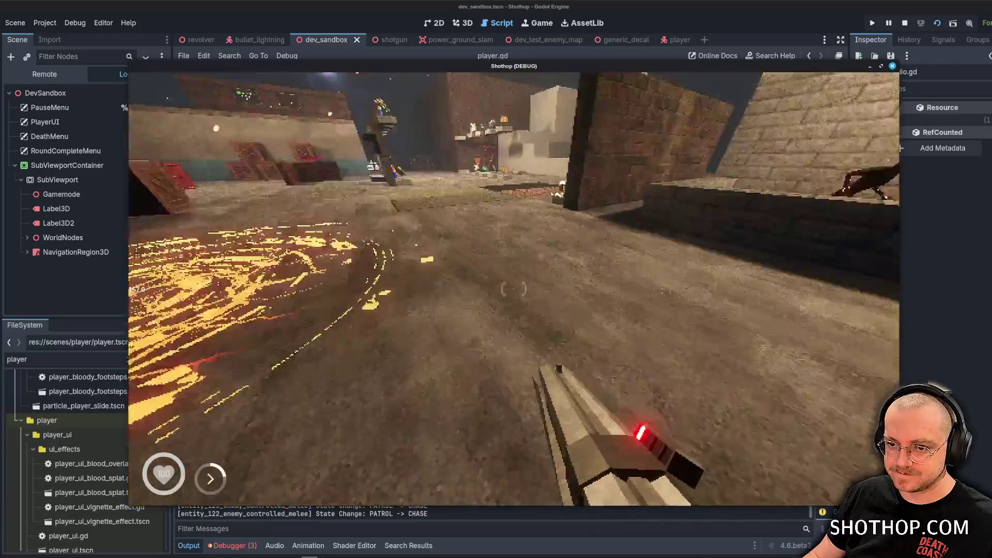
pyautogui.press('F8')
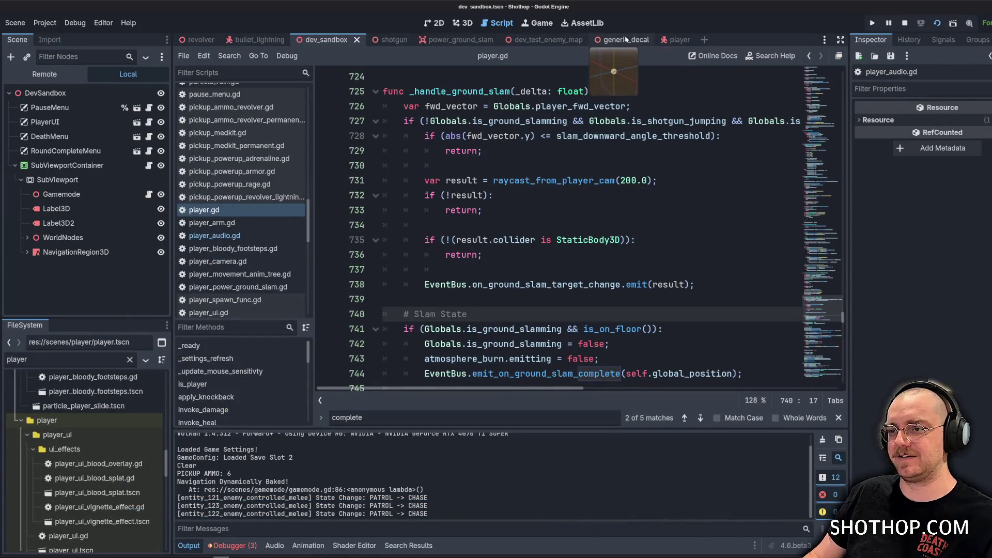
# Reparent AtmosphereBurn under the player's Camera, save player.tscn, and playtest in dev_sandbox.
pyautogui.click(676, 46)
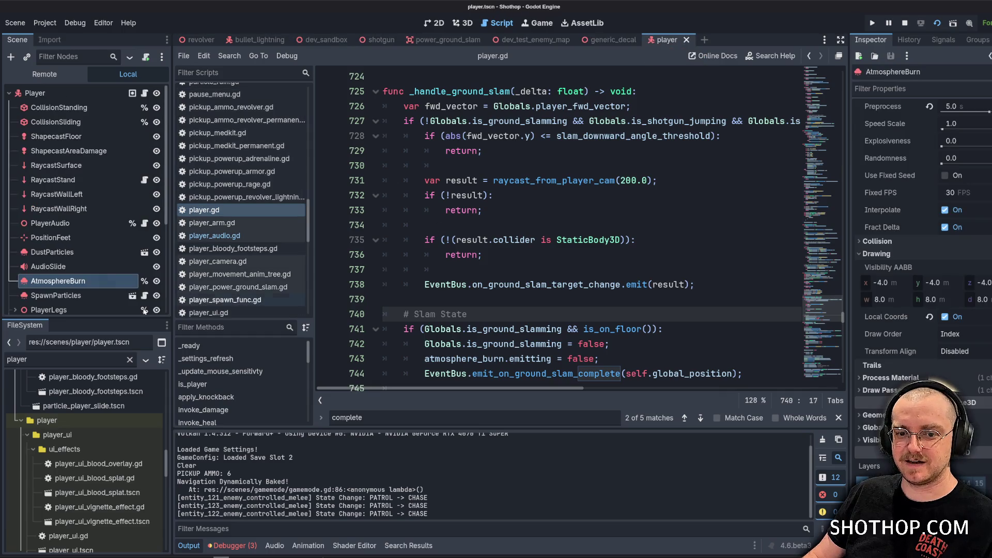
pyautogui.scroll(-3, 94, 210)
pyautogui.click(458, 23)
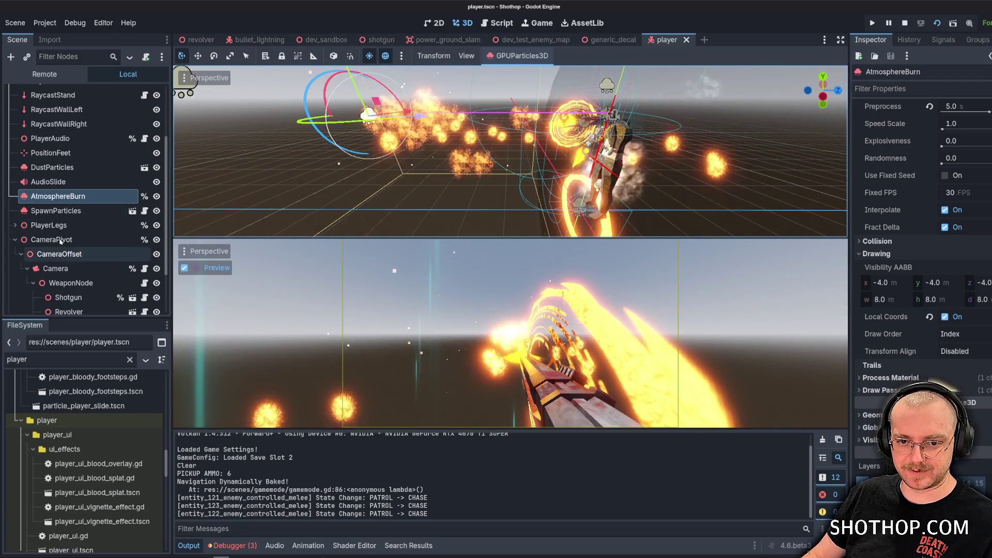
pyautogui.moveTo(63, 201); pyautogui.dragTo(60, 271)
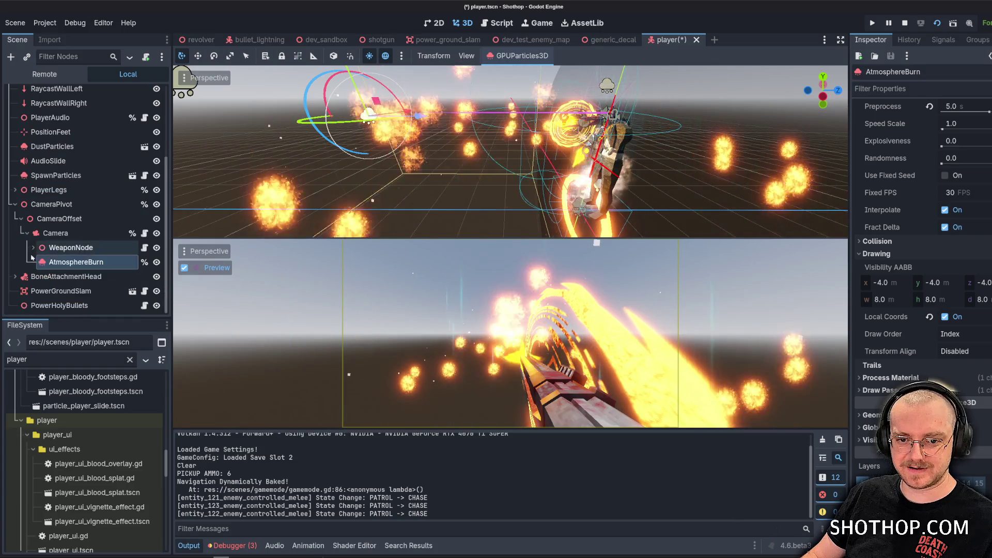
pyautogui.hotkey('ctrl', 's')
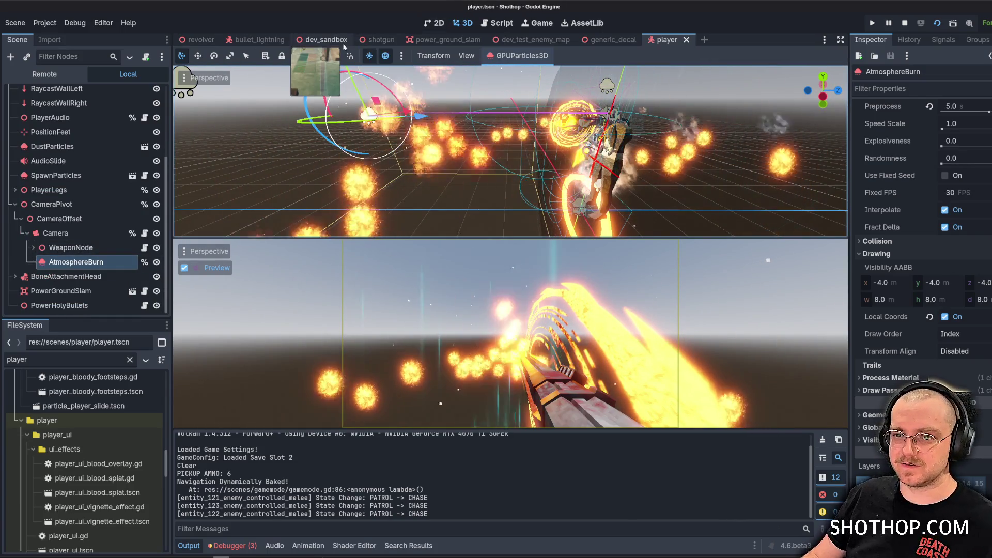
pyautogui.click(326, 40)
pyautogui.press('F6')
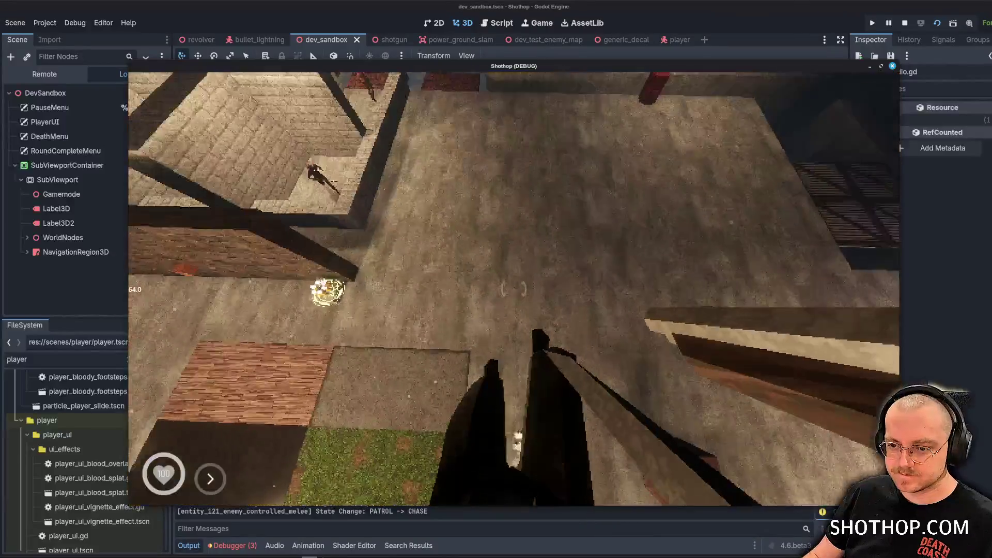
# Stop the game, then nudge the AtmosphereBurn emitter in the player scene and undo the move.
pyautogui.press('Escape')
pyautogui.press('F8')
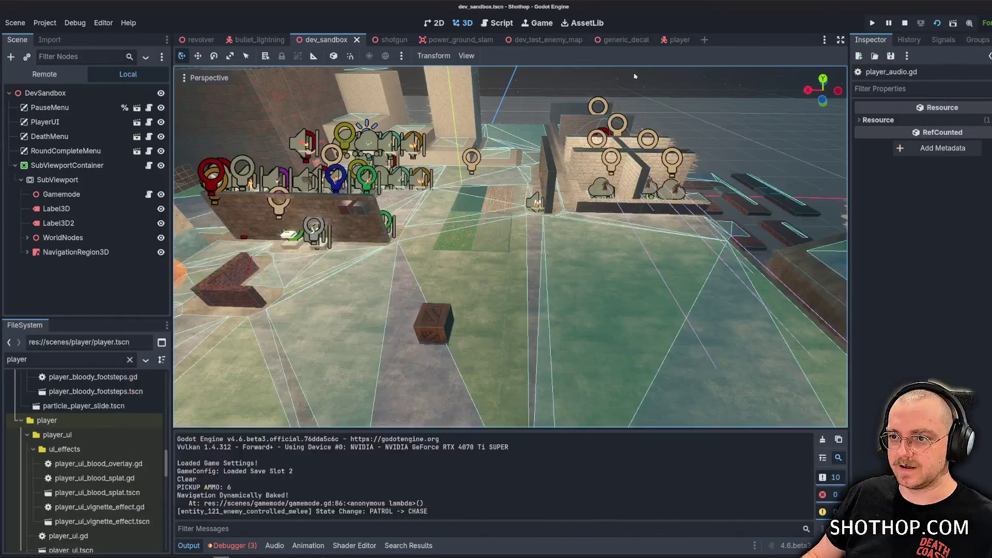
pyautogui.click(660, 44)
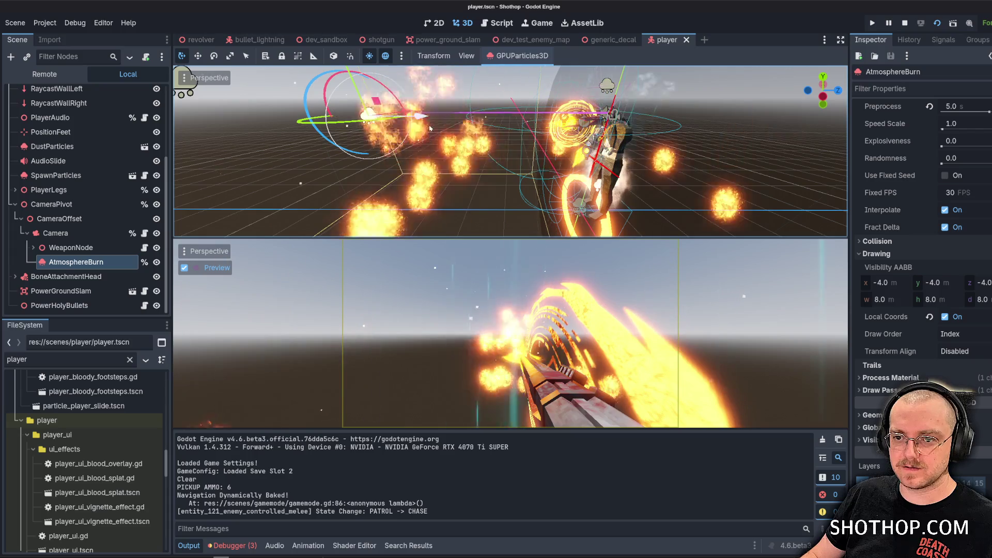
pyautogui.moveTo(437, 123); pyautogui.dragTo(437, 122)
pyautogui.hotkey('ctrl', 'z')
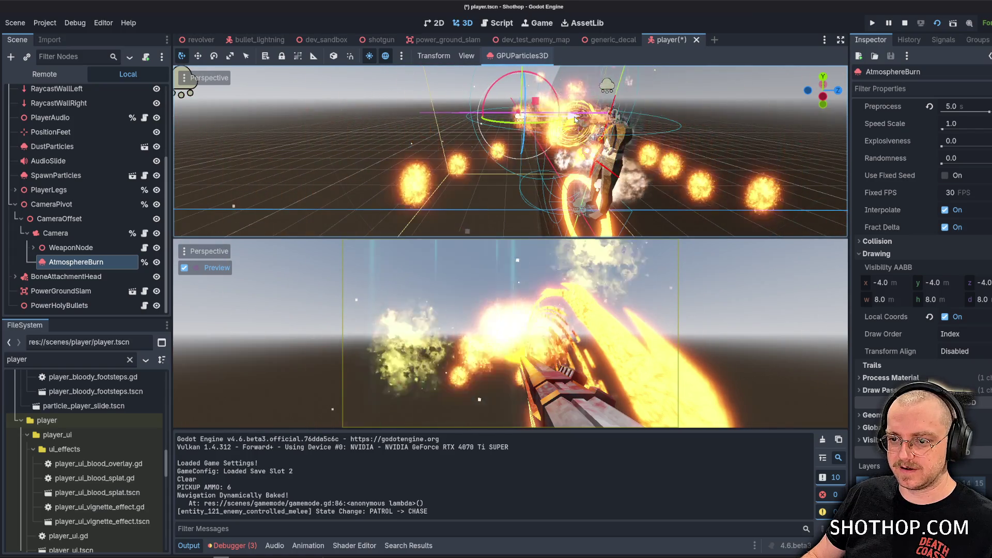
# Playtest the dev_sandbox level, stop it, and select the navigation region.
pyautogui.click(326, 40)
pyautogui.press('F5')
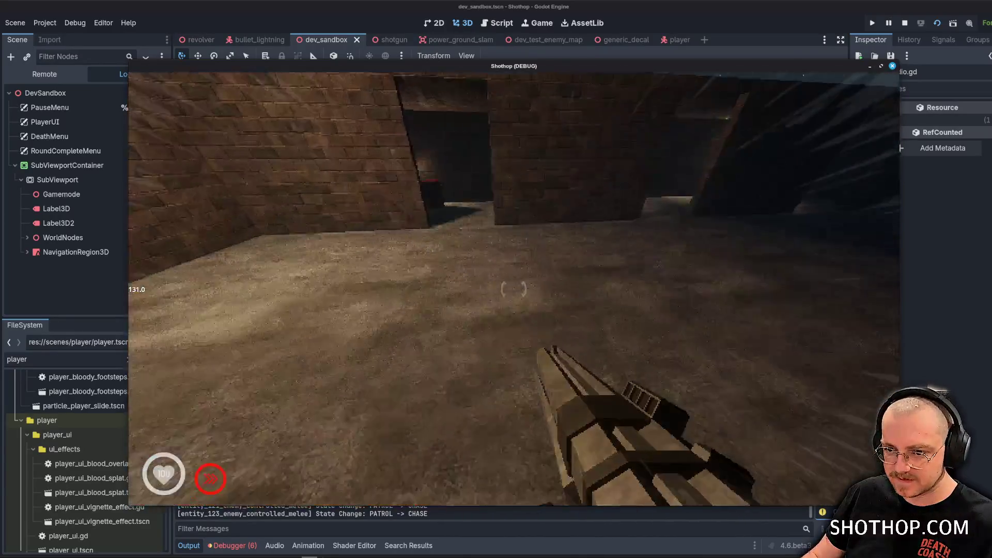
pyautogui.press('Escape')
pyautogui.press('F8')
pyautogui.click(593, 257)
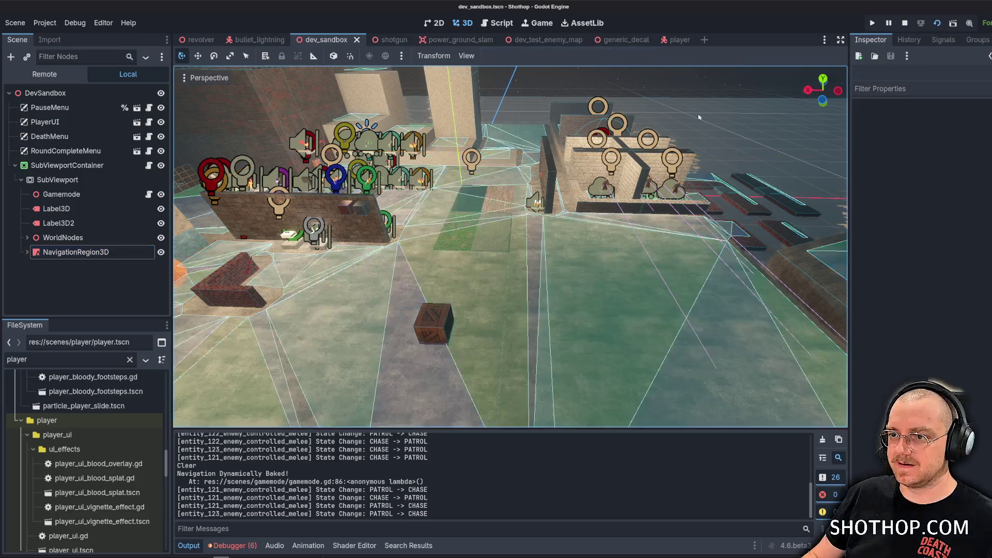
# Switch to the Script editor and browse the wall jump code and player_audio.gd.
pyautogui.hotkey('ctrl', 'F3')
pyautogui.scroll(-6, 522, 236)
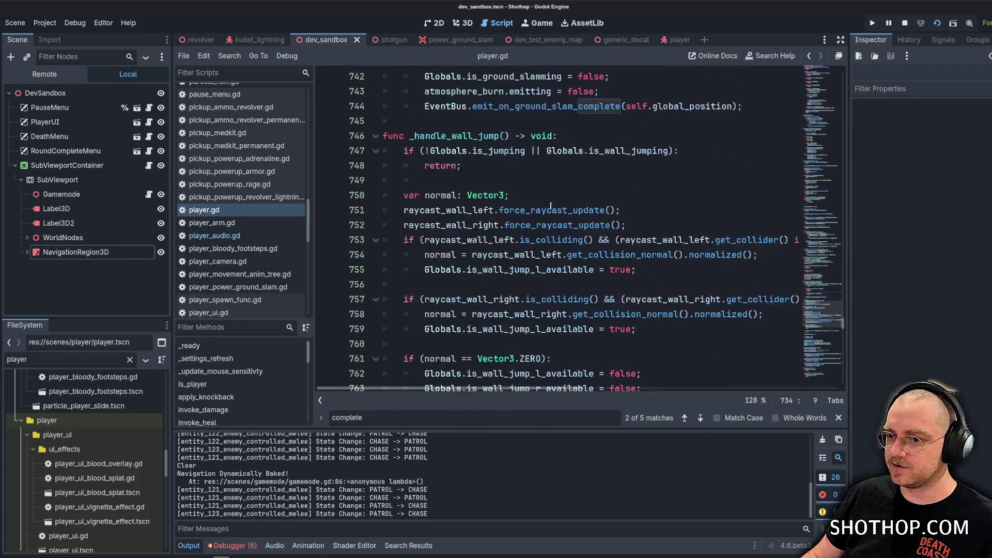
pyautogui.click(522, 230)
pyautogui.scroll(-5, 549, 193)
pyautogui.scroll(-3, 549, 193)
pyautogui.click(214, 236)
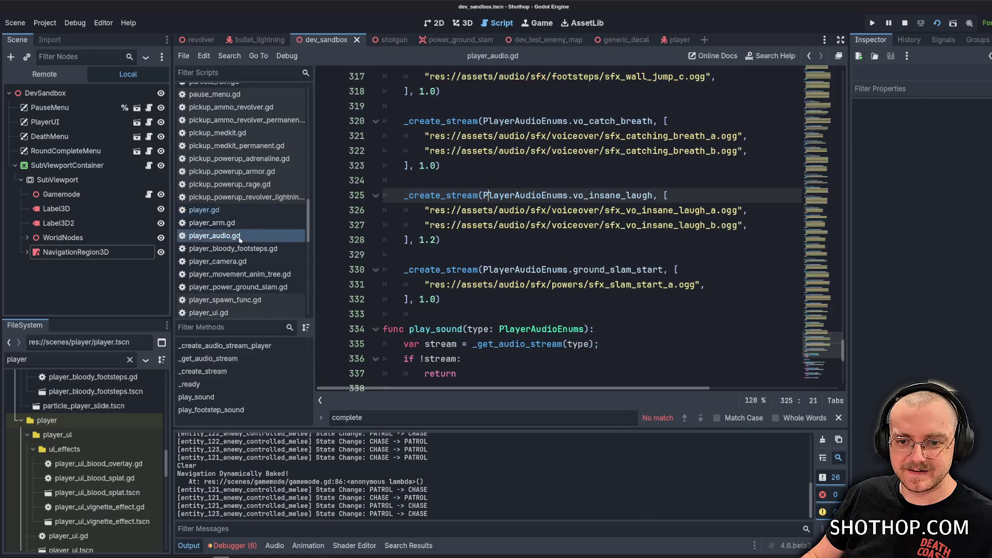
pyautogui.scroll(-2, 233, 235)
# Filter scripts for 'slam' and open player_power_ground_slam.gd.
pyautogui.click(239, 73)
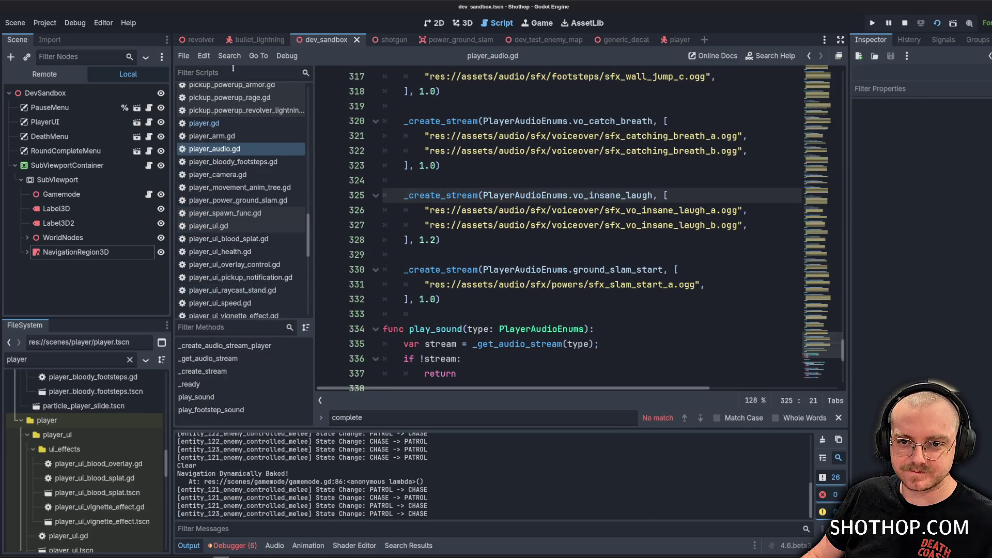
pyautogui.write('slam')
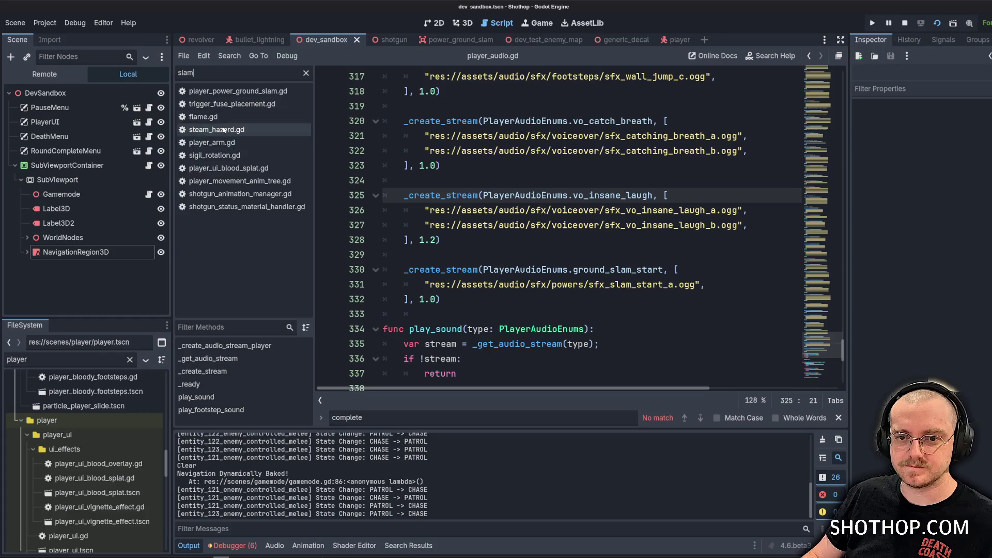
pyautogui.click(218, 91)
pyautogui.click(692, 209)
pyautogui.scroll(-9, 694, 222)
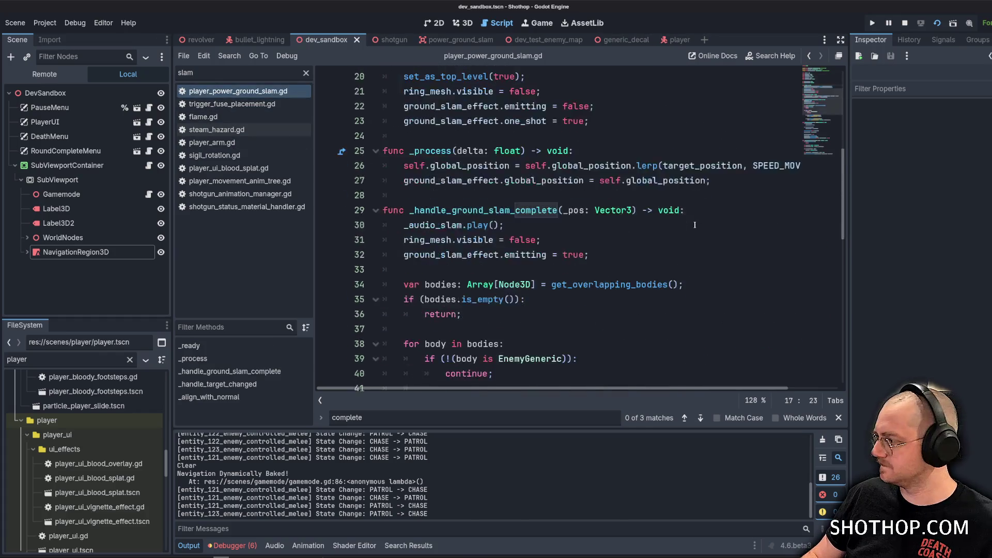
pyautogui.scroll(-3, 695, 225)
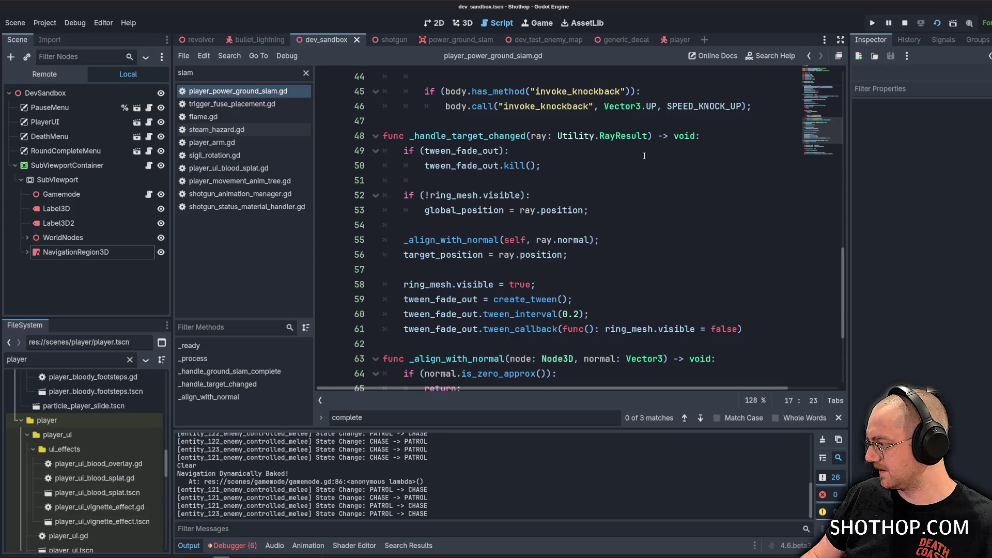
# Read through _handle_target_changed and _handle_ground_slam_complete in the slam script.
pyautogui.click(627, 201)
pyautogui.scroll(-4, 696, 229)
pyautogui.click(678, 239)
pyautogui.scroll(4, 662, 245)
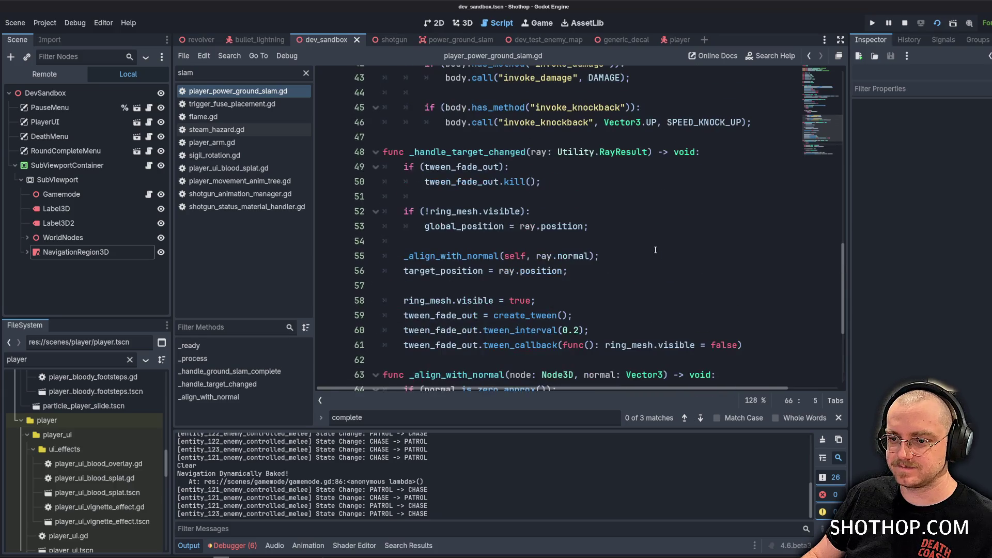
pyautogui.click(641, 254)
pyautogui.scroll(5, 639, 252)
pyautogui.scroll(2, 638, 251)
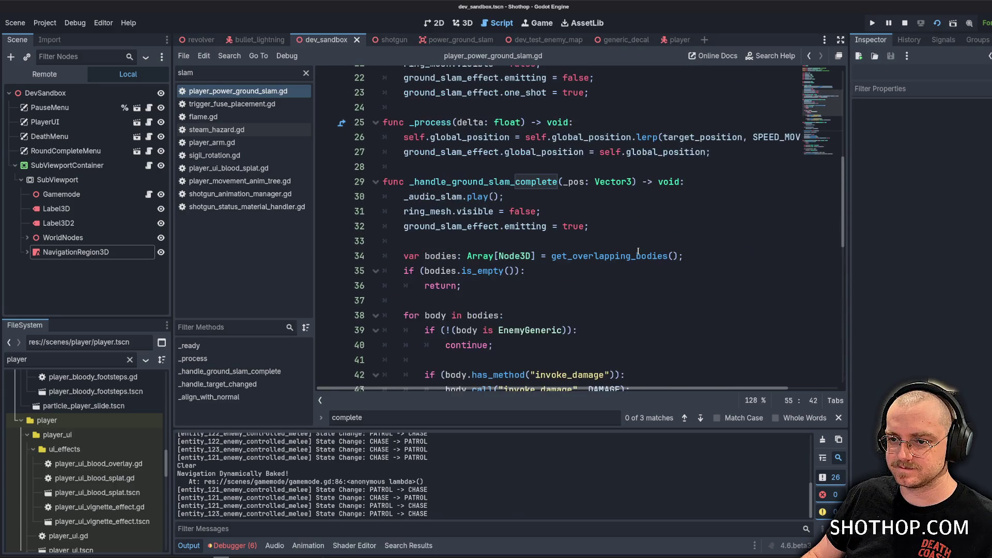
pyautogui.doubleClick(457, 185)
pyautogui.scroll(-4, 476, 181)
pyautogui.scroll(1, 486, 176)
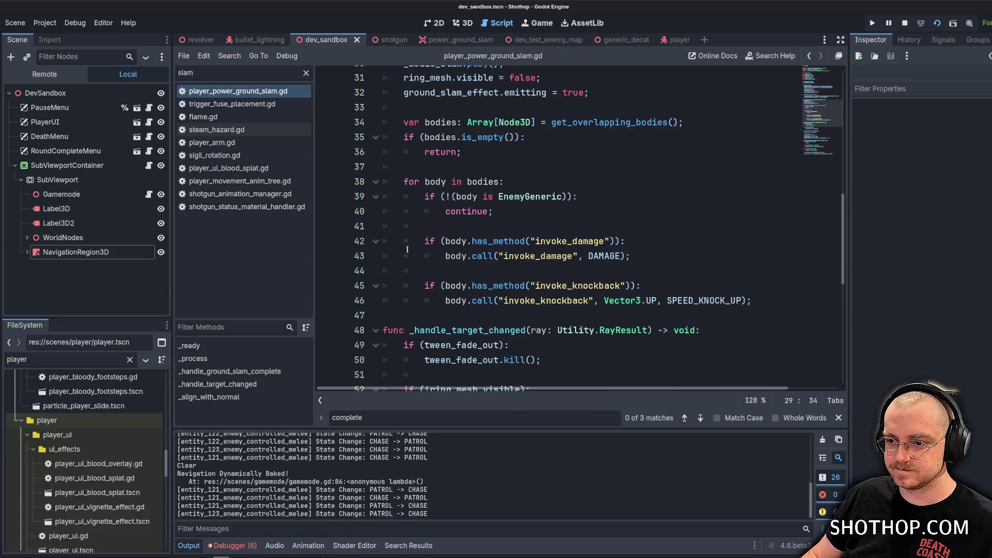
# Delete the EnemyGeneric-only check on lines 39–41, save, and launch the game.
pyautogui.click(495, 211)
pyautogui.click(450, 182)
pyautogui.click(479, 223)
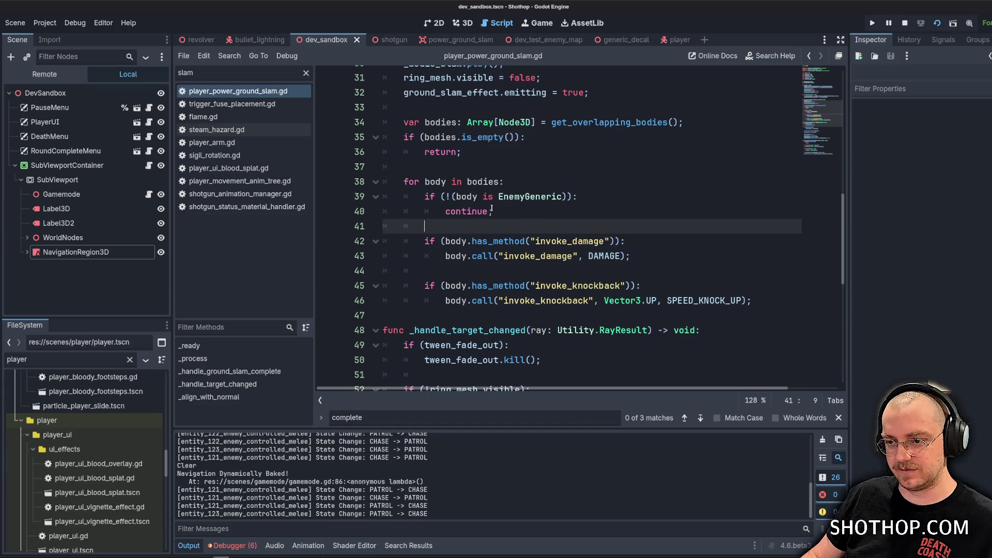
pyautogui.moveTo(424, 226); pyautogui.dragTo(339, 196)
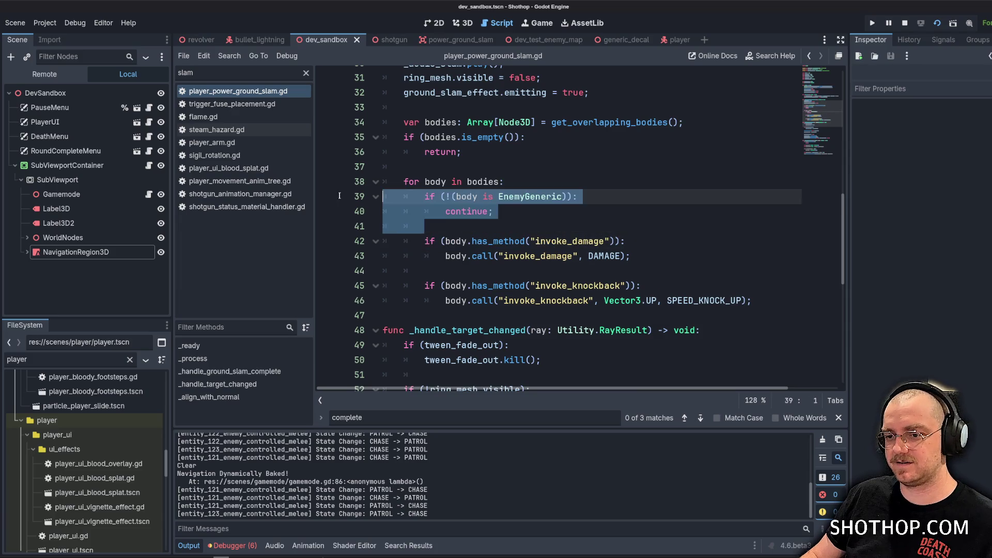
pyautogui.press('BackSpace')
pyautogui.press('BackSpace')
pyautogui.hotkey('ctrl', 's')
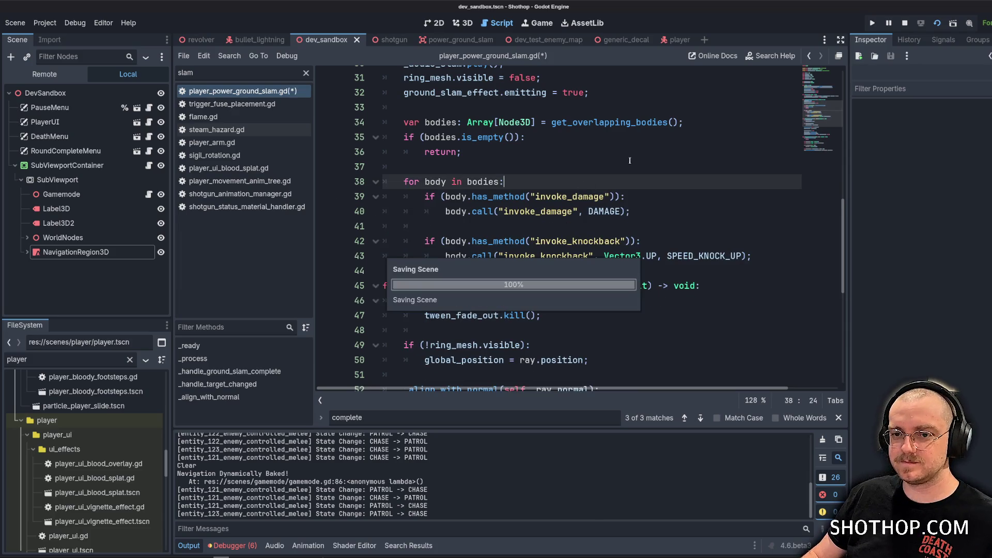
pyautogui.press('F5')
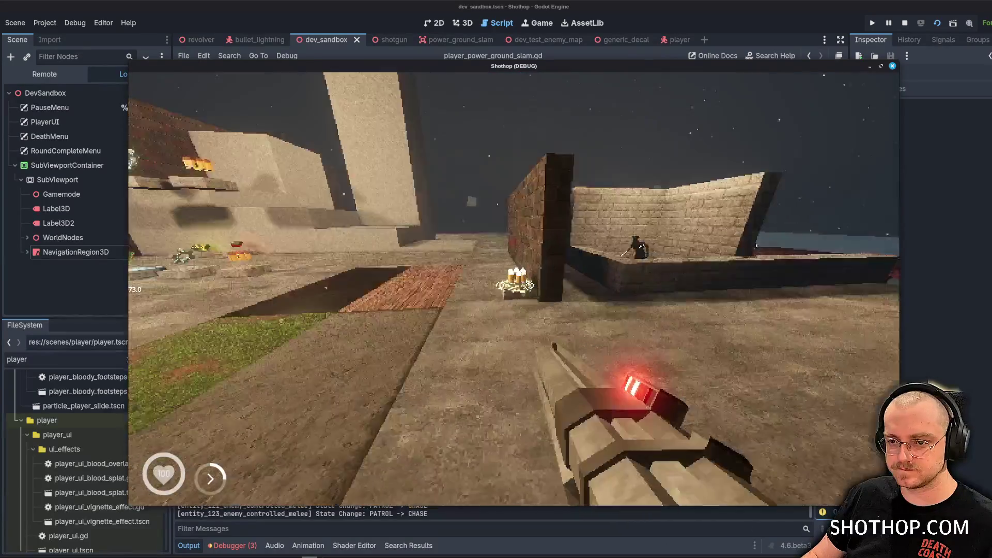
# Run forward and jump to try the ground slam, then pause and return to the editor.
pyautogui.press('w')
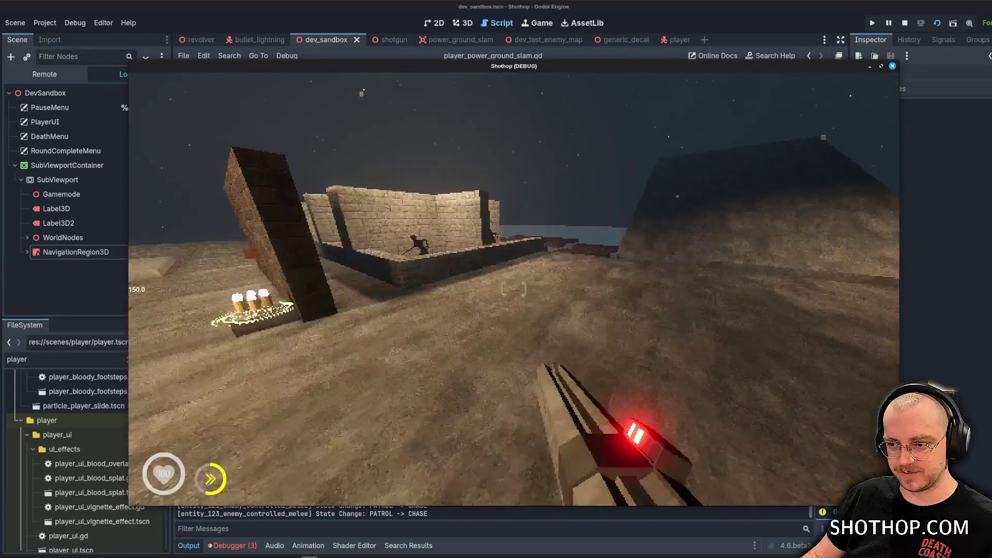
pyautogui.press('space')
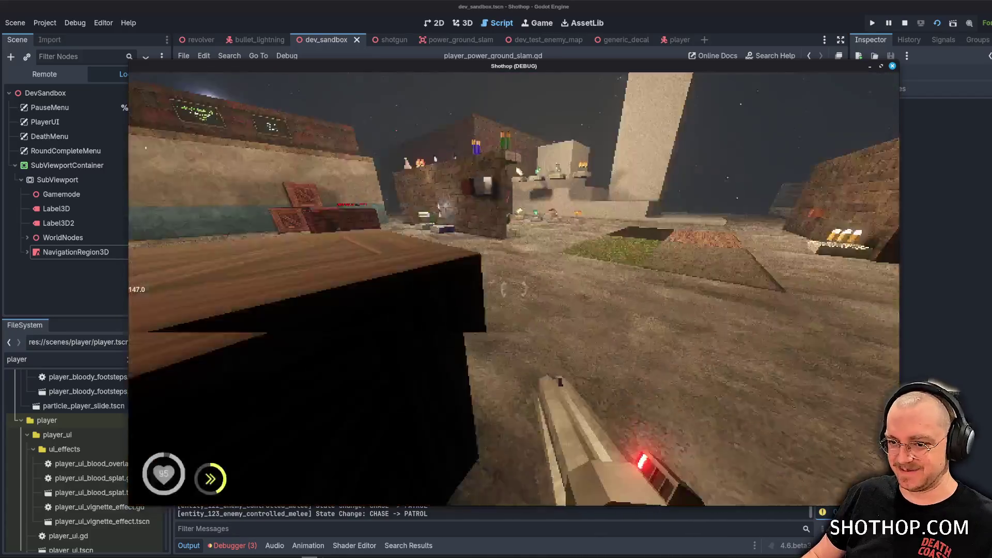
pyautogui.press('Escape')
pyautogui.click(485, 6)
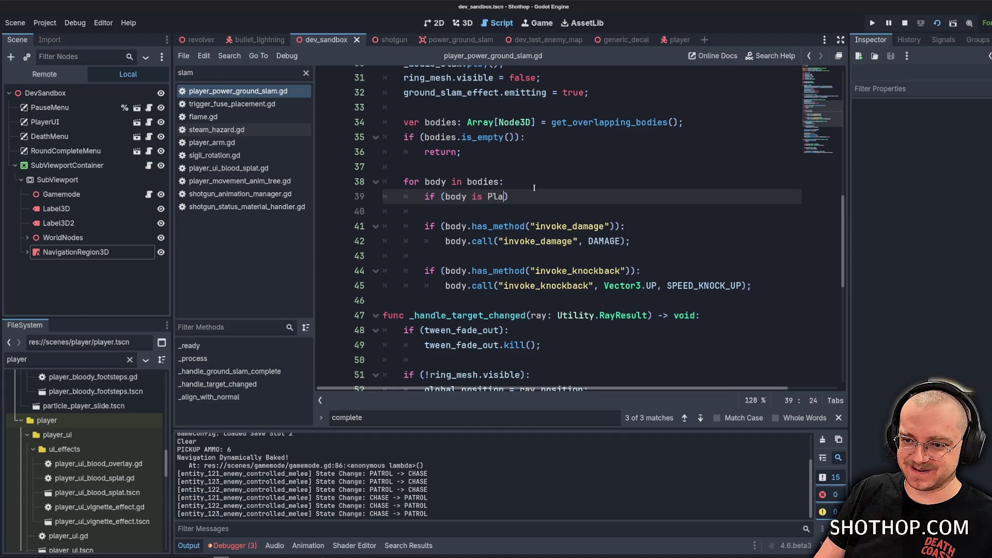
# Save the 'if (body is Player): continue' check and retest the slam in the running game.
pyautogui.hotkey('ctrl', 's')
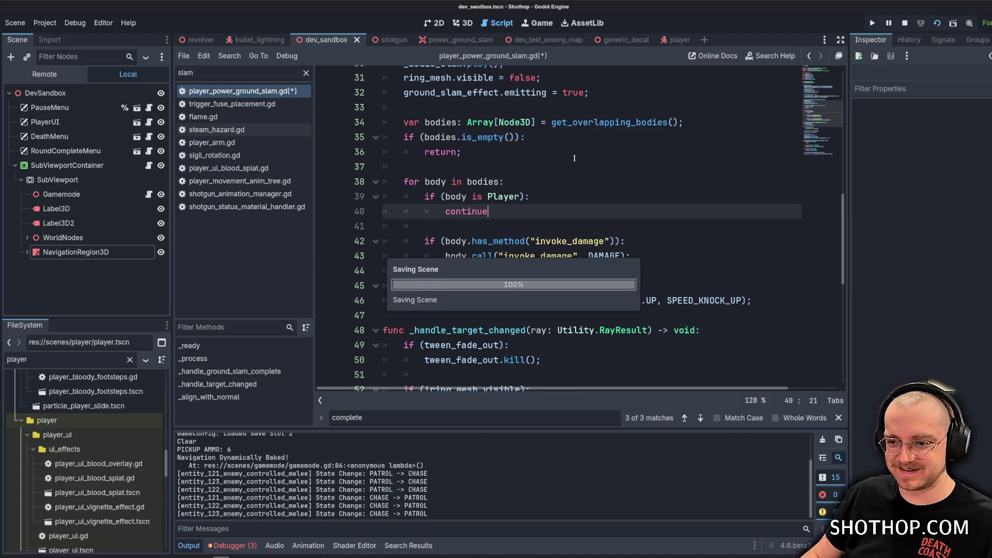
pyautogui.press('Up')
pyautogui.press('Up')
pyautogui.press('Up')
pyautogui.hotkey('alt', 'Tab')
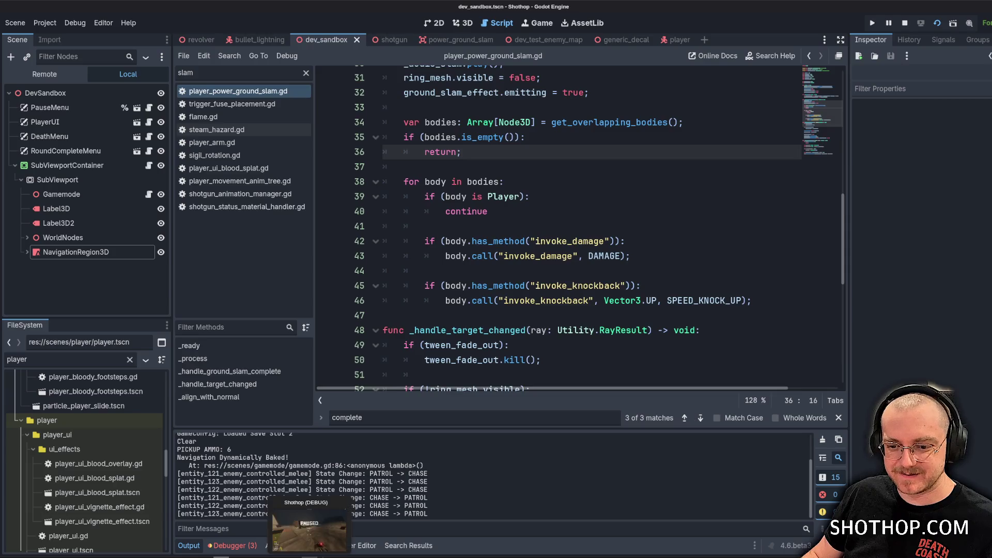
pyautogui.press('Escape')
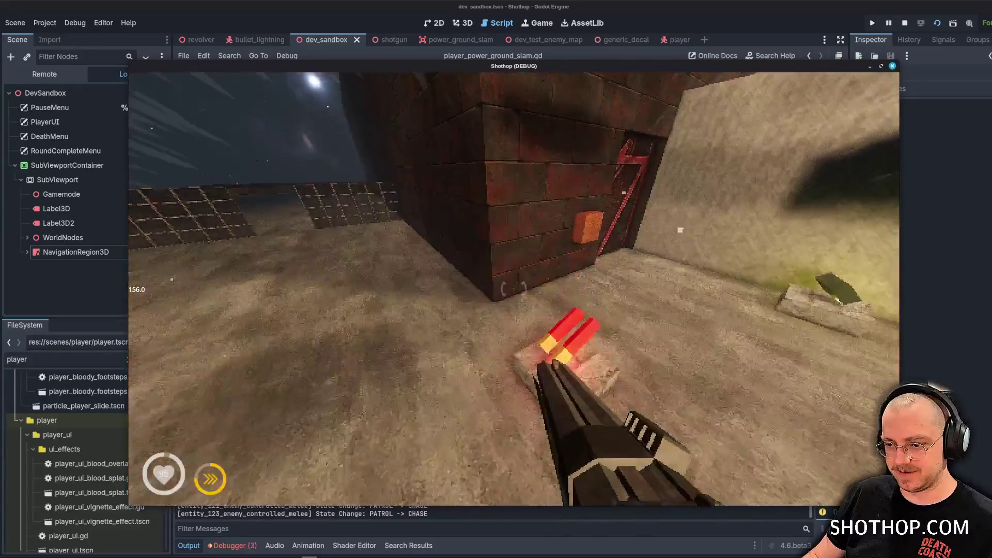
pyautogui.hotkey('alt', 'Tab')
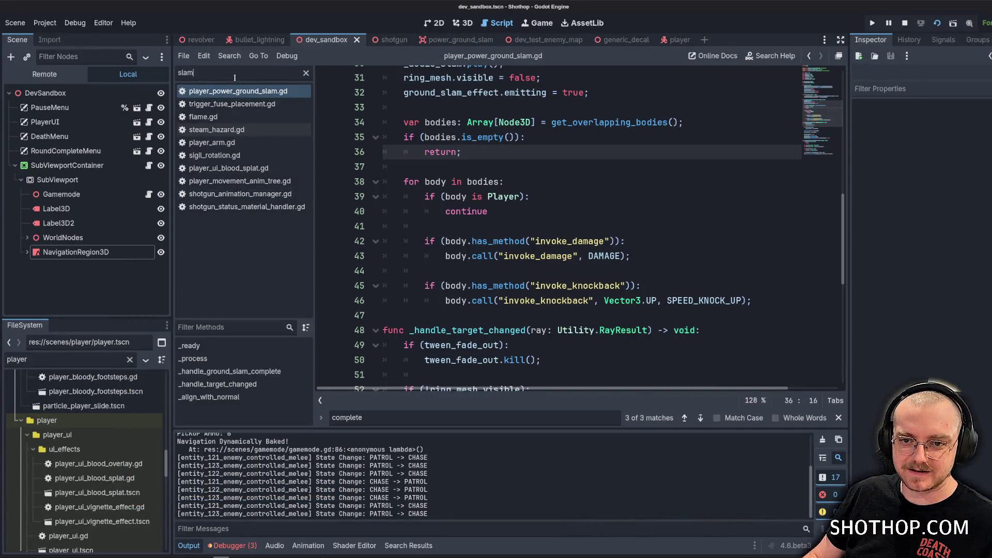
# Filter the script list for 'player_cam' and open player_camera.gd near KICK_BACK_AMOUNT.
pyautogui.doubleClick(235, 77)
pyautogui.write('player_cam')
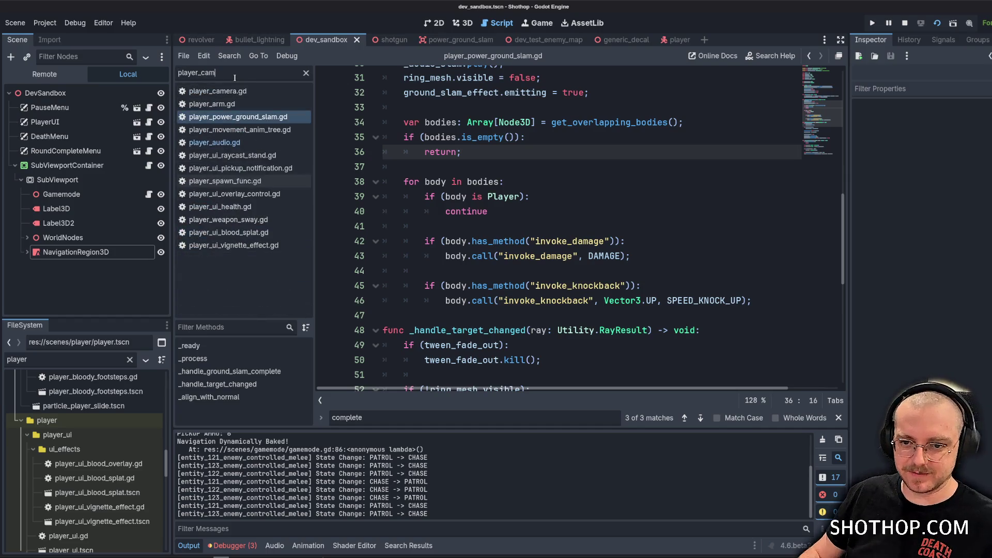
pyautogui.click(217, 91)
pyautogui.scroll(6, 634, 238)
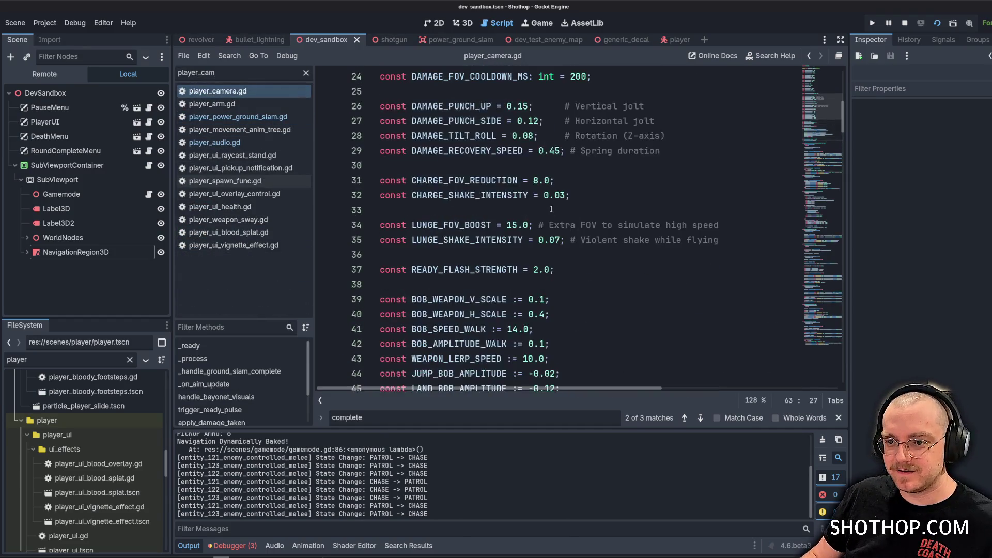
pyautogui.scroll(3, 454, 295)
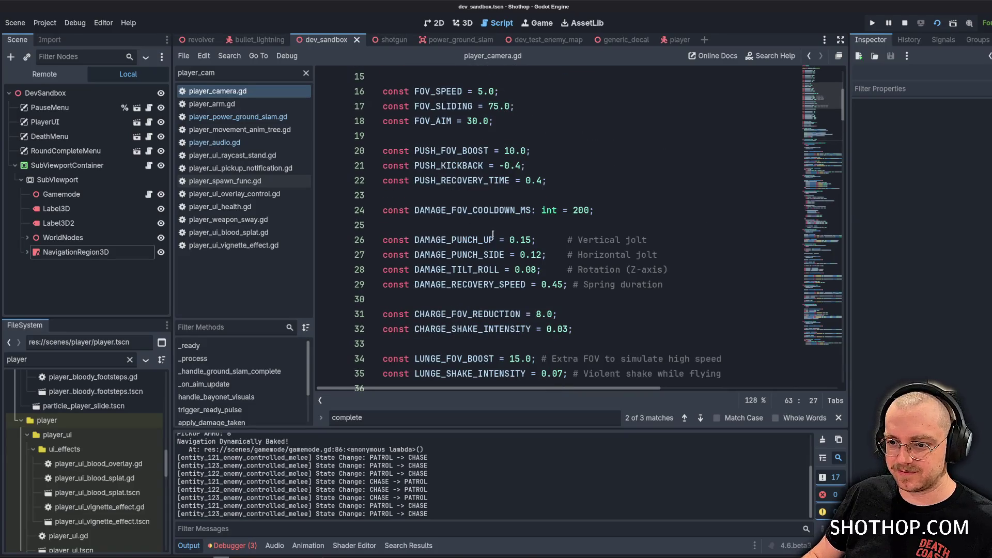
pyautogui.scroll(5, 462, 310)
pyautogui.click(558, 255)
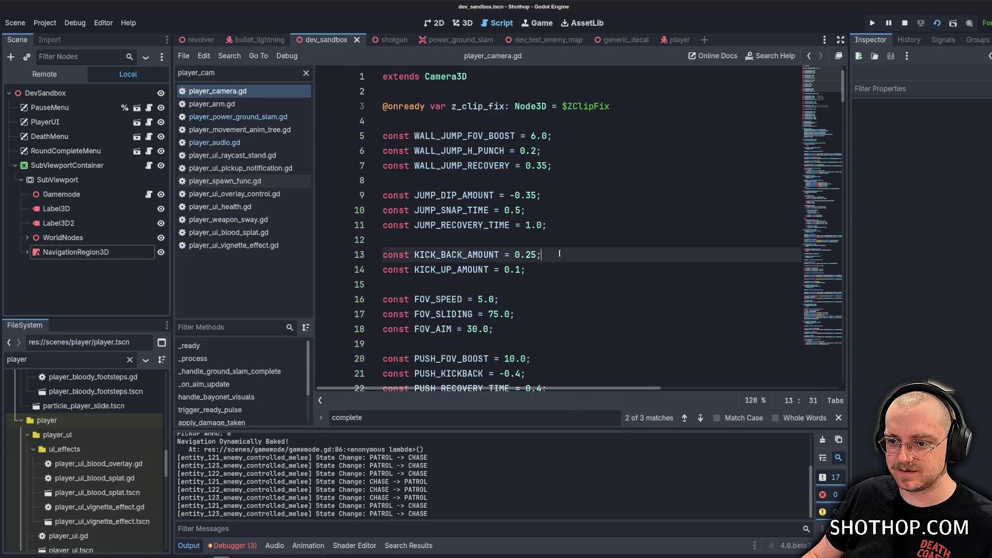
pyautogui.scroll(-7, 568, 238)
pyautogui.scroll(-2, 569, 212)
pyautogui.scroll(5, 578, 218)
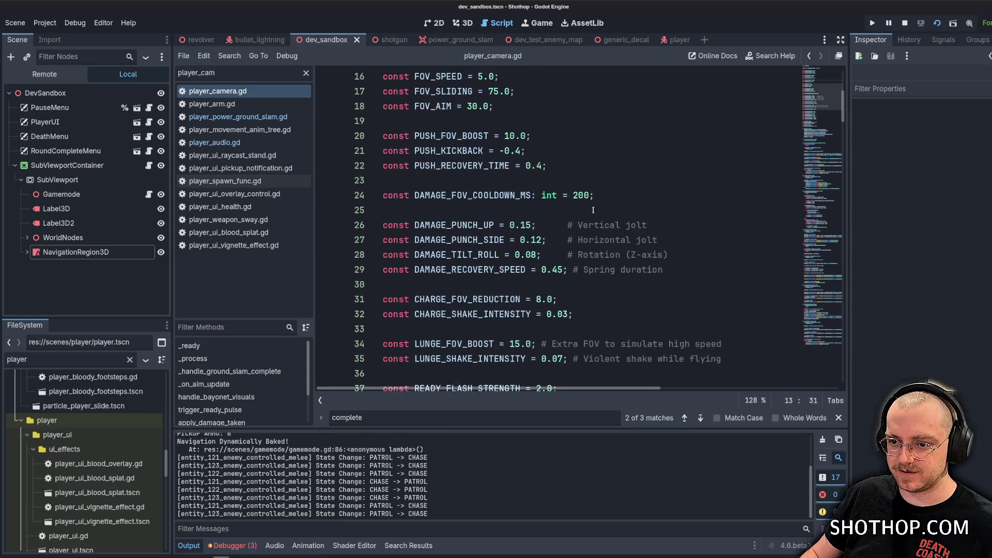
# Search 'slam' in player_camera.gd and go to the ground-slam handler.
pyautogui.hotkey('ctrl', 'f')
pyautogui.write('slam')
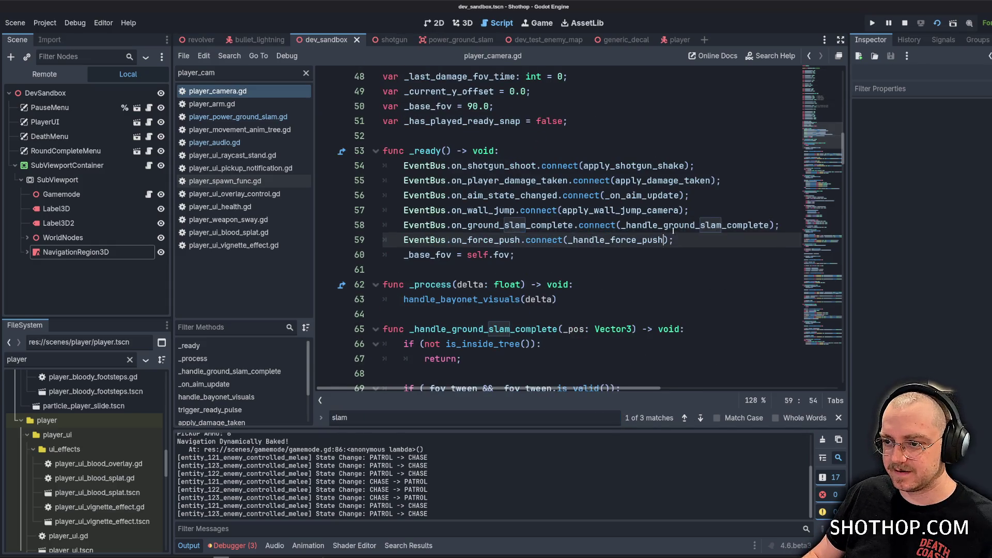
pyautogui.scroll(-2, 568, 207)
pyautogui.click(514, 194)
pyautogui.scroll(-3, 457, 202)
pyautogui.click(458, 198)
pyautogui.scroll(-3, 457, 202)
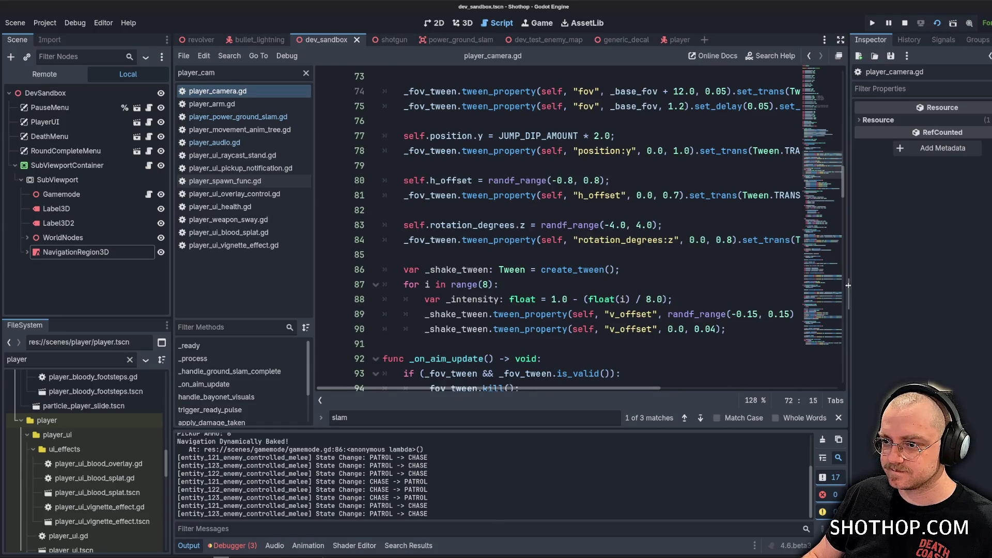
# Widen the code area past the Inspector splitter and review the slam camera tweens.
pyautogui.moveTo(851, 290); pyautogui.dragTo(897, 290)
pyautogui.scroll(1, 741, 249)
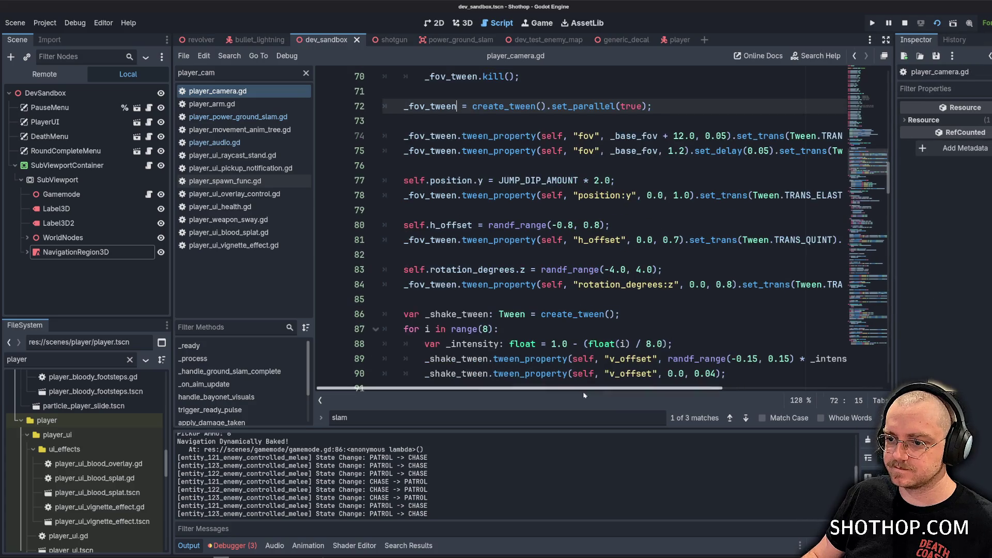
pyautogui.moveTo(588, 388)
pyautogui.mouseDown()
pyautogui.moveTo(676, 391)
pyautogui.moveTo(591, 386)
pyautogui.mouseUp()
pyautogui.scroll(-3, 571, 293)
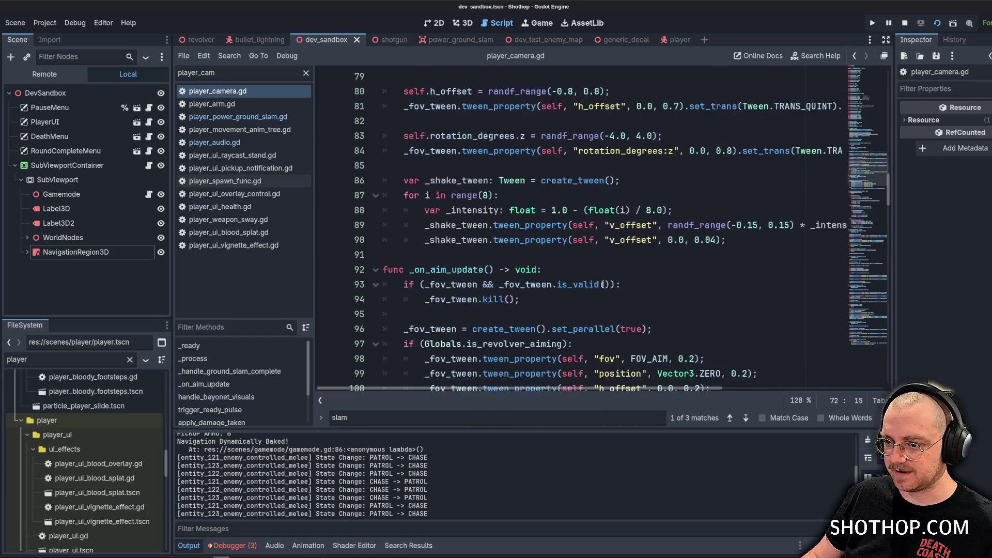
pyautogui.scroll(2, 599, 279)
pyautogui.scroll(3, 670, 252)
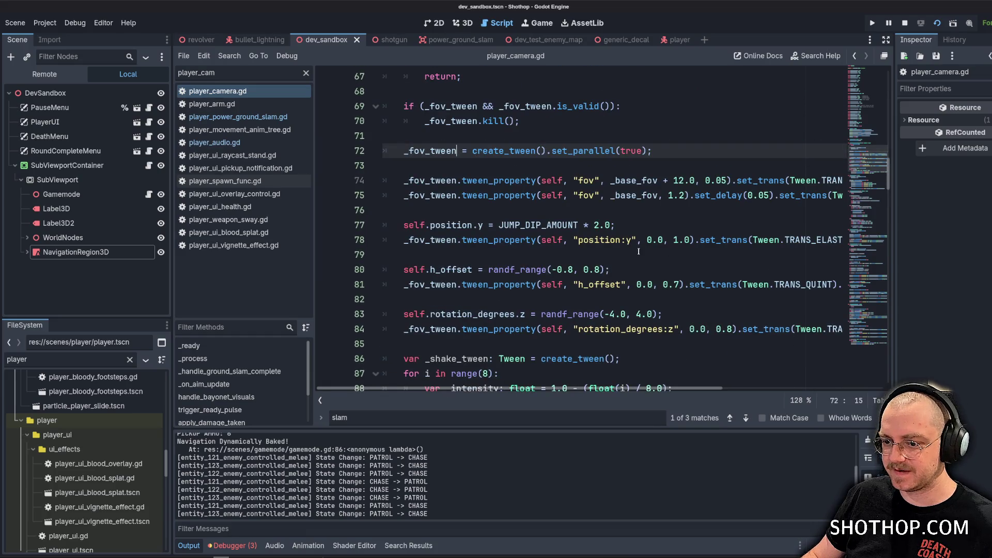
pyautogui.click(734, 258)
pyautogui.hscroll(3, 614, 254)
pyautogui.scroll(-2, 614, 254)
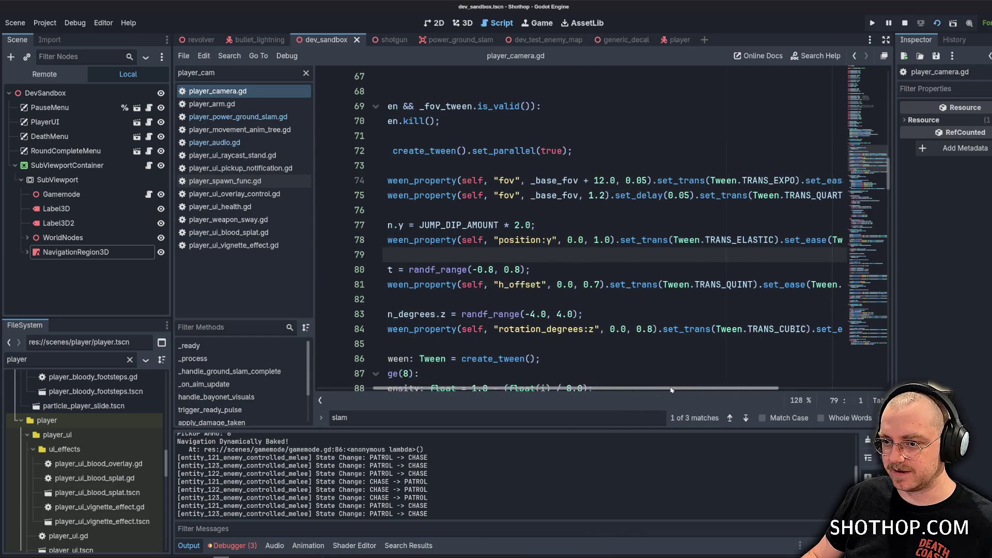
pyautogui.hscroll(-2, 544, 212)
# Raise the slam camera dip multiplier on line 77 to 6.0, save, and relaunch the game.
pyautogui.doubleClick(547, 180)
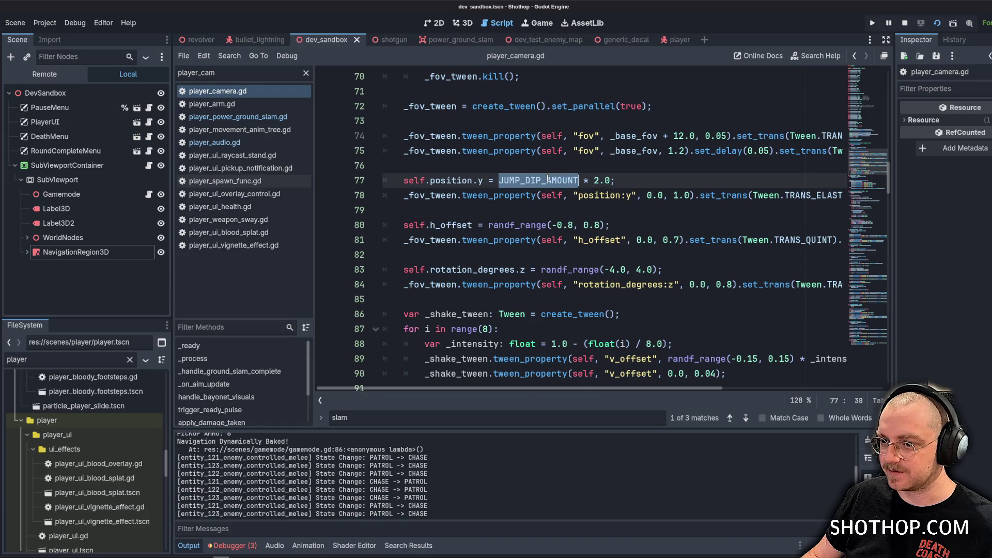
pyautogui.scroll(1, 564, 240)
pyautogui.click(577, 213)
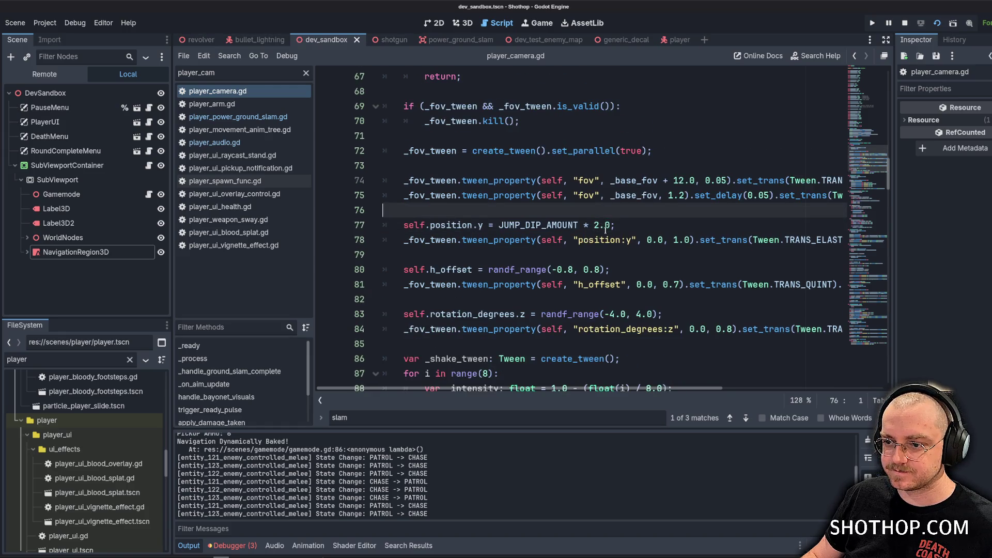
pyautogui.click(600, 225)
pyautogui.press('BackSpace')
pyautogui.write('6')
pyautogui.click(637, 211)
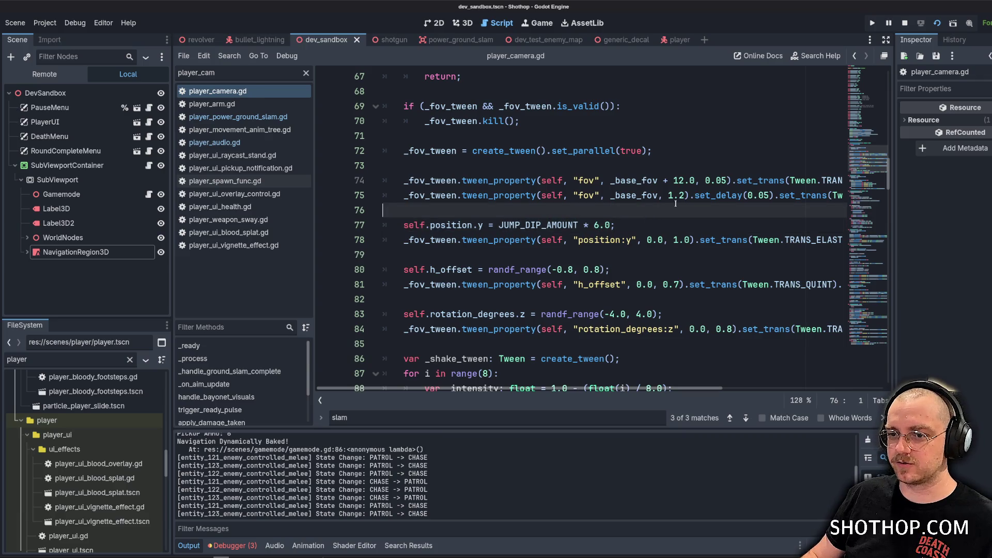
pyautogui.hotkey('ctrl', 's')
pyautogui.click(905, 23)
pyautogui.press('F5')
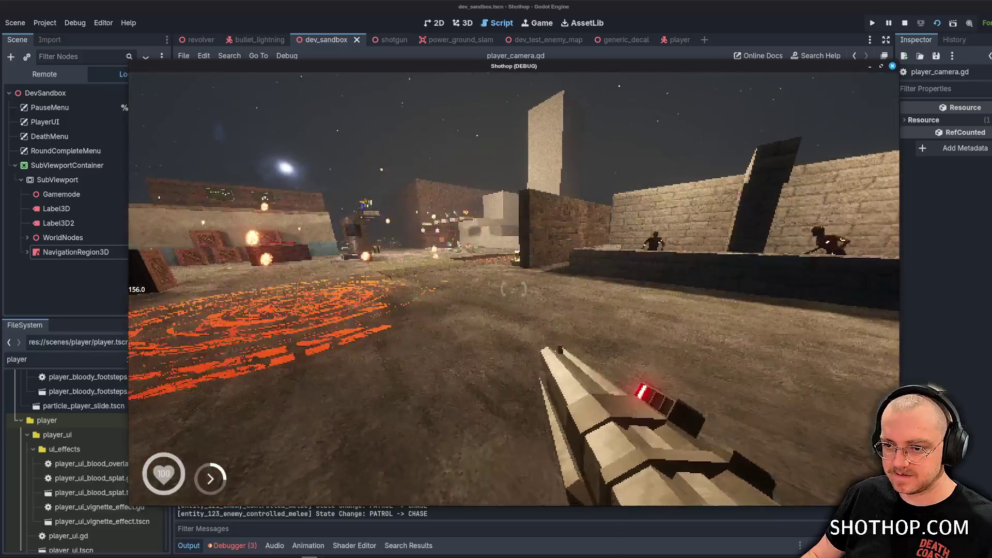
# Try a 5.0 second position tween recovery on line 78 and test it.
pyautogui.press('Escape')
pyautogui.click(589, 6)
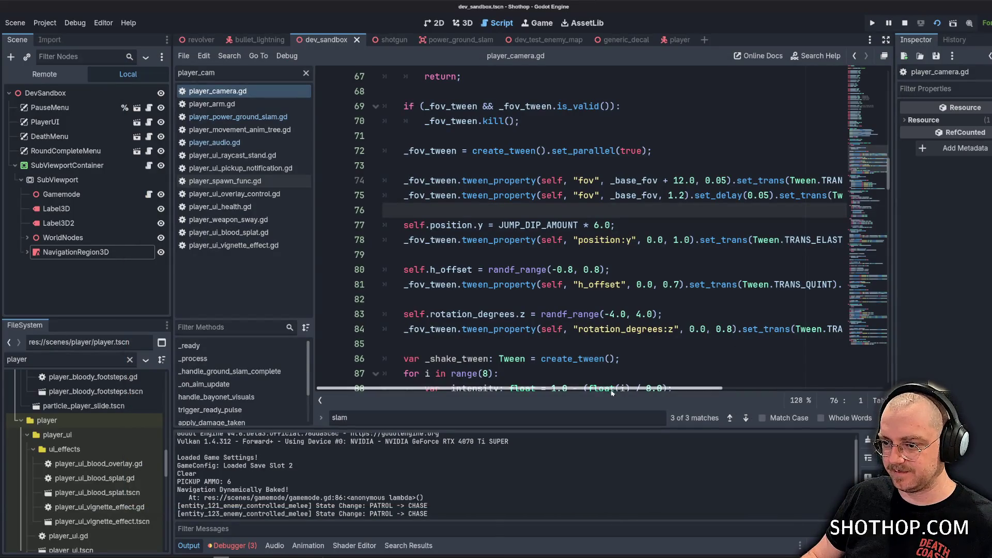
pyautogui.hscroll(2, 647, 377)
pyautogui.scroll(-1, 698, 261)
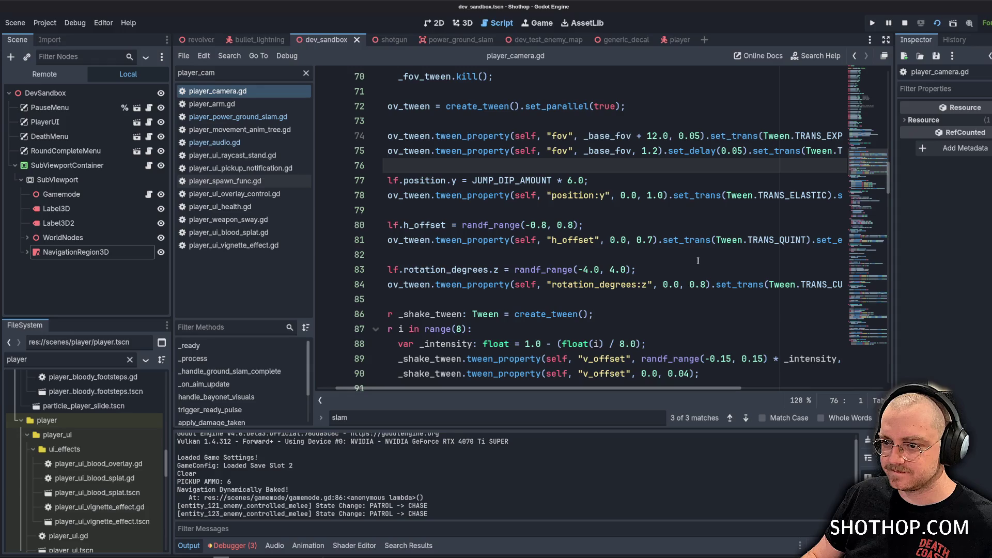
pyautogui.press('Down')
pyautogui.press('Down')
pyautogui.press('Down')
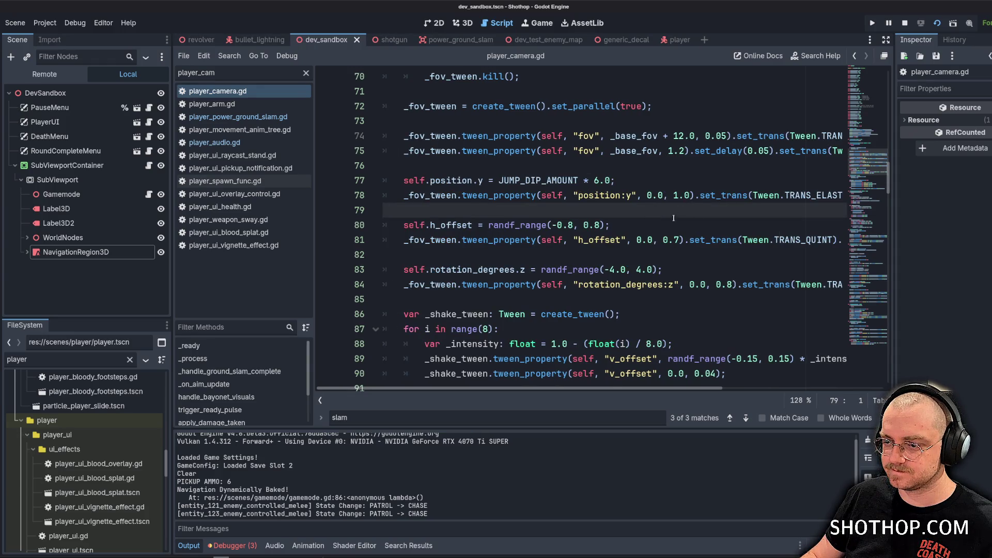
pyautogui.click(688, 195)
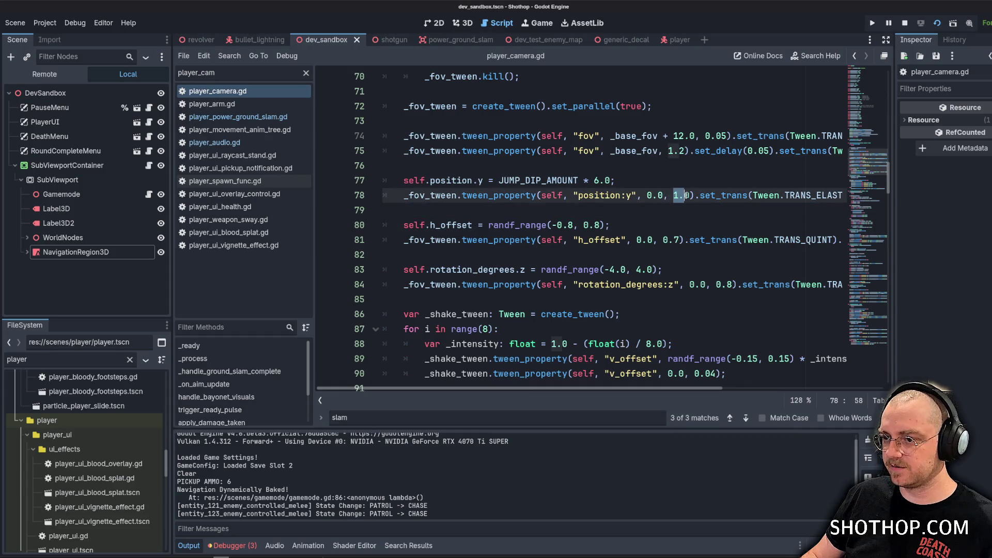
pyautogui.press('BackSpace')
pyautogui.write('0')
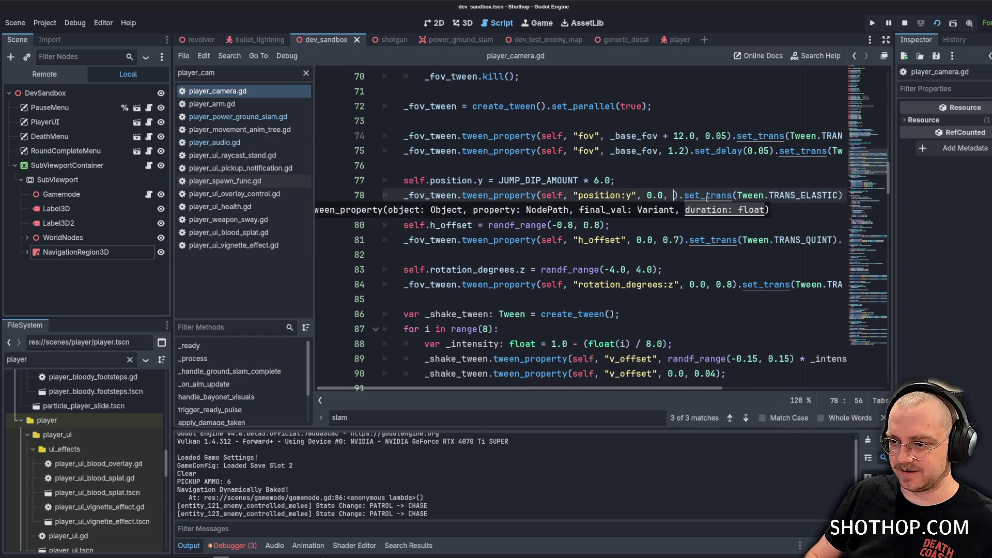
pyautogui.press('BackSpace')
pyautogui.press('BackSpace')
pyautogui.write('5.')
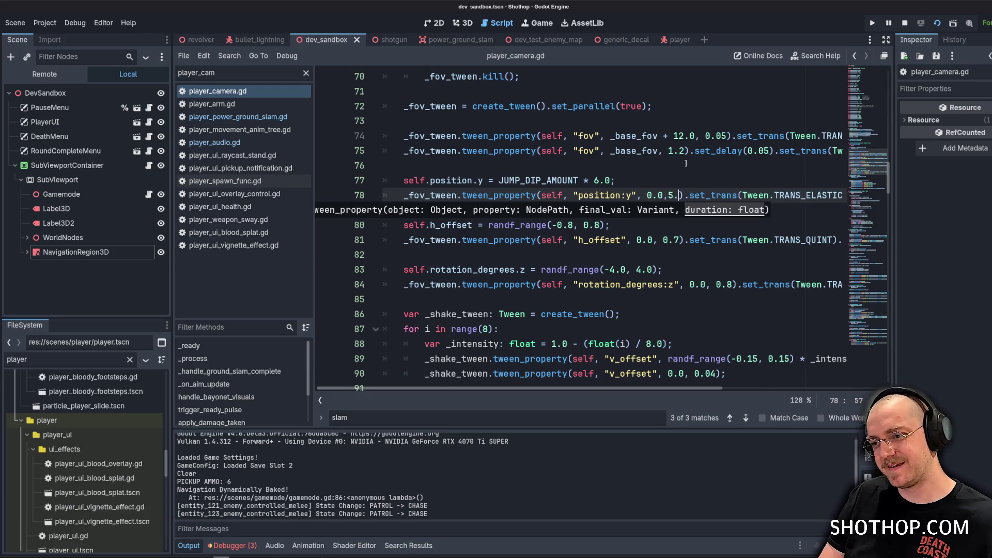
pyautogui.press('BackSpace')
pyautogui.press('BackSpace')
pyautogui.write('5.0')
pyautogui.hotkey('ctrl', 's')
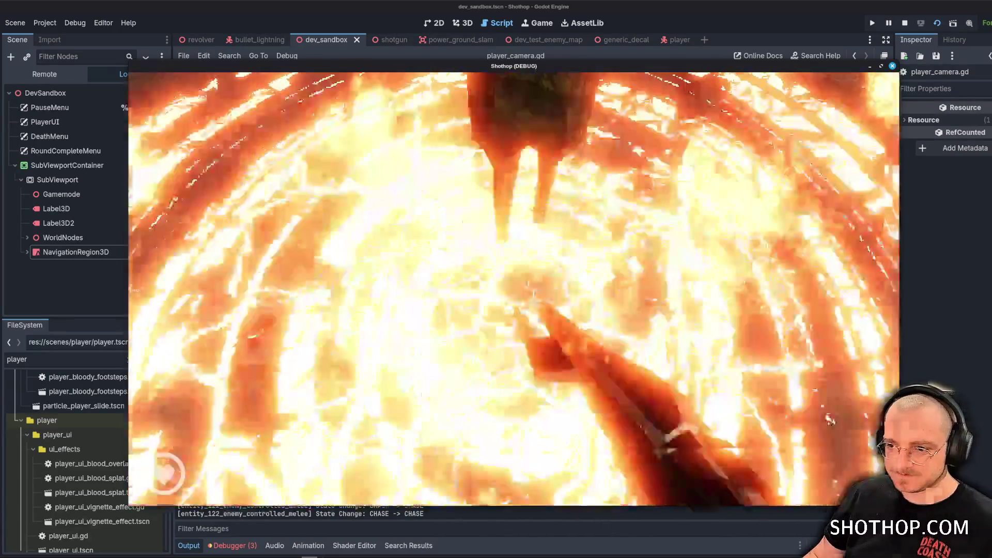
pyautogui.press('F8')
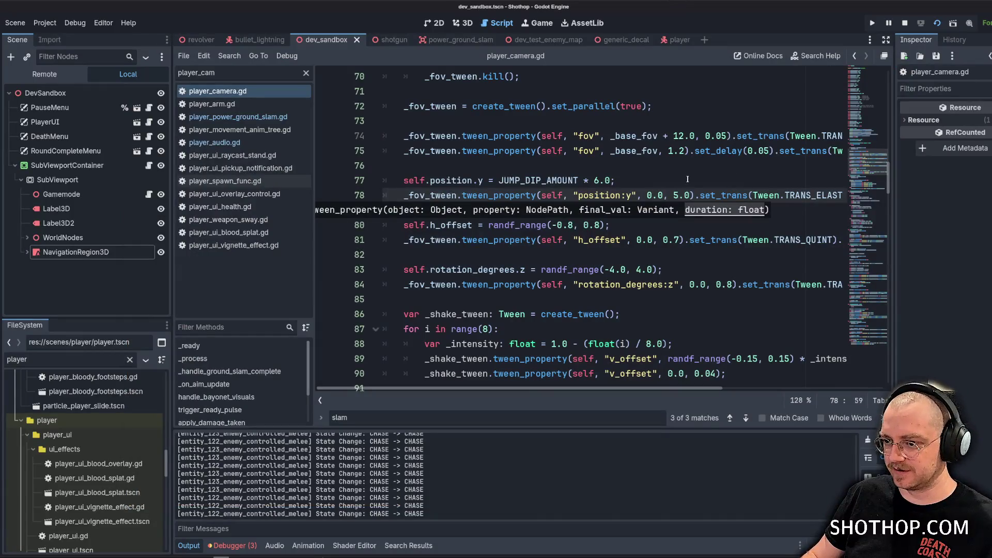
# Restore the 1.0 recovery, set the dip multiplier to 3.0, save, and relaunch.
pyautogui.press('BackSpace')
pyautogui.press('BackSpace')
pyautogui.press('BackSpace')
pyautogui.write('1.0')
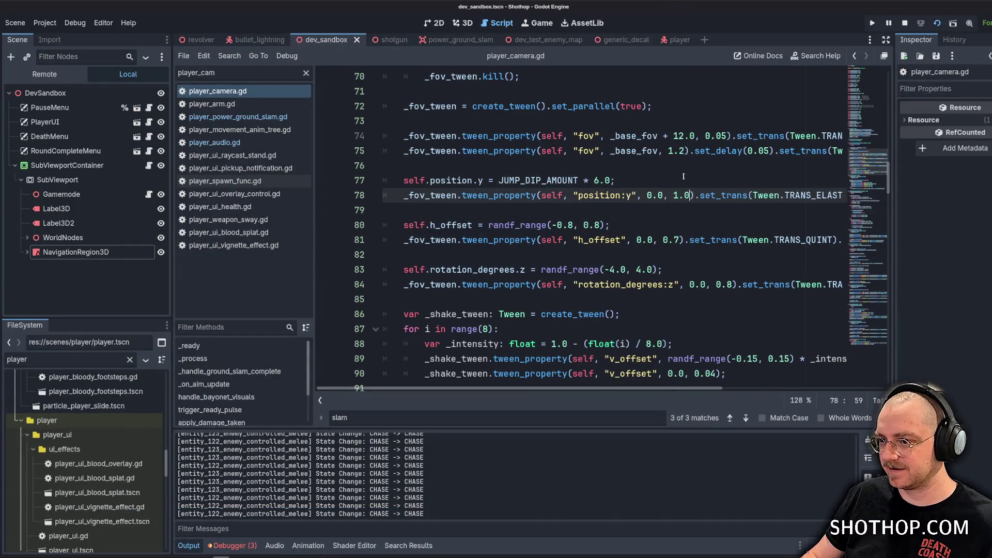
pyautogui.hotkey('ctrl', 's')
pyautogui.press('Up')
pyautogui.press('BackSpace')
pyautogui.press('BackSpace')
pyautogui.press('BackSpace')
pyautogui.write('3.0;')
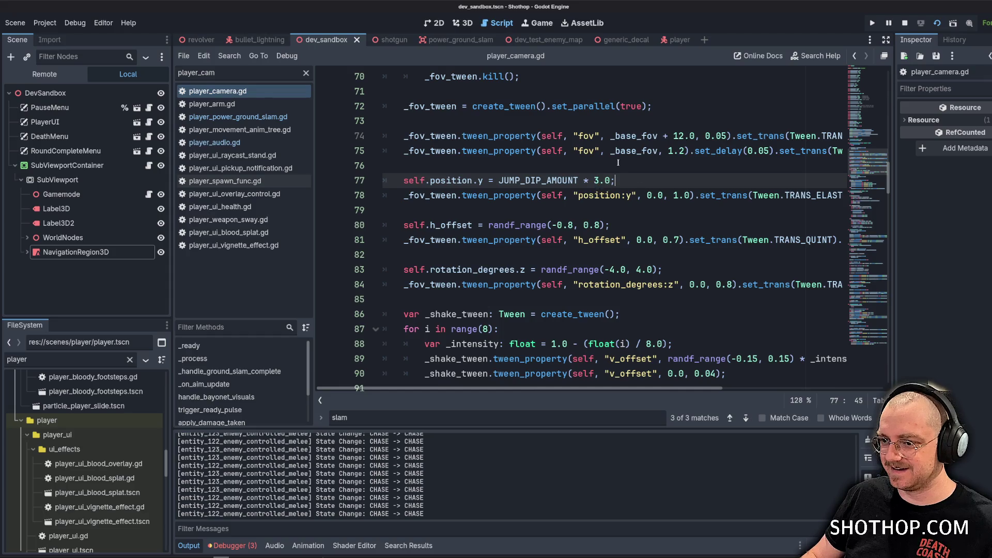
pyautogui.hotkey('ctrl', 's')
pyautogui.click(905, 23)
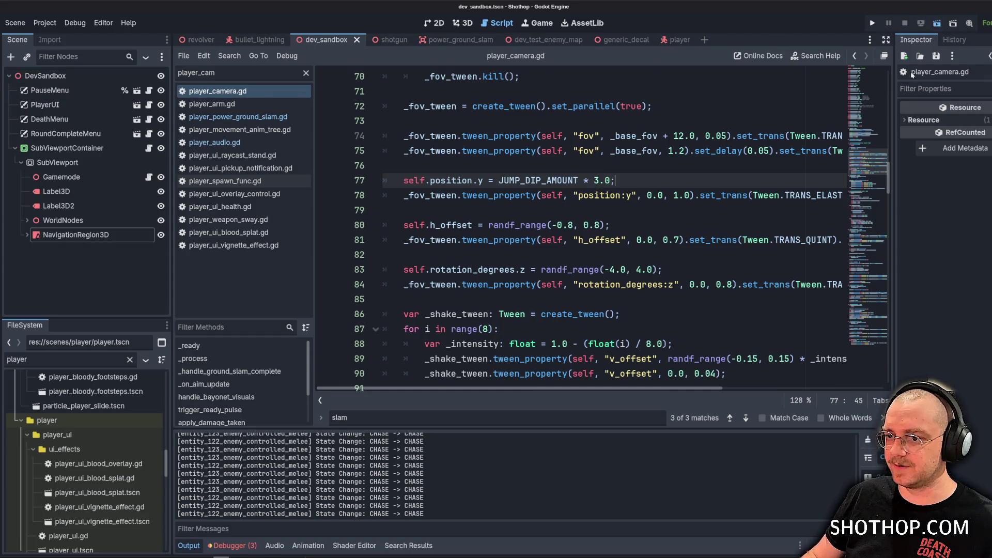
pyautogui.press('F5')
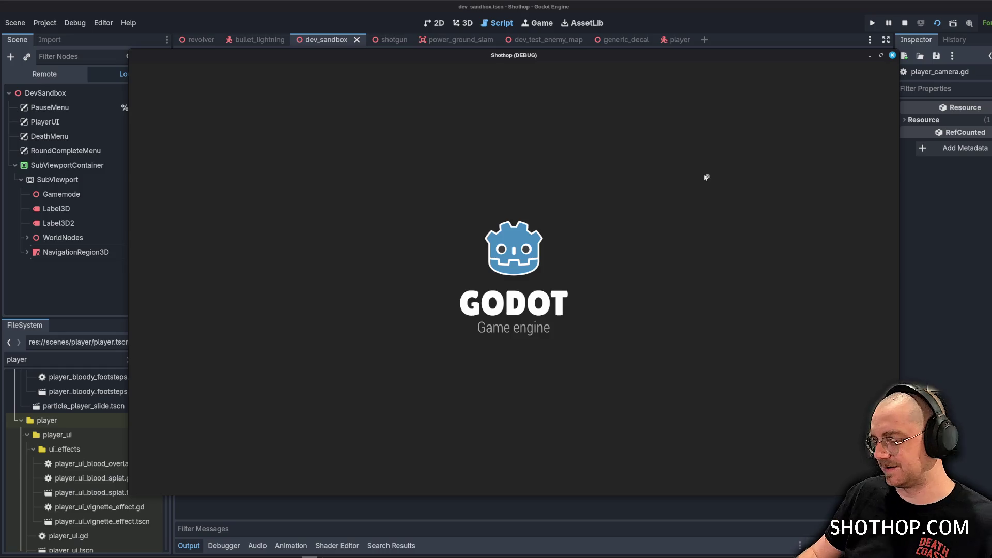
# Fire, jump, and ground-slam several times across the arena, then pause the game.
pyautogui.click(513, 290)
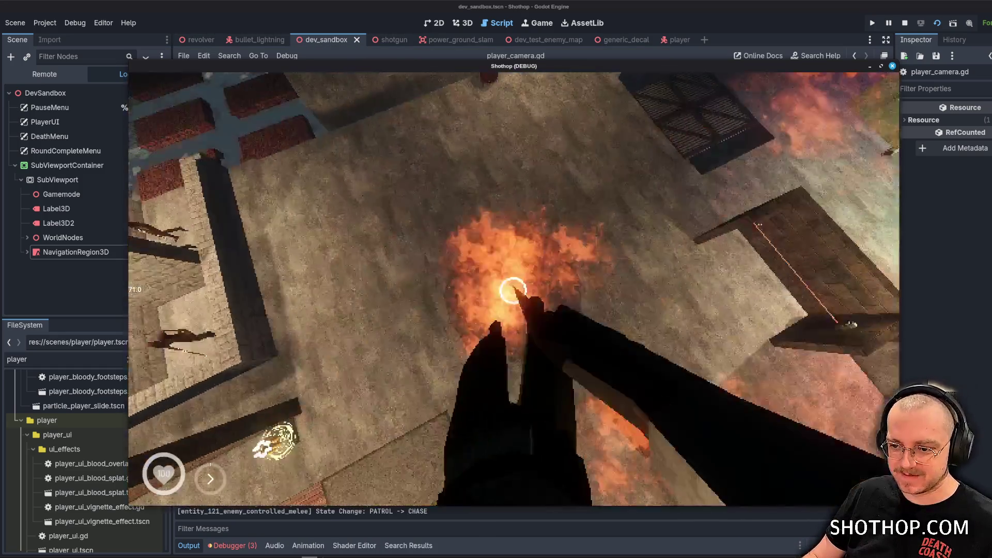
pyautogui.click(512, 290)
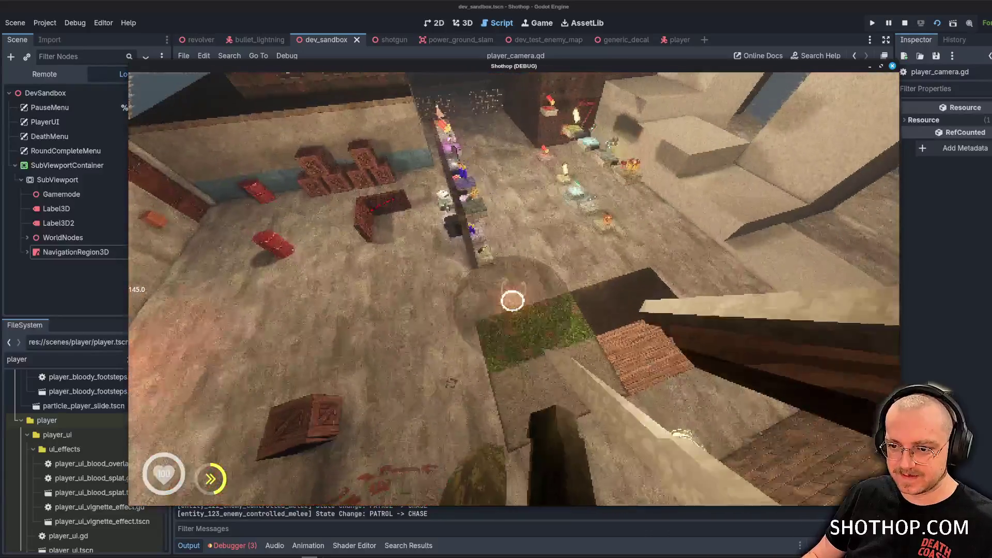
pyautogui.click(512, 290)
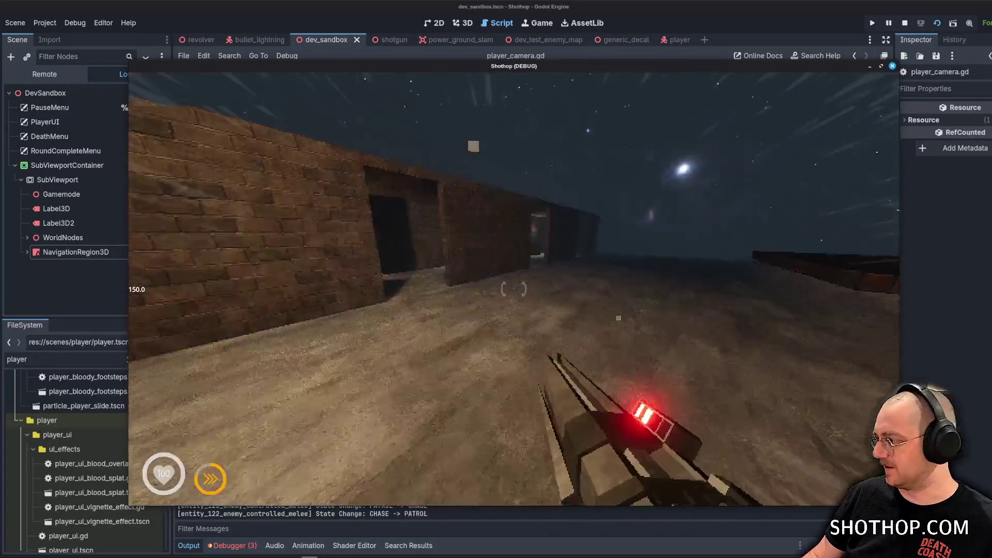
pyautogui.press('space')
pyautogui.click(512, 289)
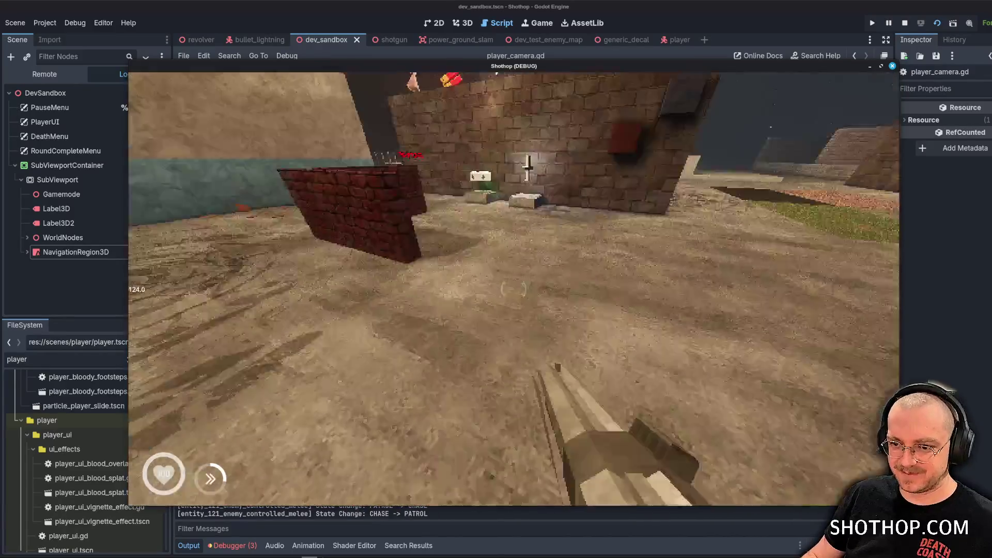
pyautogui.press('w')
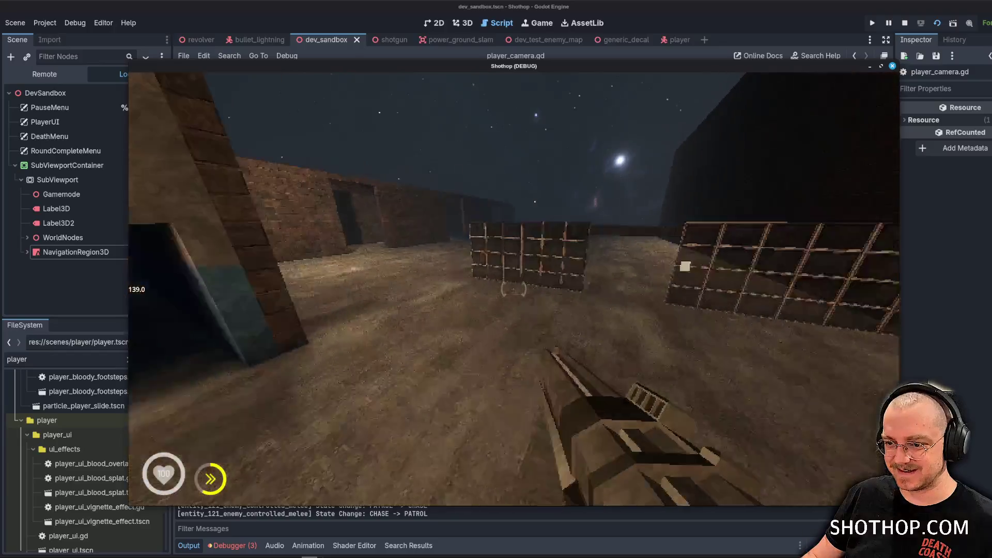
pyautogui.press('w')
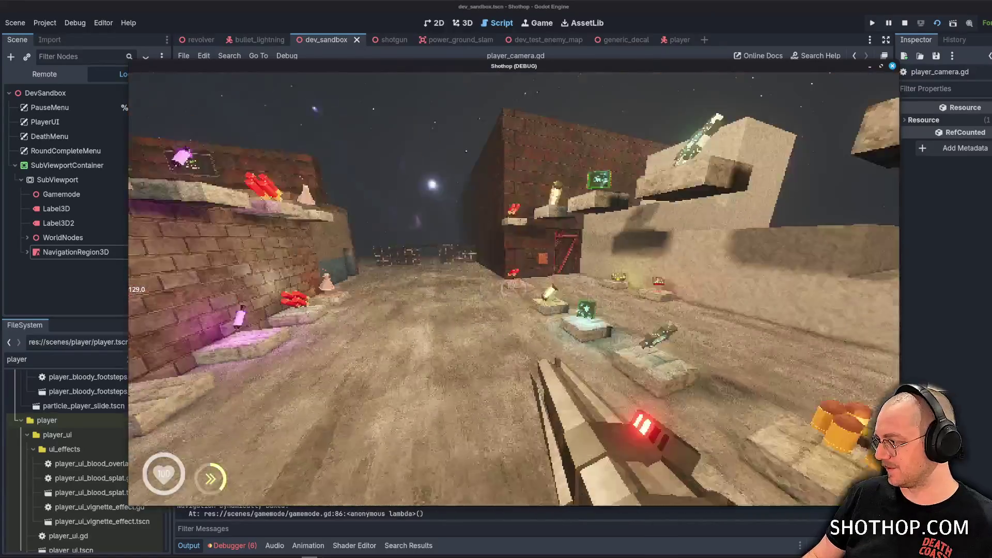
pyautogui.click(514, 288)
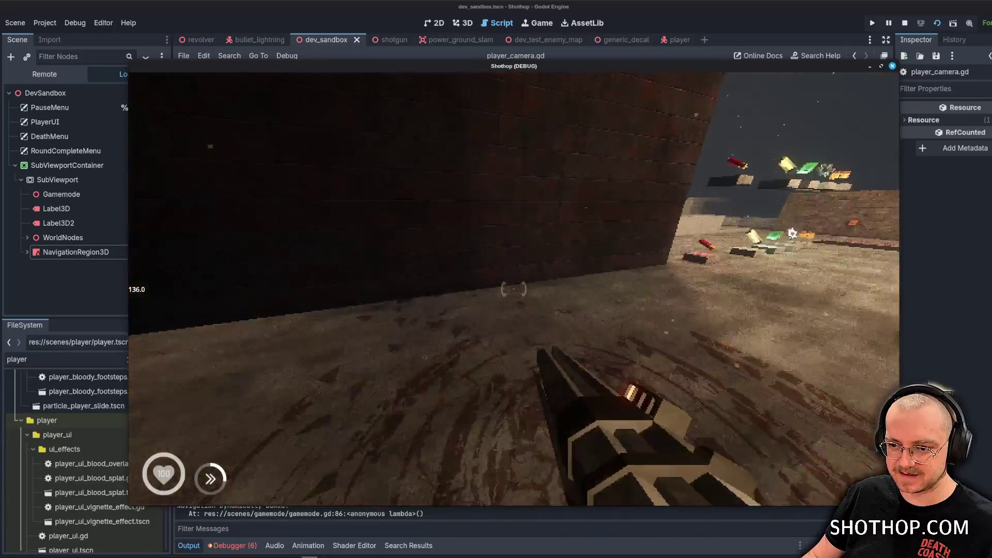
pyautogui.press('Escape')
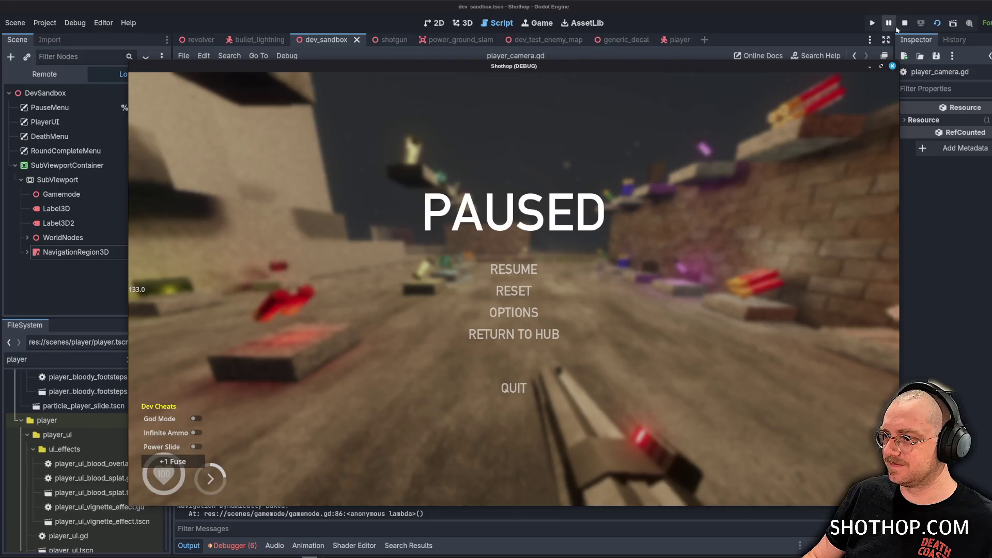
# Stop the game, clear the 'player' FileSystem filter, and collapse the scenes folder.
pyautogui.click(904, 23)
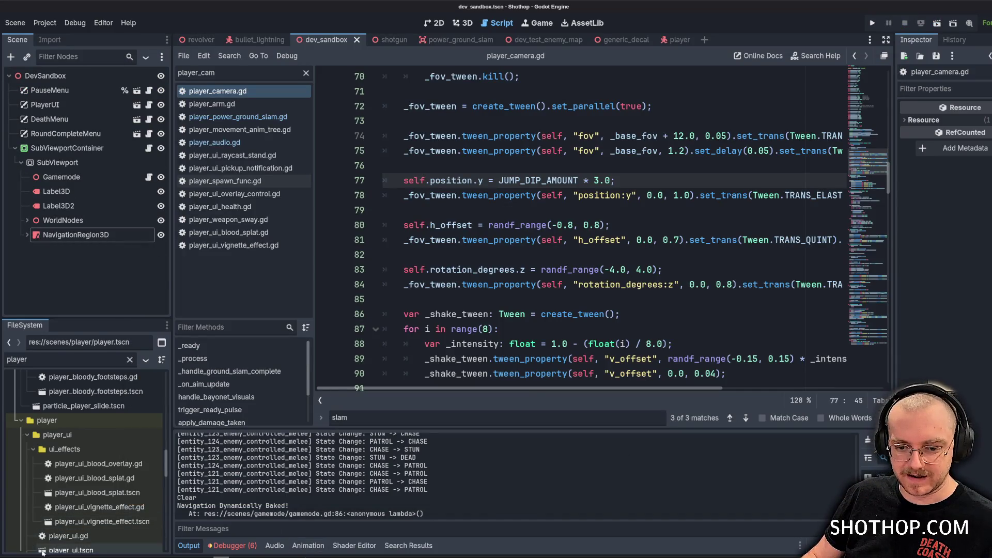
pyautogui.scroll(-5, 93, 465)
pyautogui.rightClick(127, 510)
pyautogui.click(118, 502)
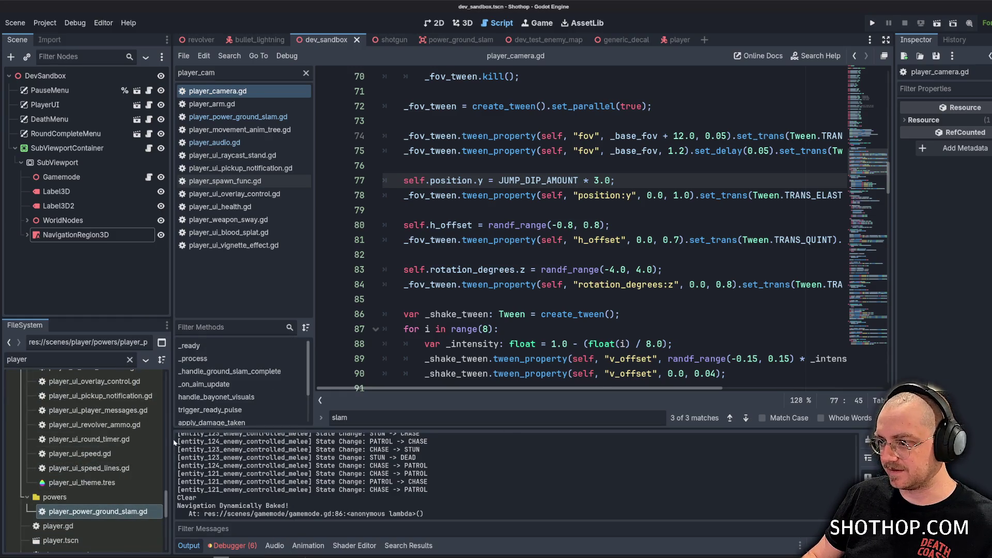
pyautogui.scroll(-5, 93, 465)
pyautogui.click(130, 359)
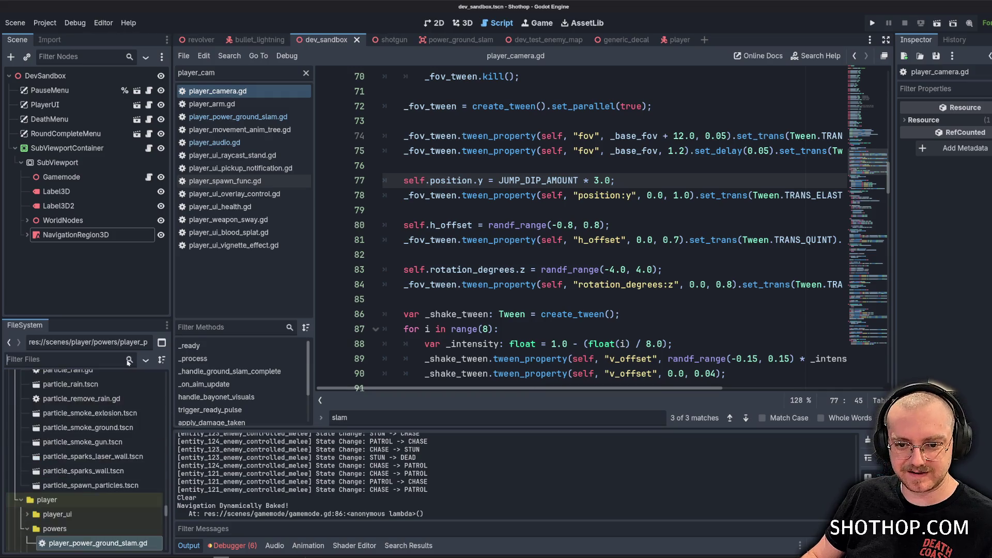
pyautogui.moveTo(166, 529); pyautogui.dragTo(166, 377)
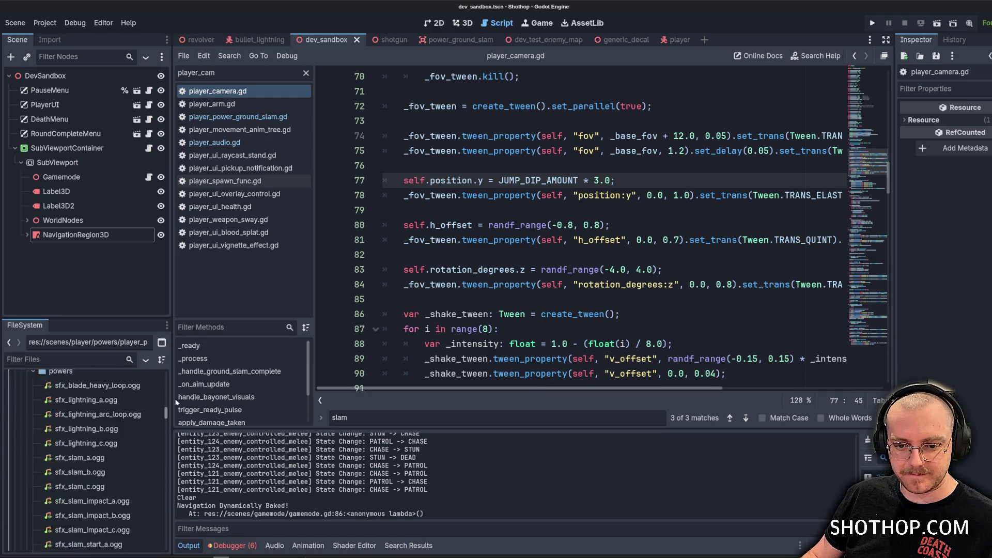
pyautogui.click(14, 436)
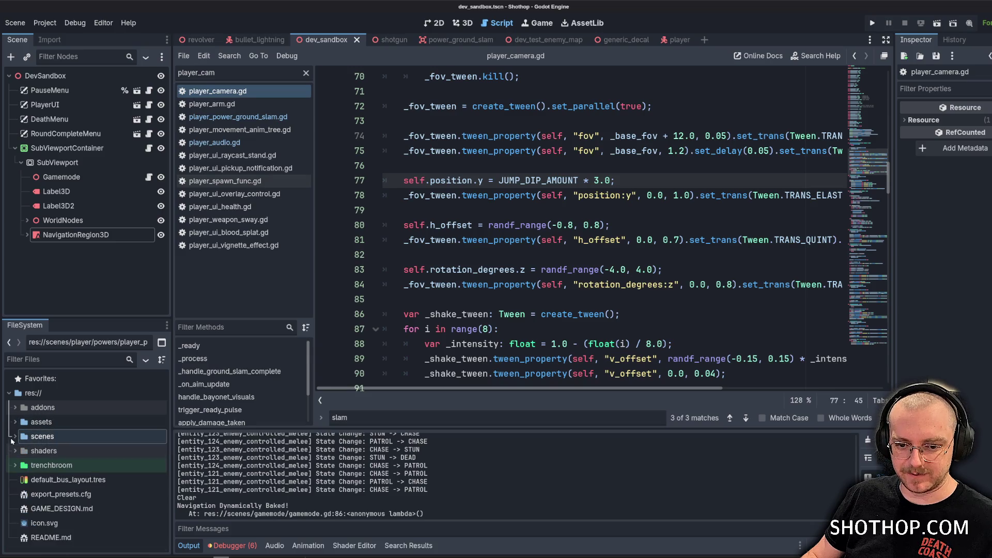
pyautogui.rightClick(33, 552)
# Stage everything, commit as 'feat: juice the ground slam', and push to origin main.
pyautogui.press('Escape')
pyautogui.hotkey('ctrl', 'alt', 't')
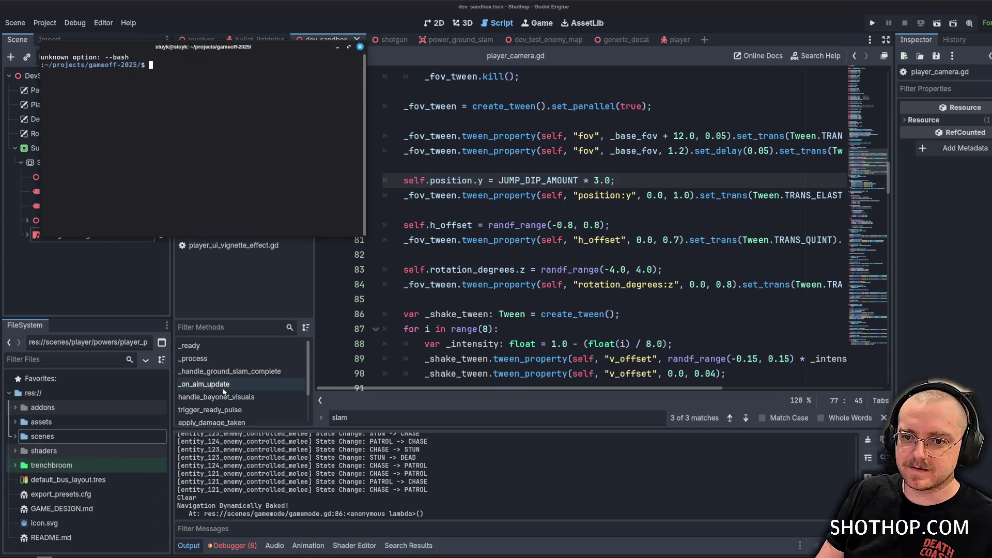
pyautogui.write('git add .')
pyautogui.press('Return')
pyautogui.write('git commit -')
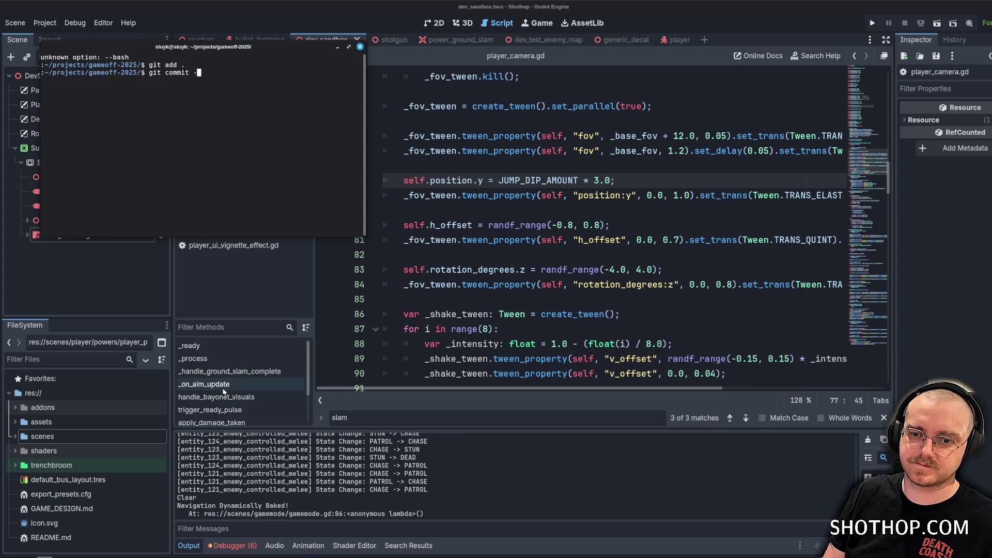
pyautogui.write('m "feat: juice the ground slam"')
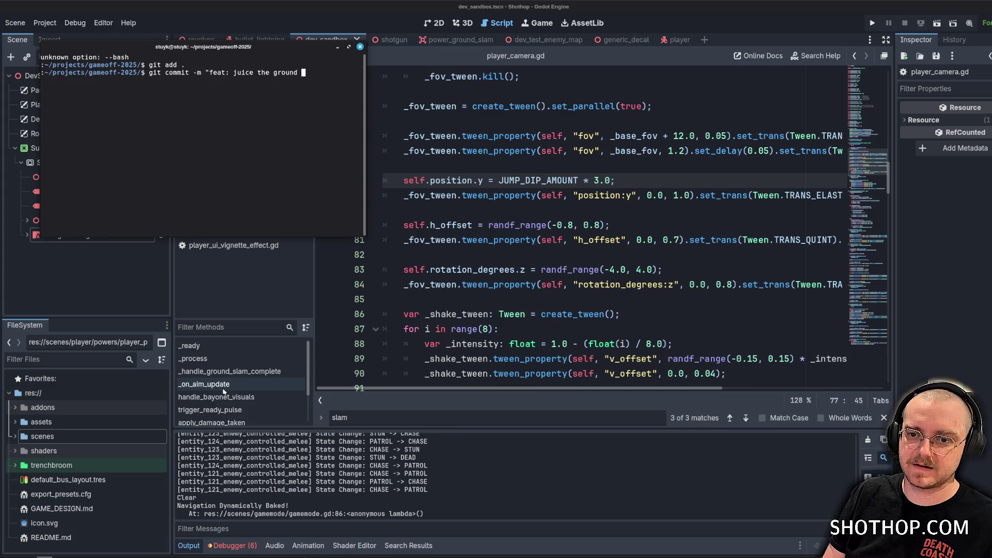
pyautogui.press('Return')
pyautogui.write('git push origin main')
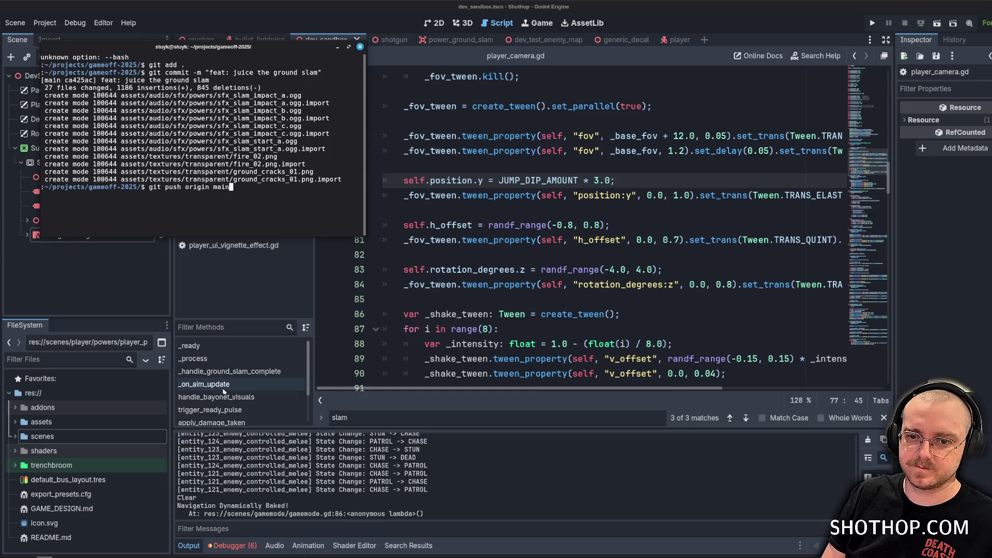
pyautogui.press('Return')
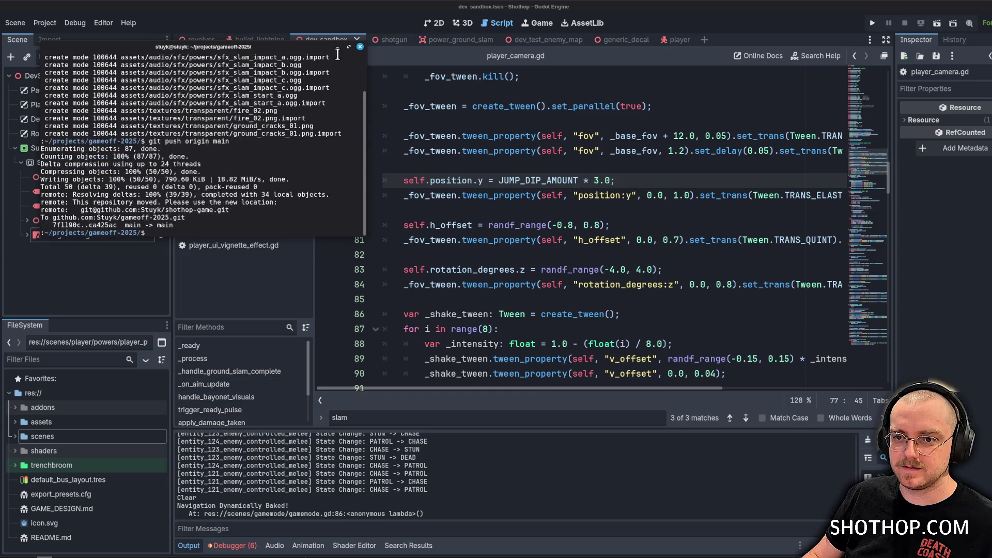
pyautogui.click(338, 47)
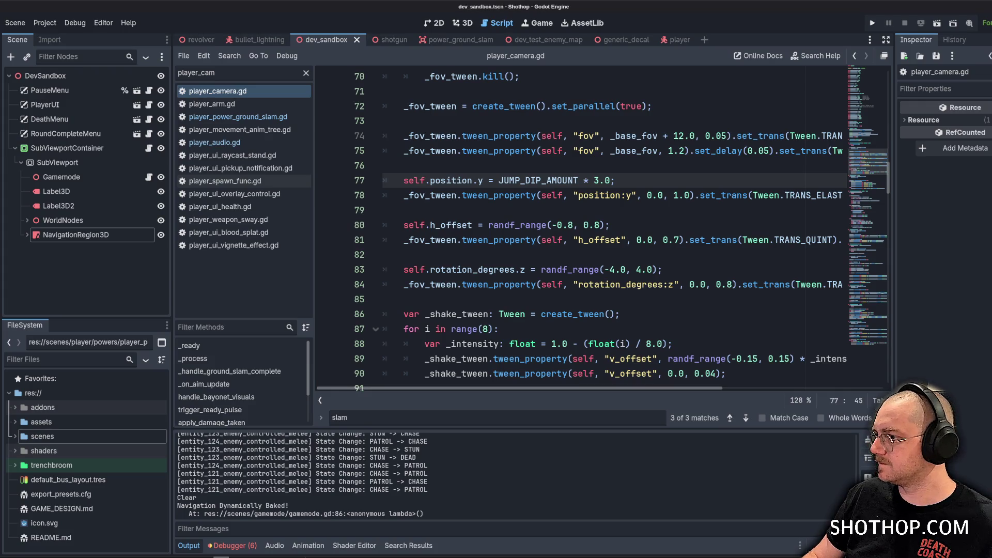
# Launch the game, dash, and shoot into the arena, the red barrel and the glowing enemy.
pyautogui.click(604, 153)
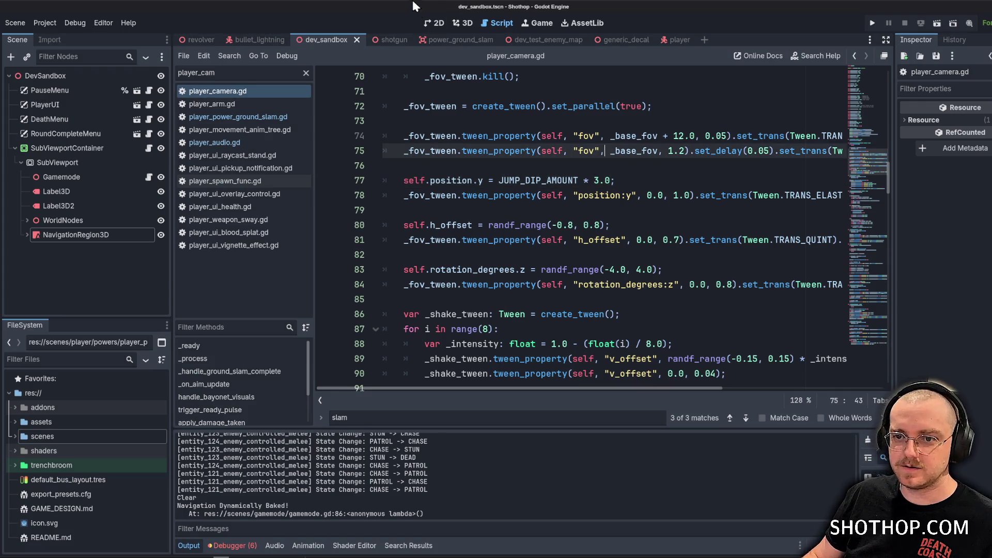
pyautogui.click(937, 24)
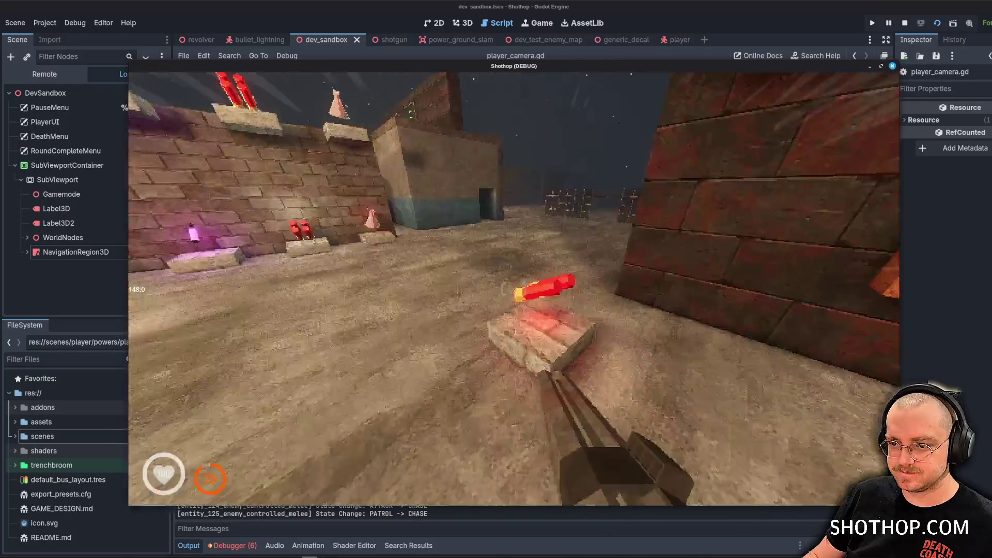
pyautogui.press('shift')
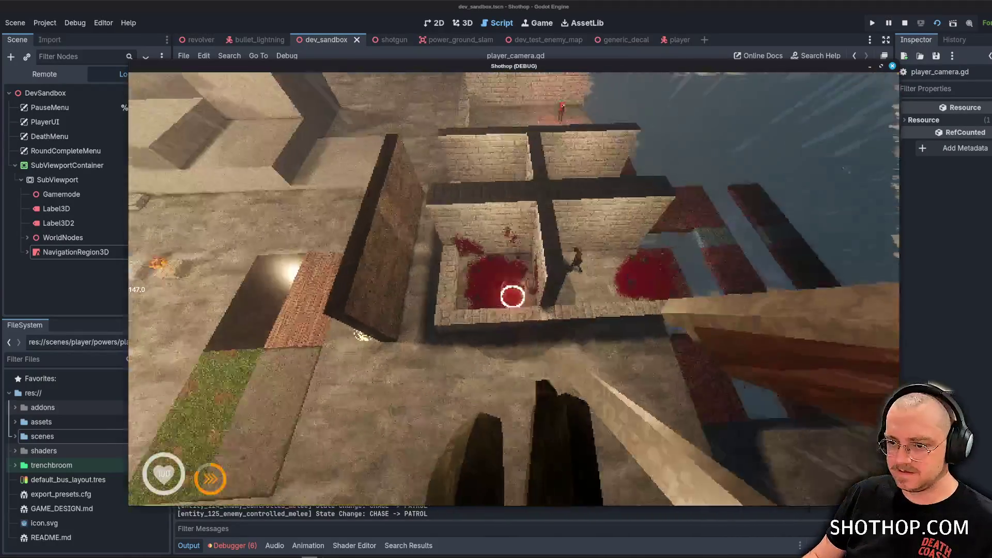
pyautogui.click(513, 277)
pyautogui.click(514, 277)
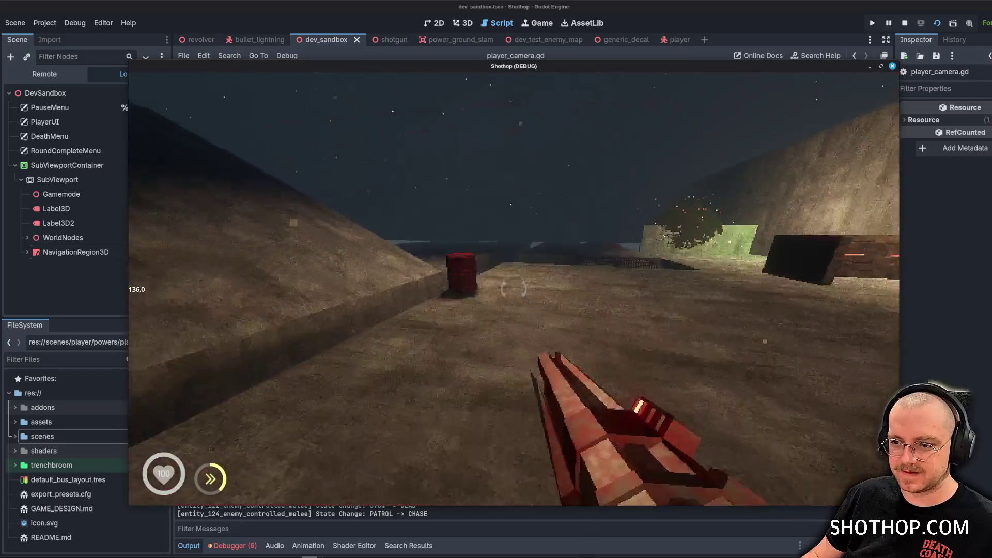
pyautogui.click(513, 288)
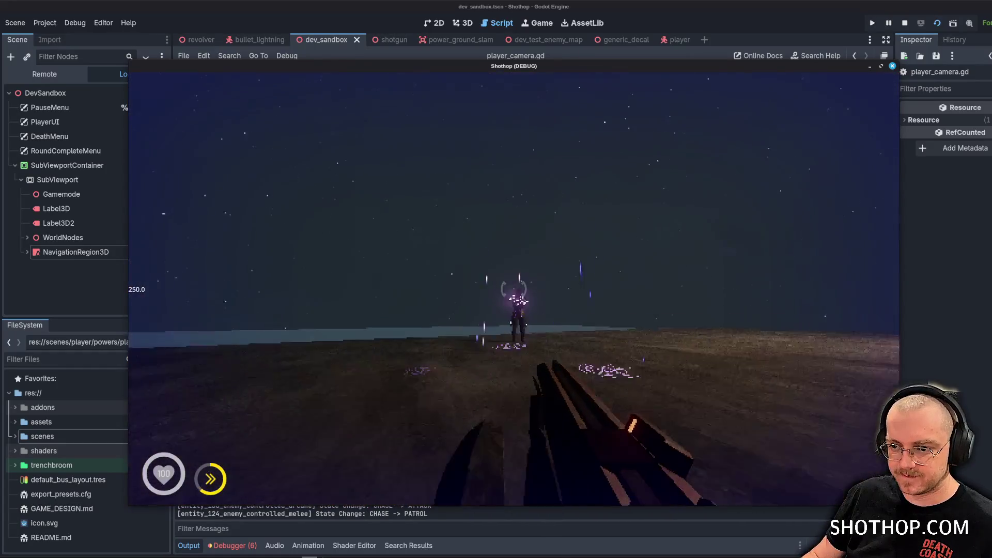
pyautogui.click(514, 289)
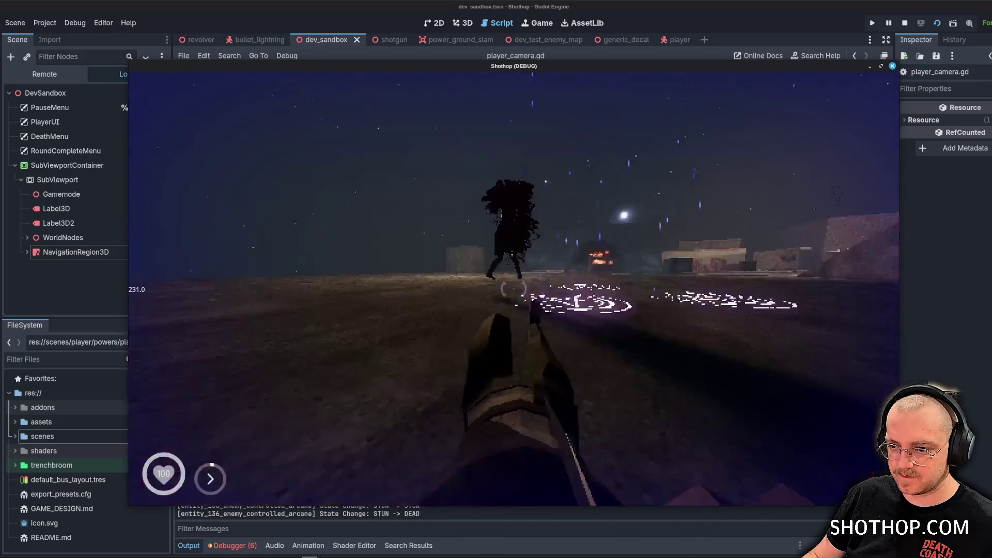
# Cycle through the lightning gun and shotgun, then dash and run across the arena to the ammo pickup.
pyautogui.press('2')
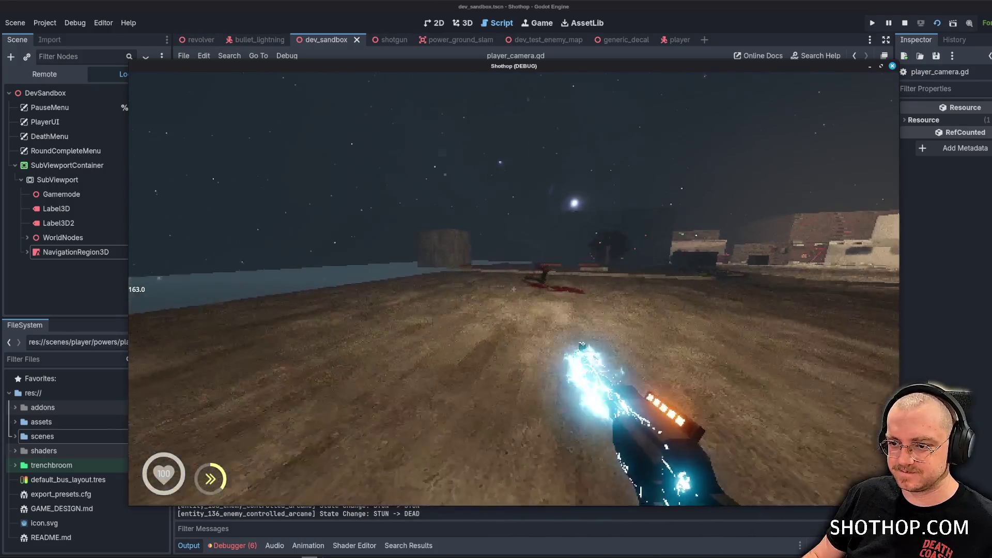
pyautogui.press('3')
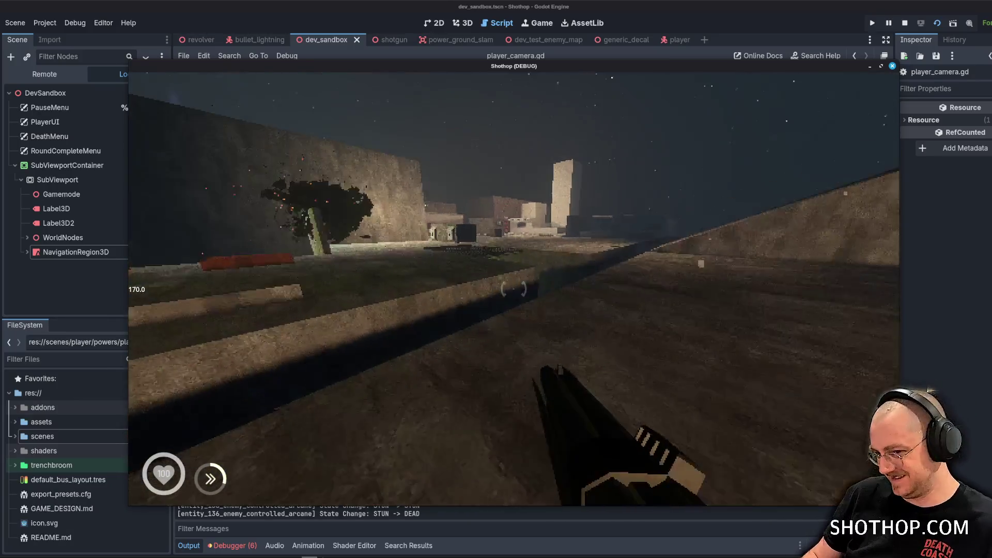
pyautogui.press('shift')
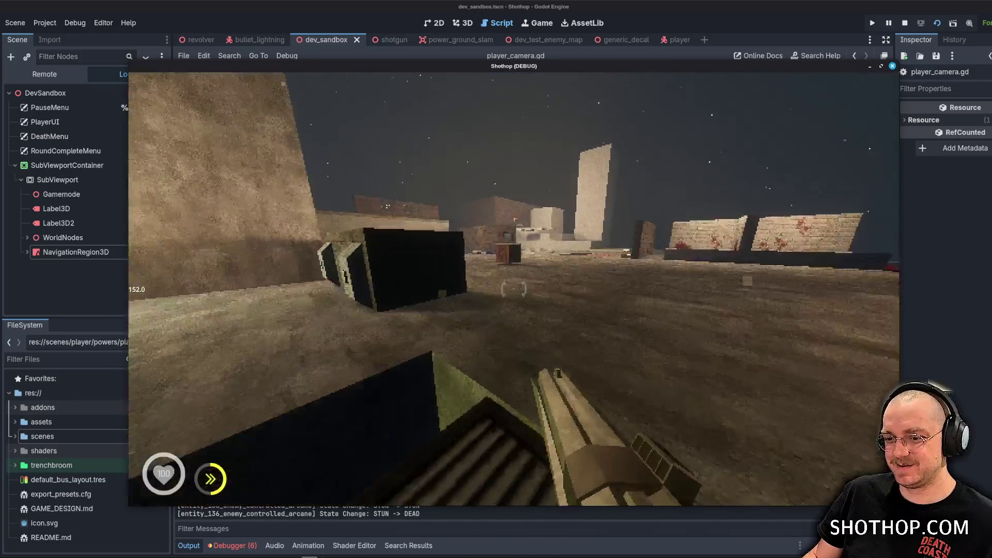
pyautogui.press('shift')
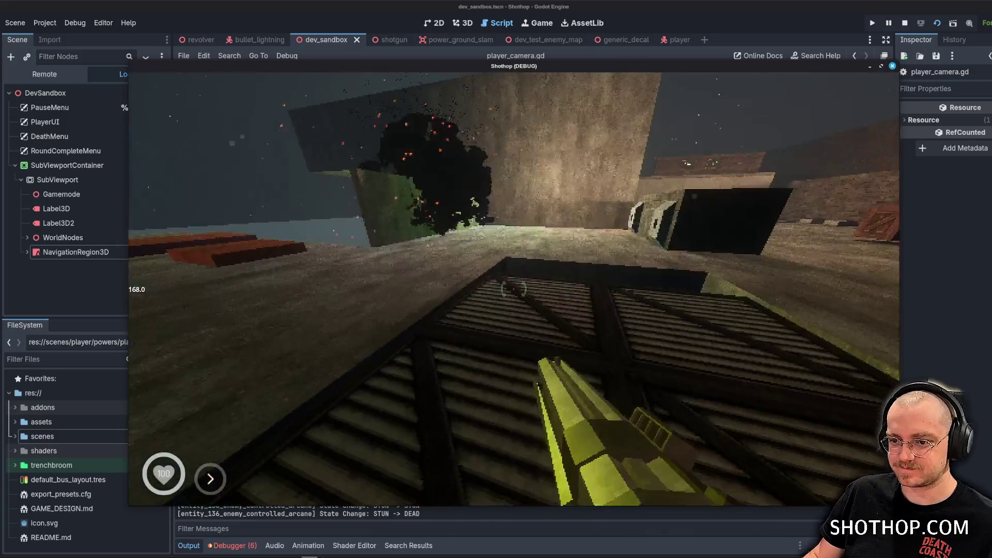
pyautogui.press('w')
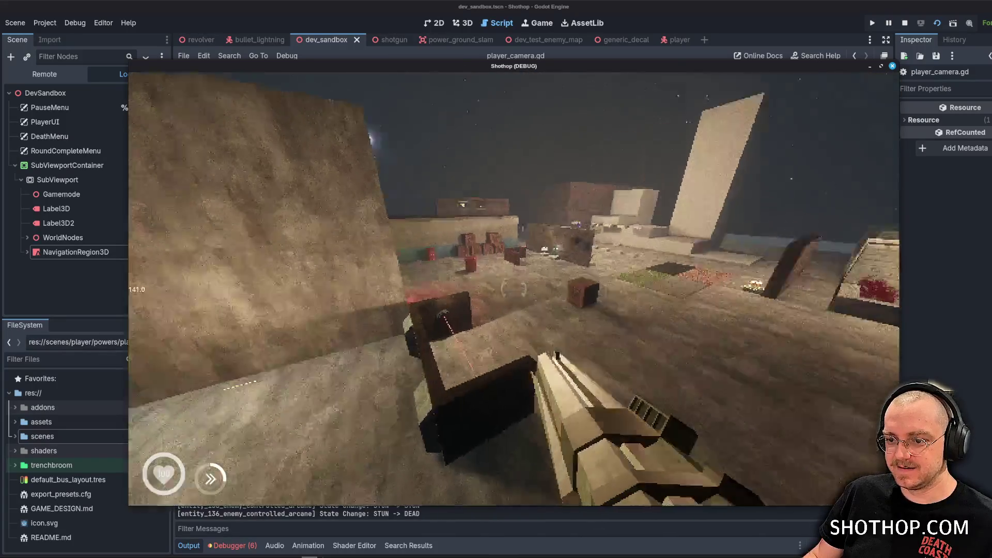
pyautogui.press('w')
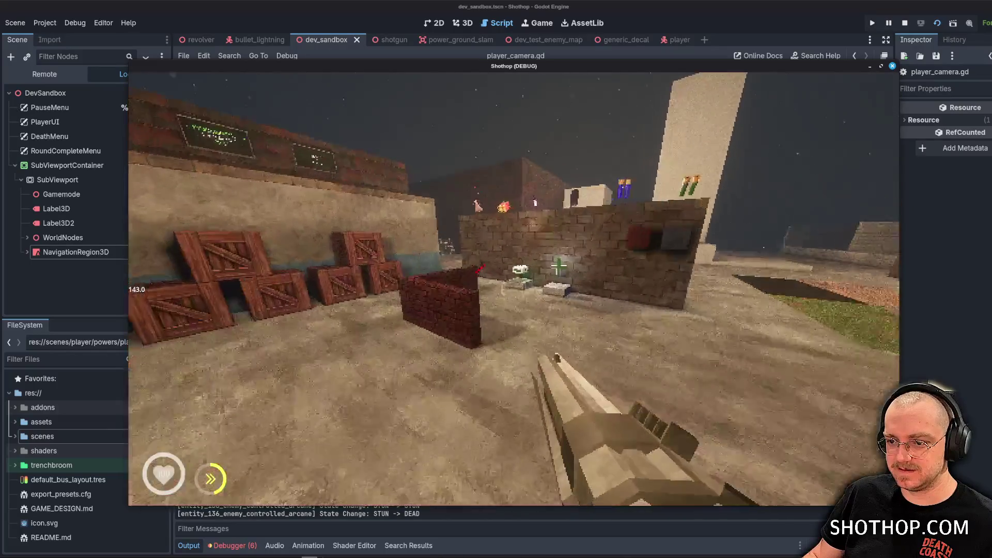
pyautogui.press('w')
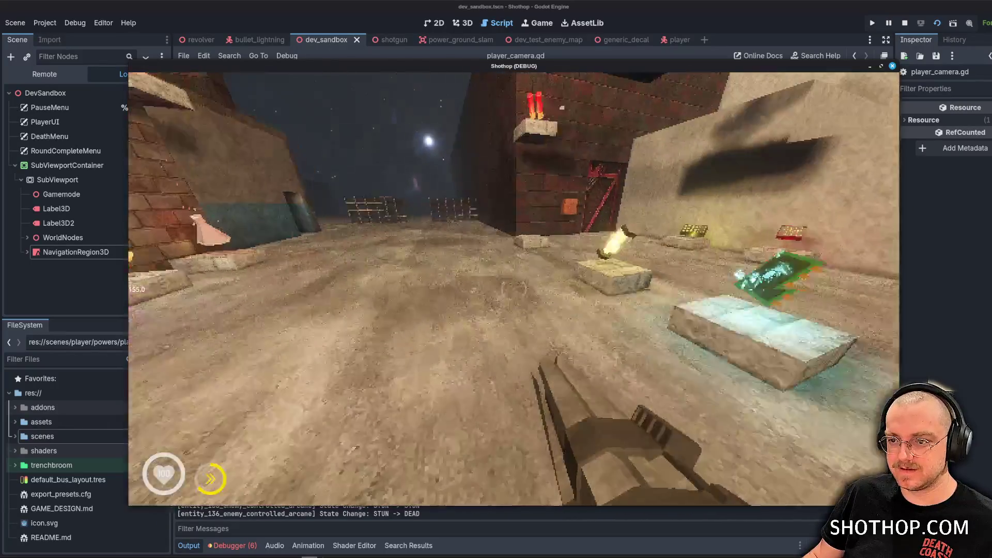
pyautogui.press('w')
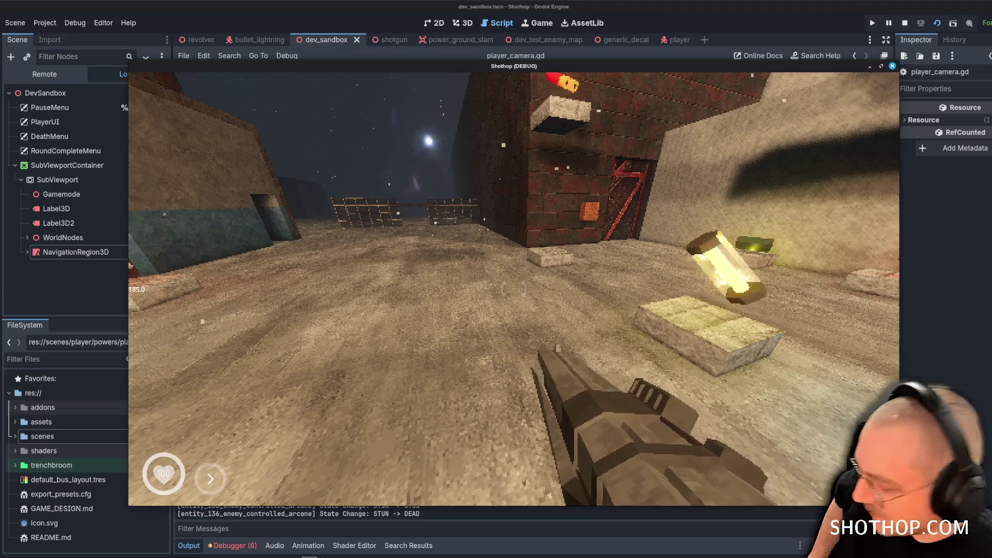
pyautogui.press('w')
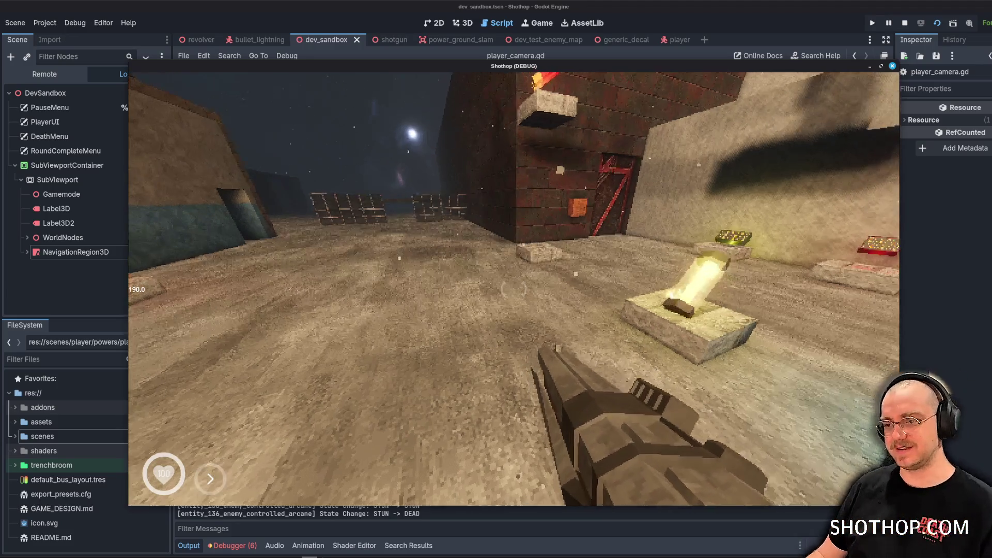
pyautogui.press('w')
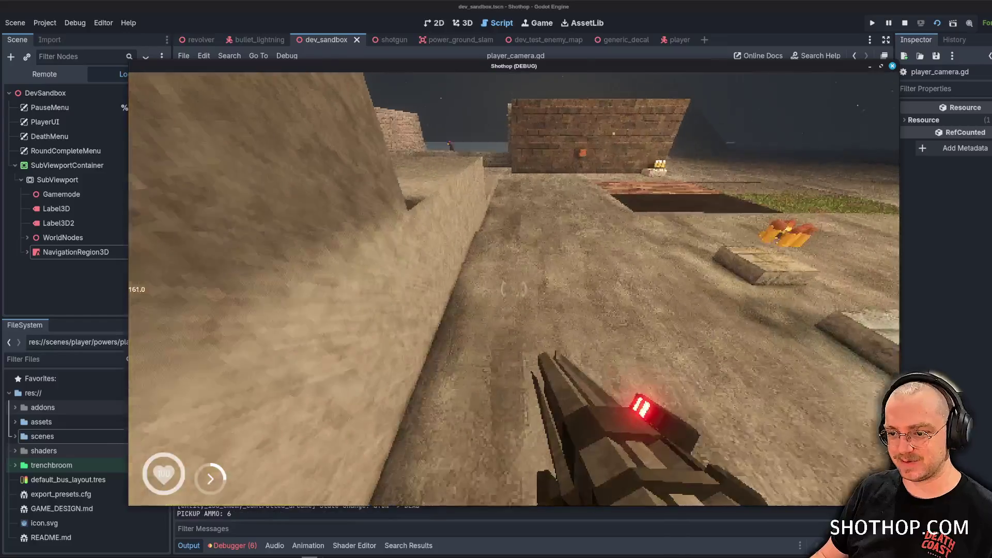
pyautogui.press('w')
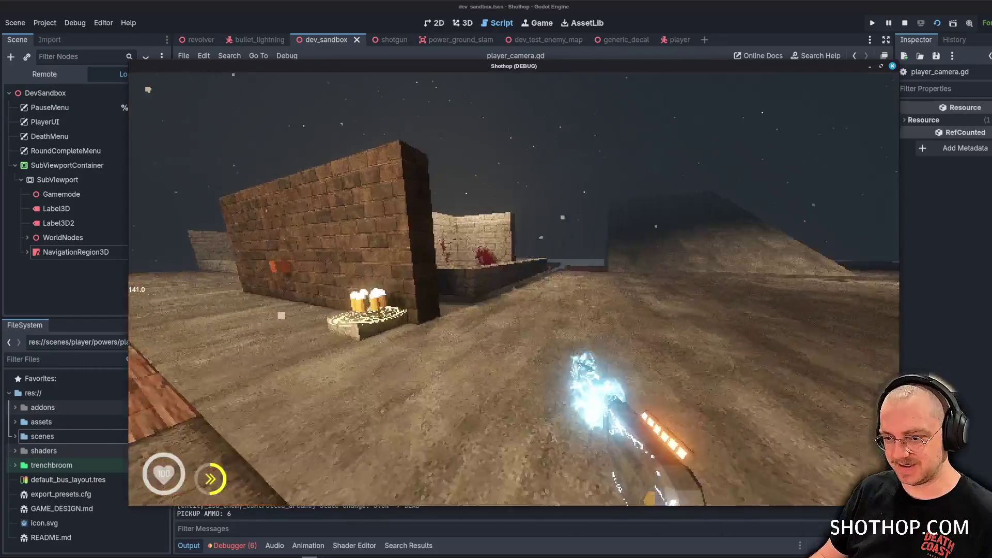
# Reset the level from the pause menu, then dash in and shoot the enemy inside the enclosure.
pyautogui.press('Escape')
pyautogui.click(511, 290)
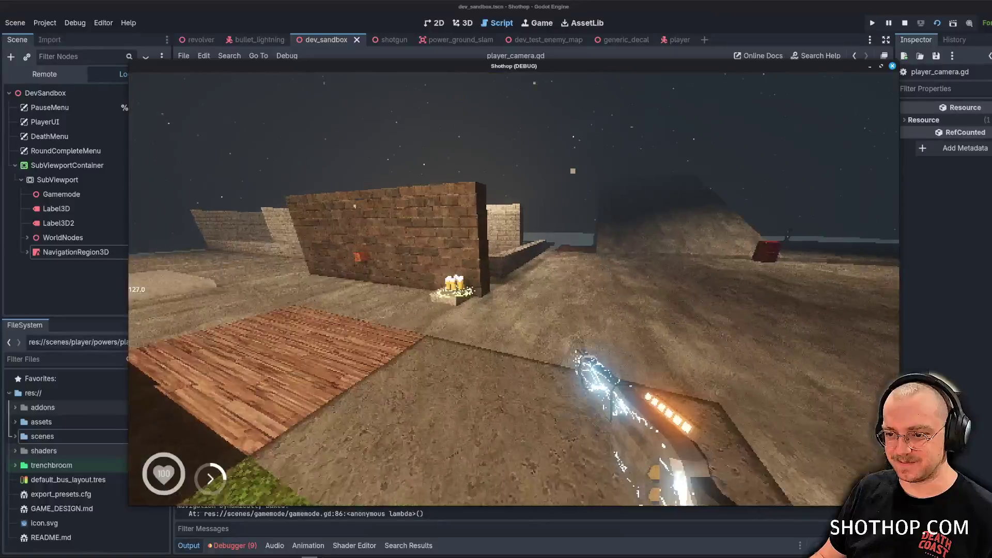
pyautogui.press('w')
pyautogui.press('w')
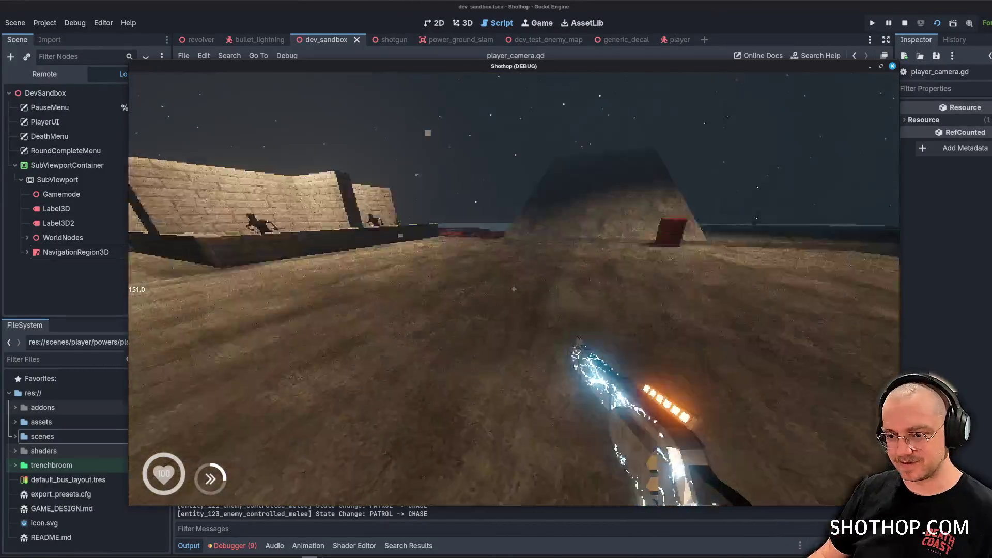
pyautogui.press('shift')
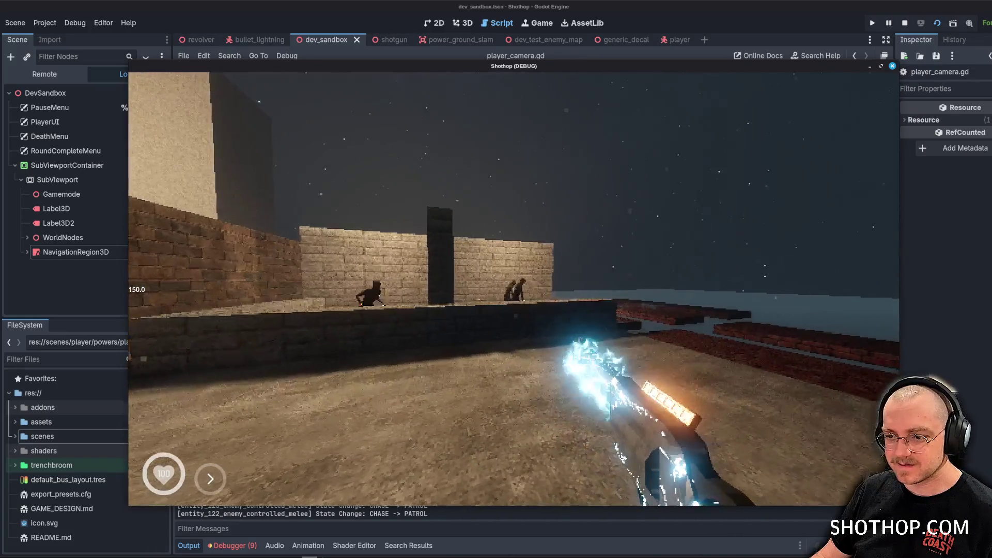
pyautogui.click(513, 289)
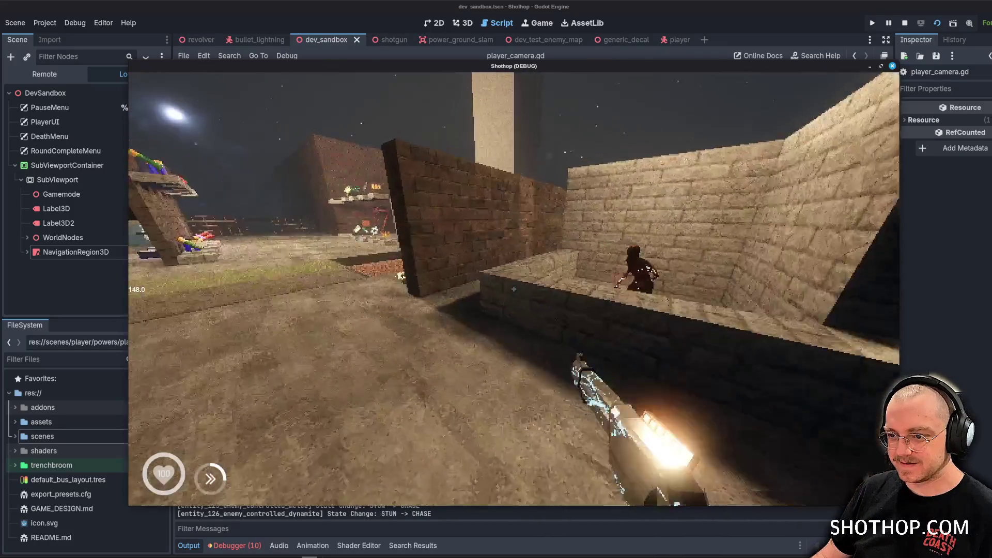
pyautogui.press('shift')
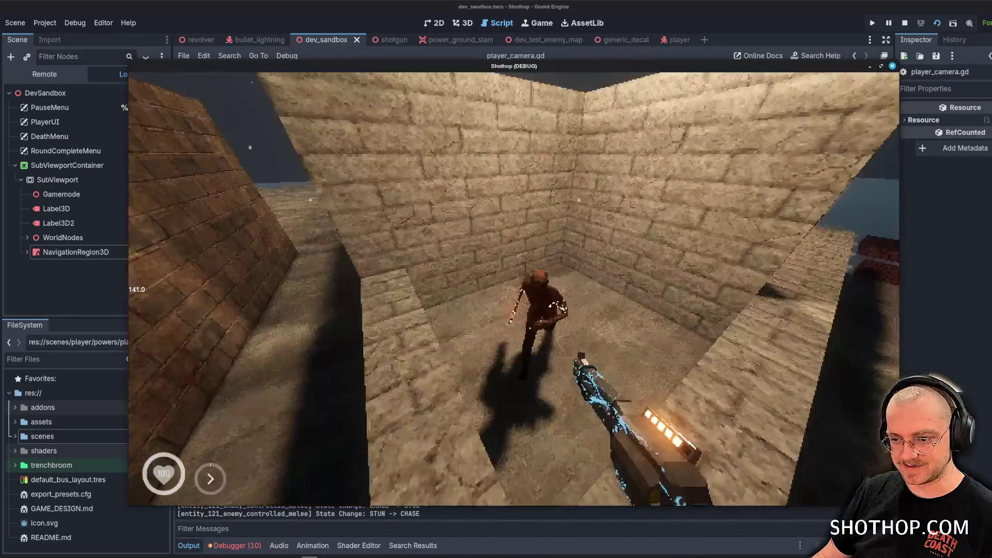
pyautogui.click(514, 289)
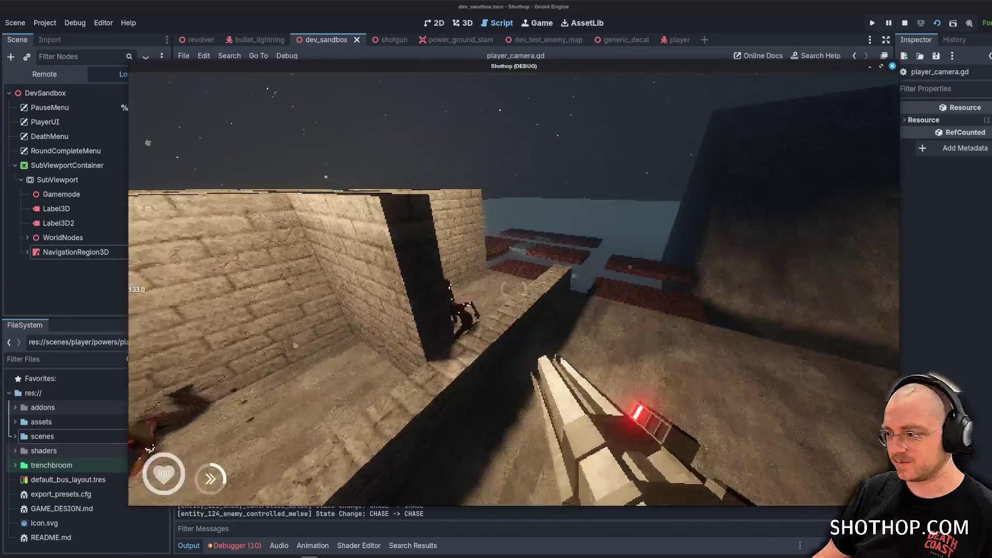
pyautogui.click(514, 289)
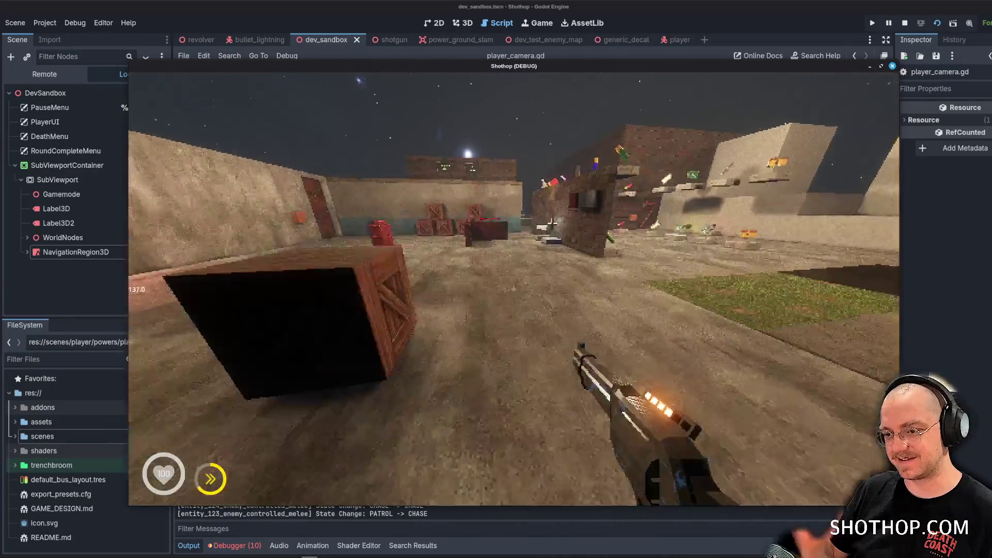
# Fire charged lightning shots through the brick maze and trigger the fiery ground slam.
pyautogui.press('shift')
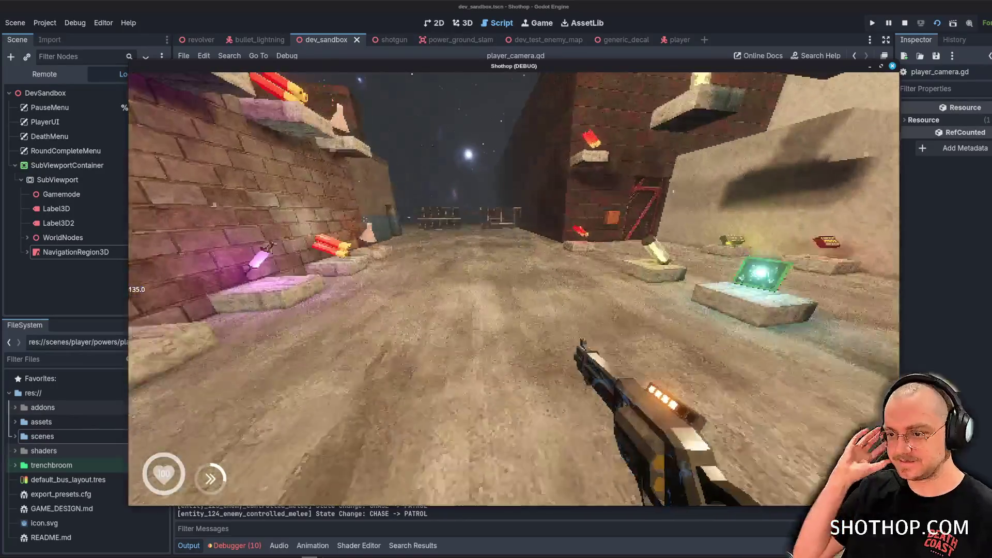
pyautogui.click(514, 289)
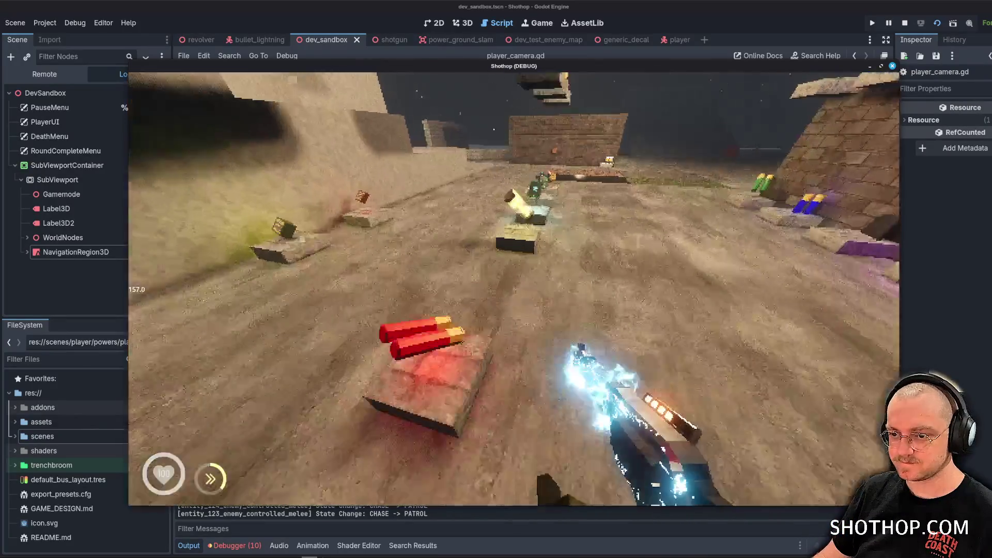
pyautogui.click(513, 289)
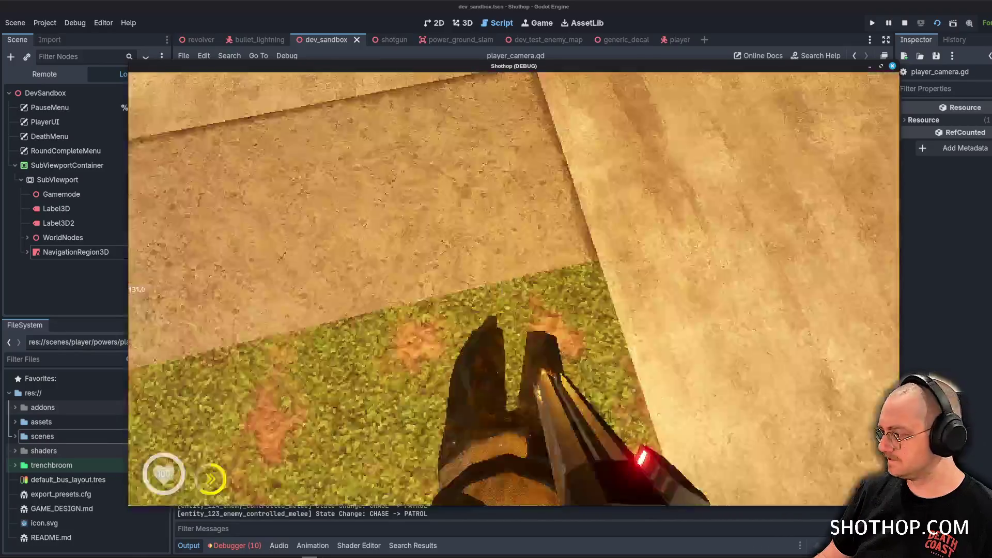
pyautogui.click(514, 289)
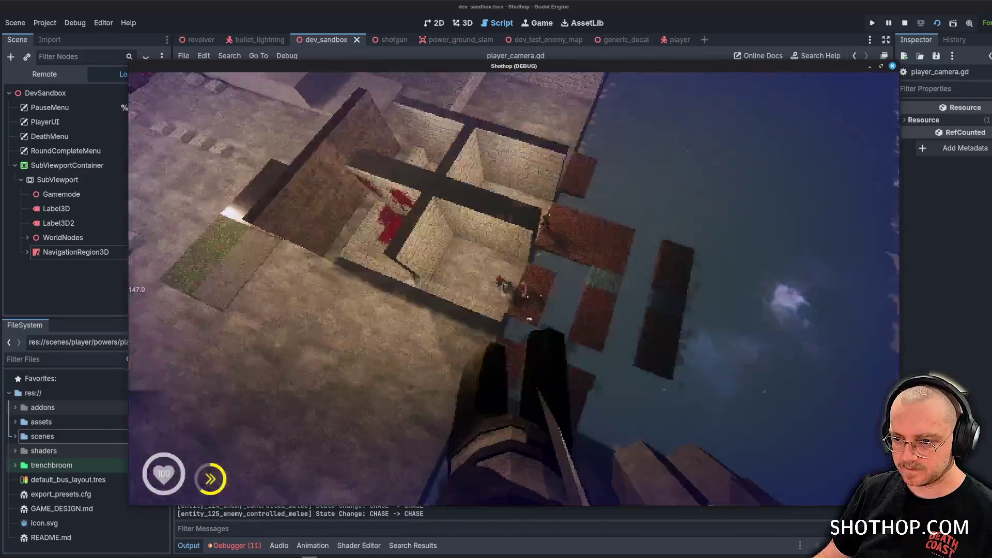
pyautogui.click(513, 289)
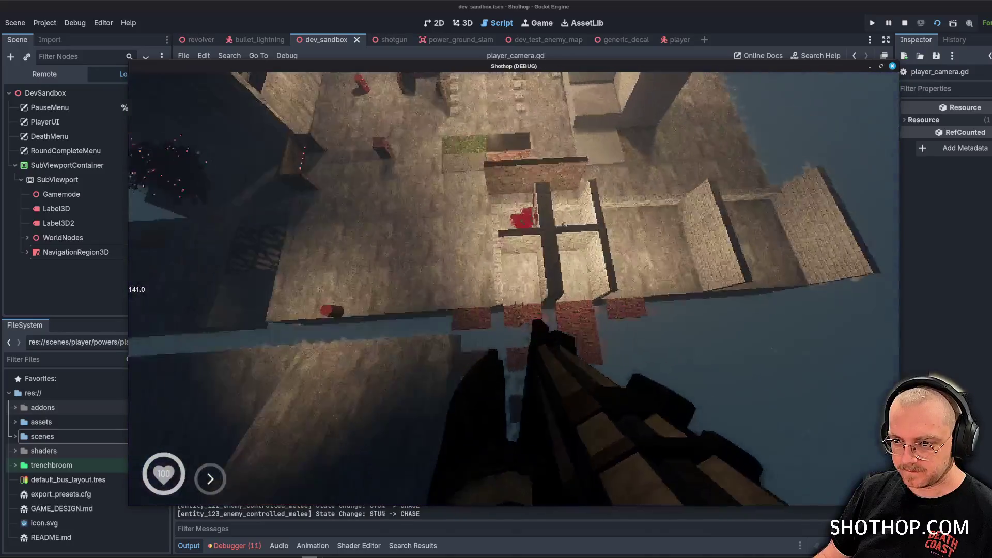
pyautogui.click(513, 289)
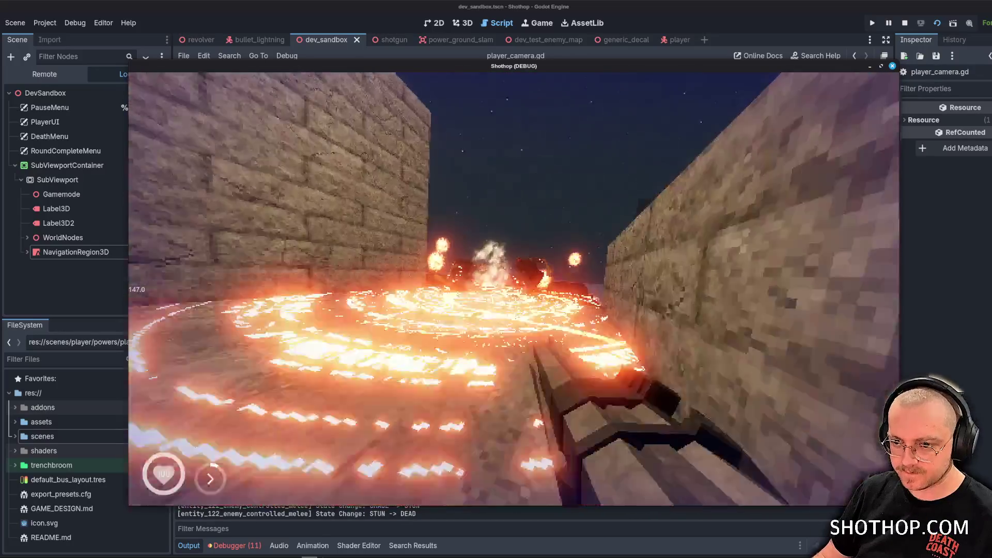
# Dash away from the fire pool, fire the charged shotgun, then pause and stop the game.
pyautogui.press('shift')
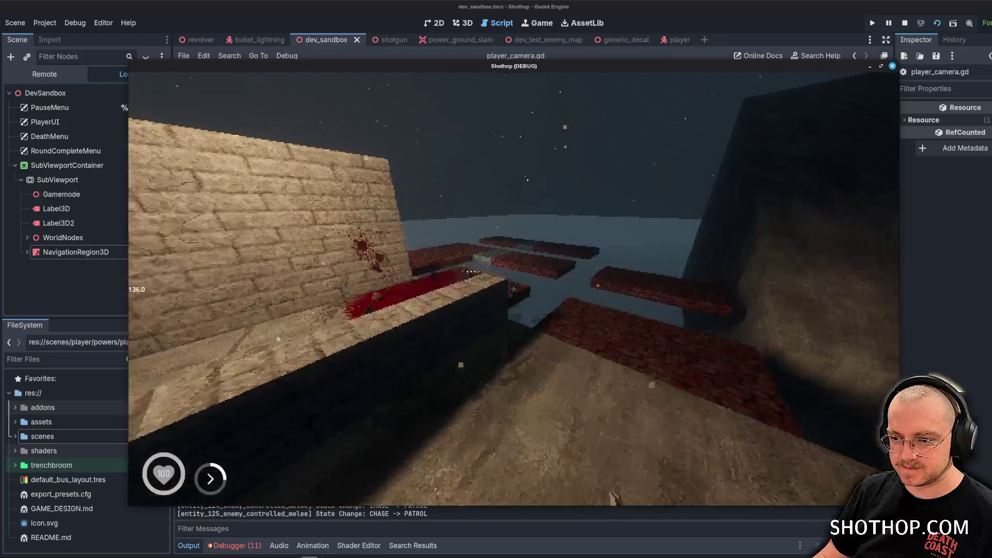
pyautogui.click(513, 289)
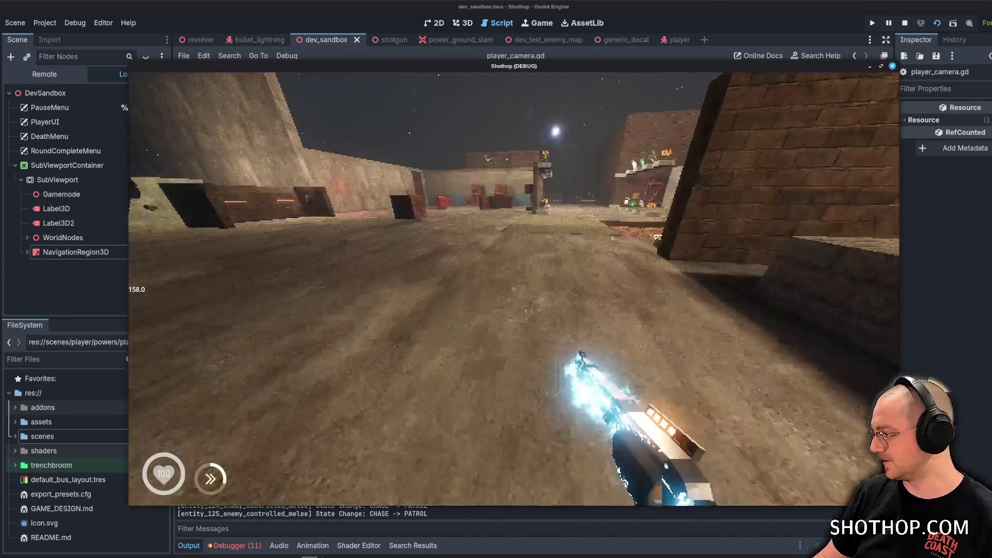
pyautogui.click(513, 289)
pyautogui.press('w')
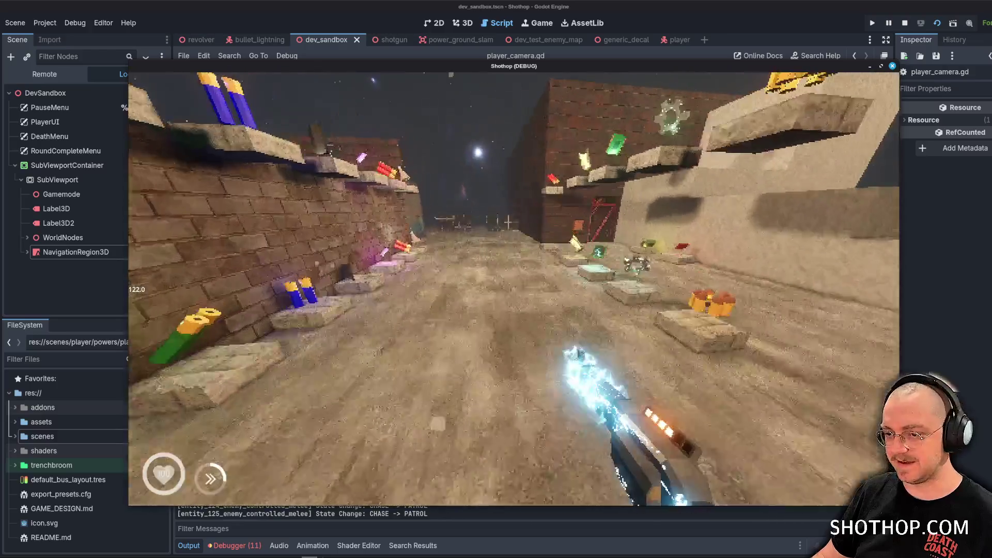
pyautogui.press('Escape')
pyautogui.click(905, 22)
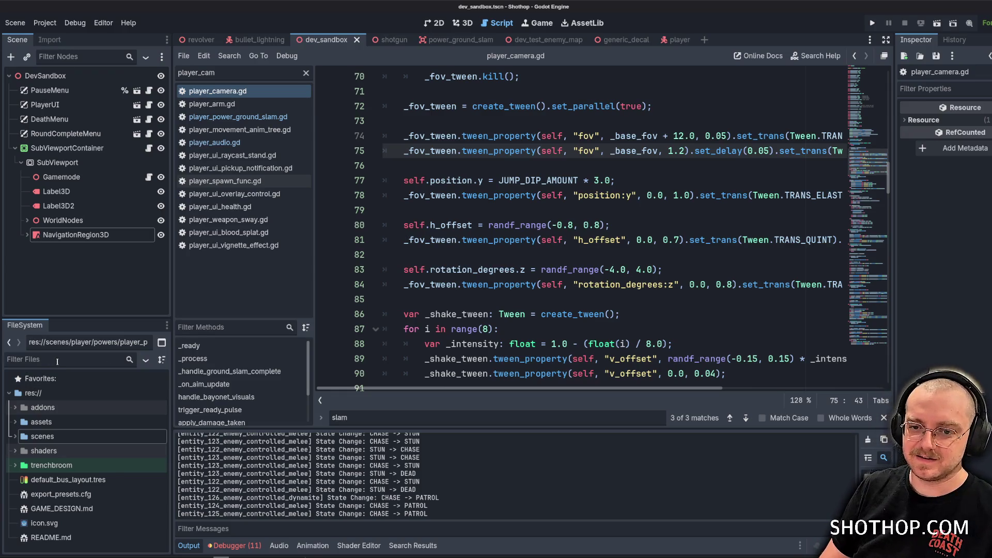
# Filter the FileSystem for 'utility', open utility.gd, and clear the player_cam script list filter.
pyautogui.write('utility')
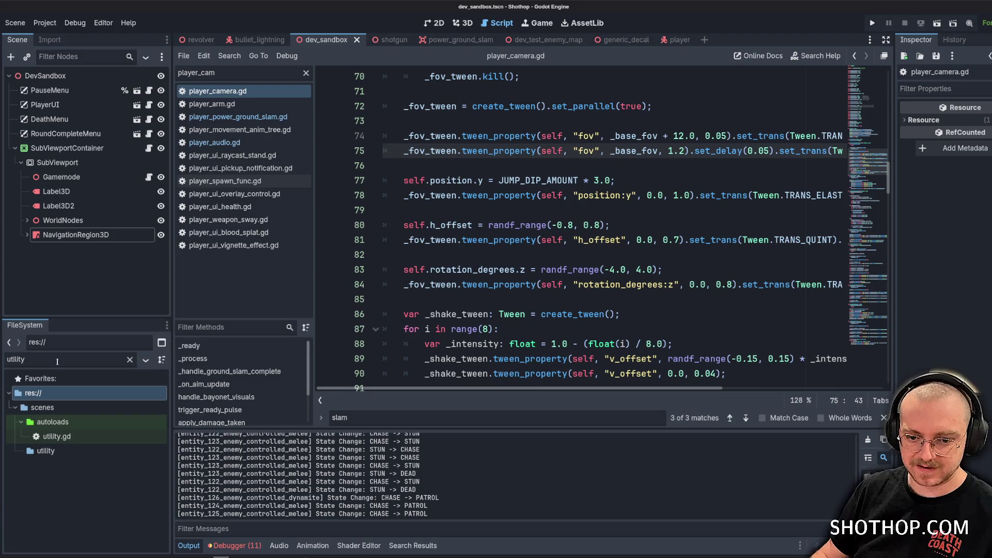
pyautogui.doubleClick(57, 436)
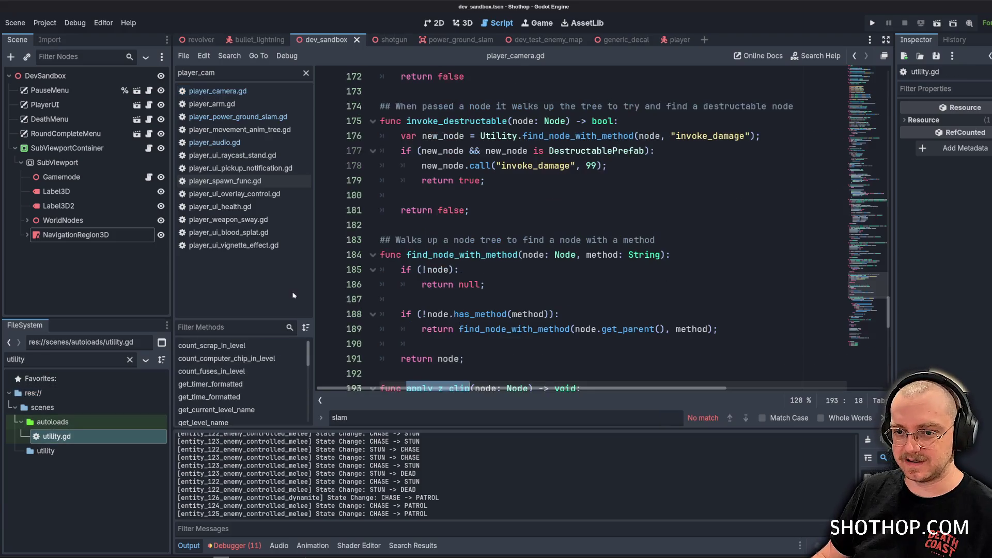
pyautogui.click(306, 73)
pyautogui.scroll(-8, 293, 257)
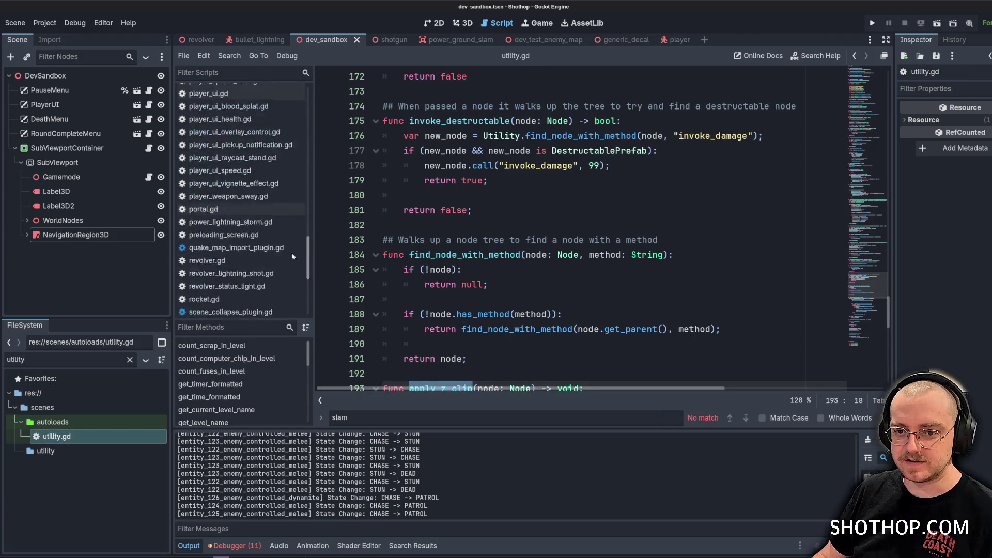
pyautogui.scroll(-8, 292, 256)
pyautogui.scroll(-2, 557, 279)
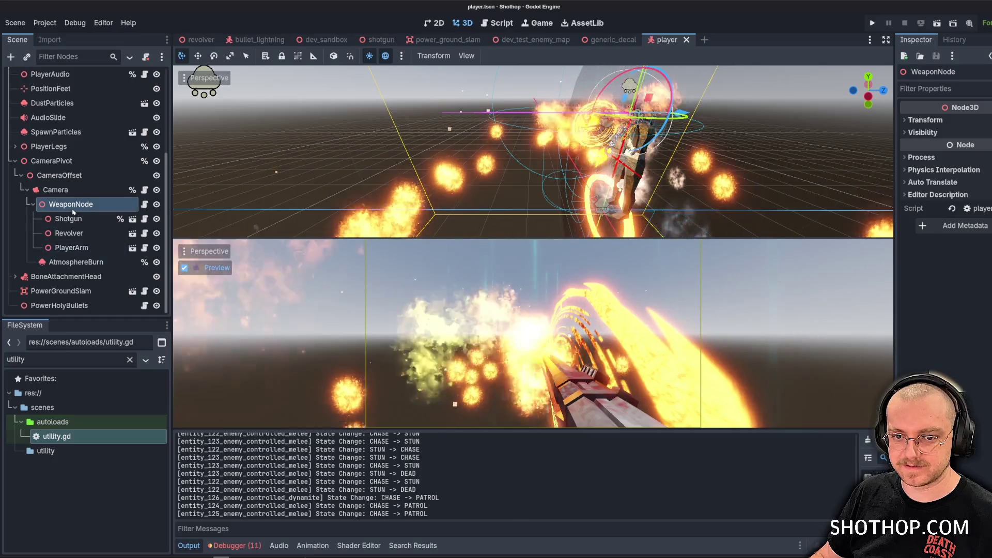
# Open WeaponNode's player_weapon_sway.gd script and inspect its _ready function.
pyautogui.click(144, 204)
pyautogui.scroll(-4, 488, 202)
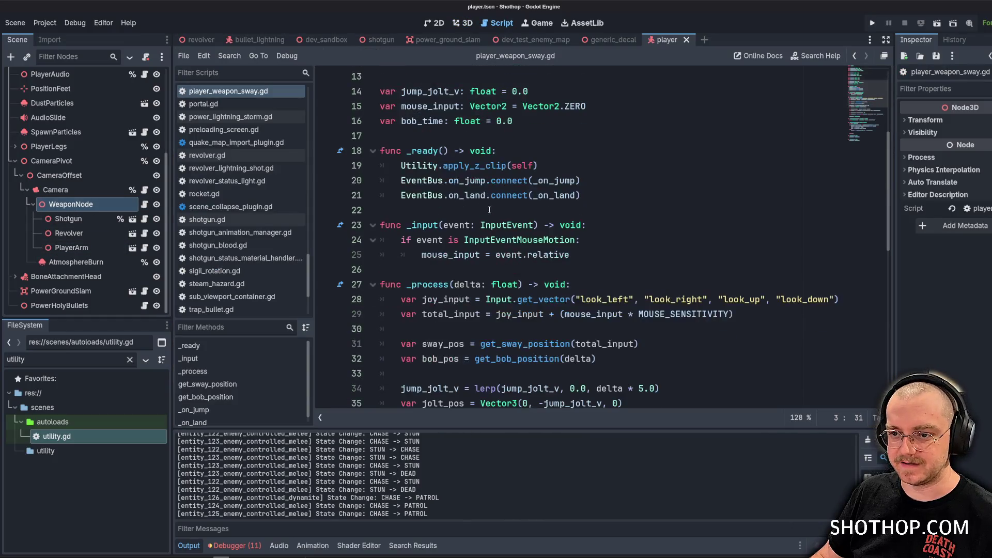
pyautogui.moveTo(403, 165); pyautogui.dragTo(580, 181)
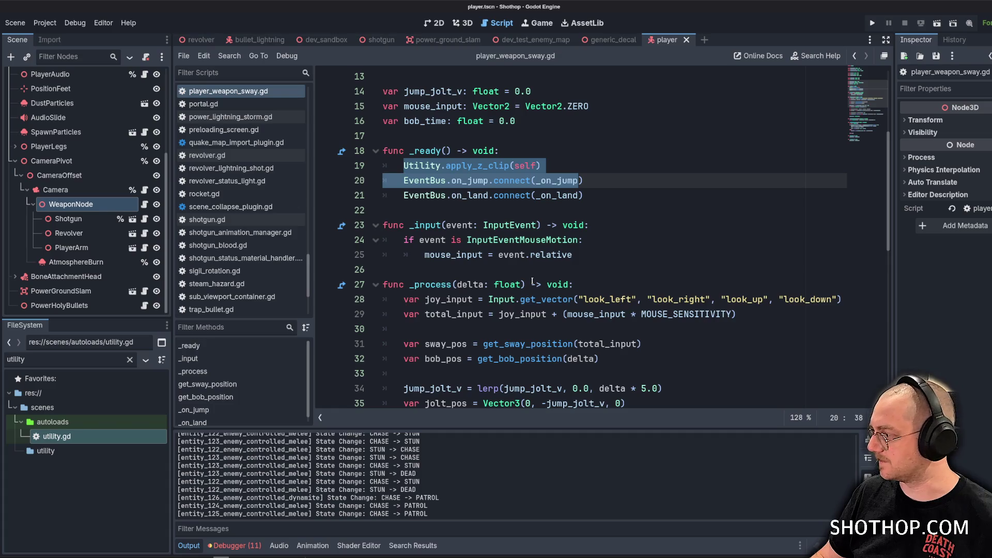
pyautogui.click(605, 166)
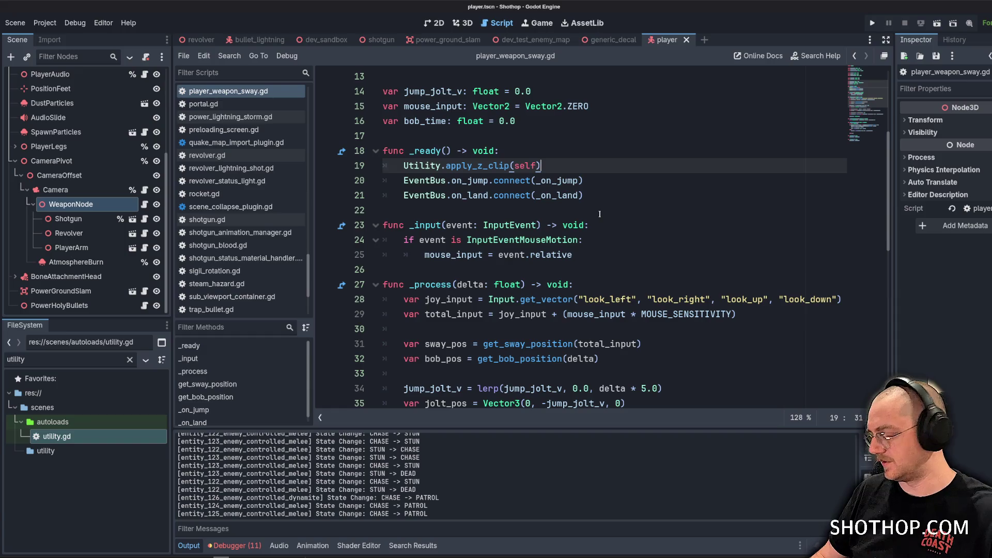
pyautogui.scroll(-3, 567, 167)
pyautogui.scroll(2, 517, 145)
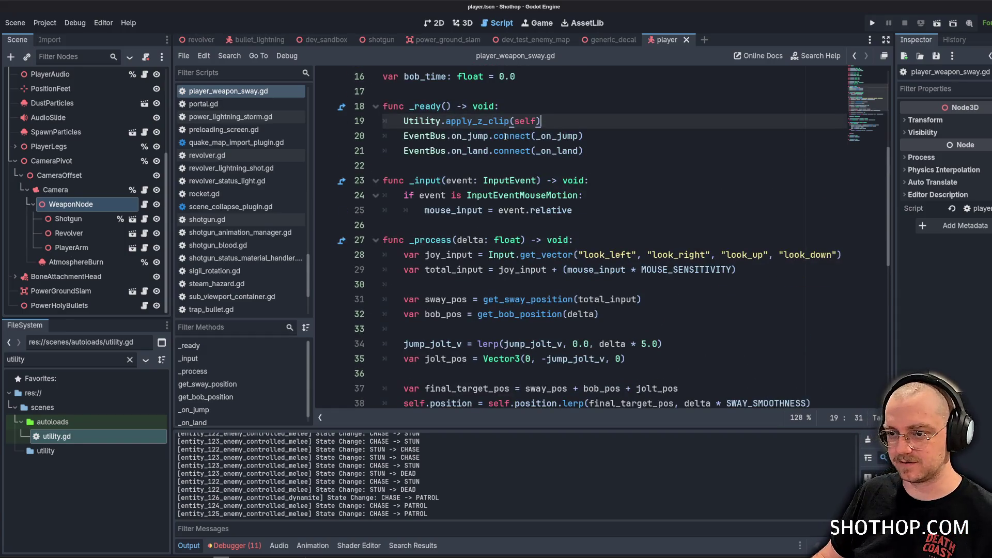
# Jump from the apply_z_clip call on line 19 to its definition in utility.gd and select it.
pyautogui.click(489, 121)
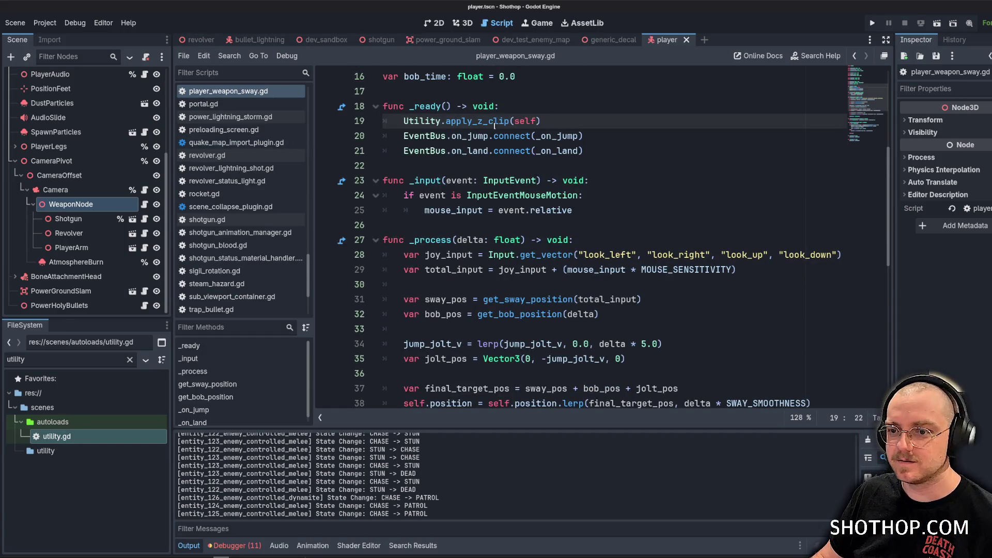
pyautogui.keyDown('ctrl'); pyautogui.click(494, 123); pyautogui.keyUp('ctrl')
pyautogui.scroll(-10, 590, 205)
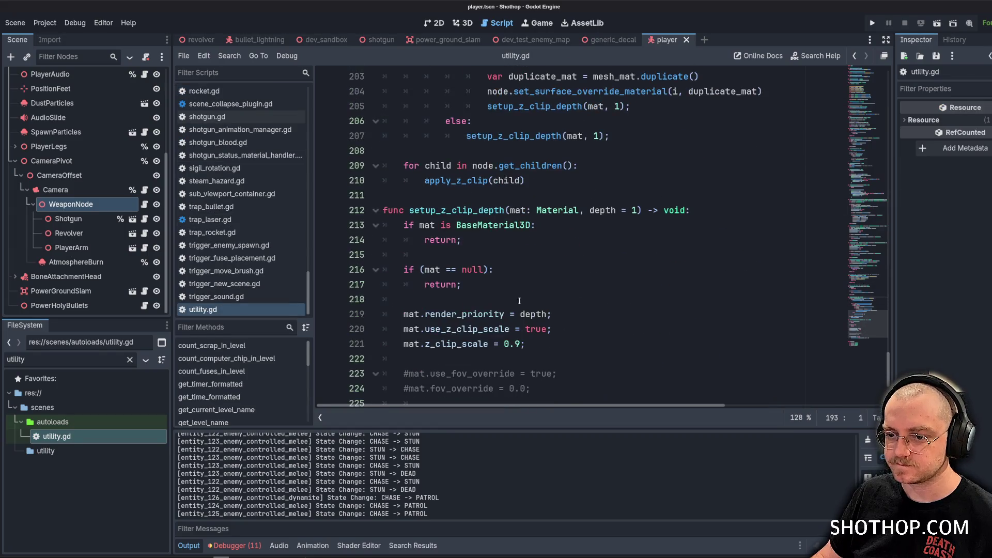
pyautogui.moveTo(589, 279)
pyautogui.mouseDown()
pyautogui.moveTo(517, 289)
pyautogui.moveTo(392, 72)
pyautogui.moveTo(372, 72)
pyautogui.moveTo(368, 219)
pyautogui.mouseUp()
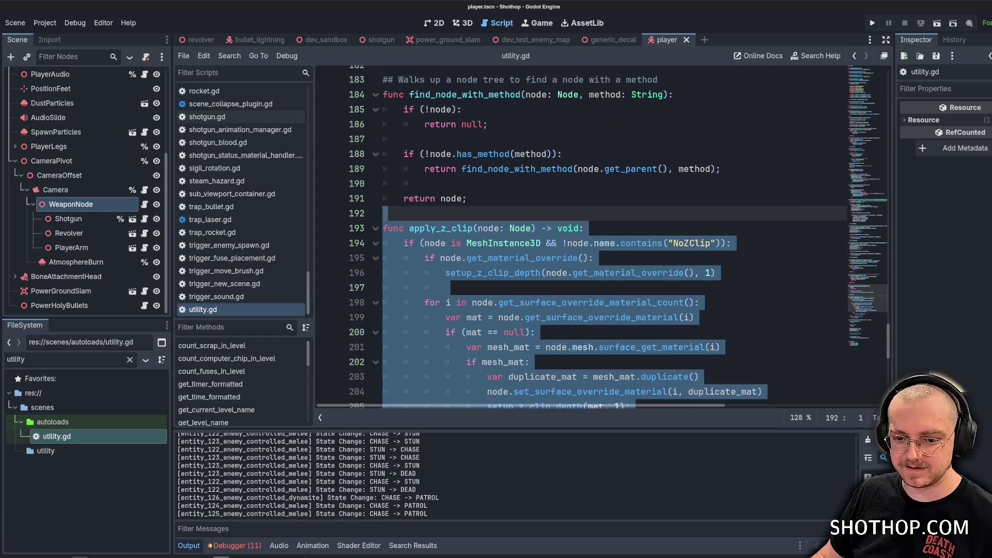
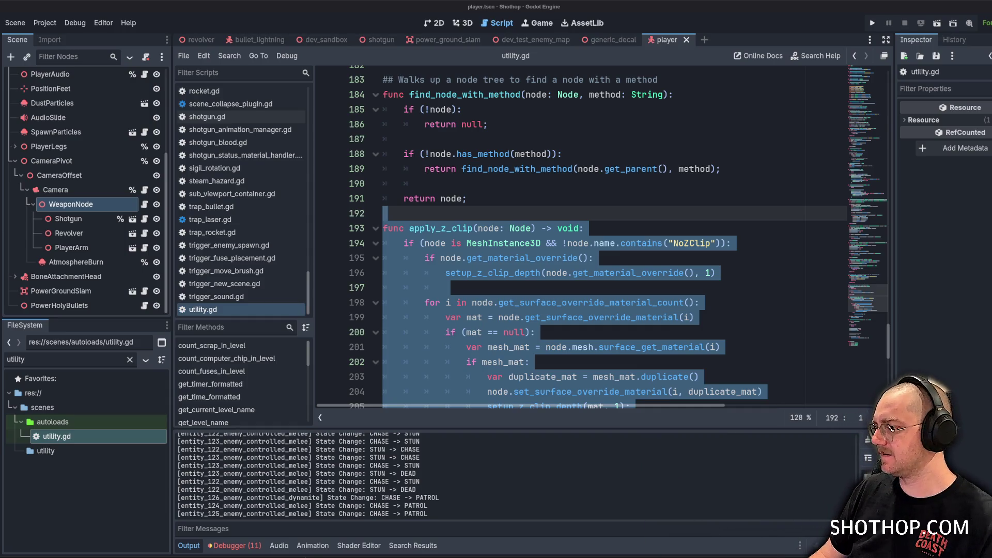
# Read through the setup_z_clip_depth function body in utility.gd, collapsing the Camera node.
pyautogui.keyDown('ctrl'); pyautogui.click(491, 272); pyautogui.keyUp('ctrl')
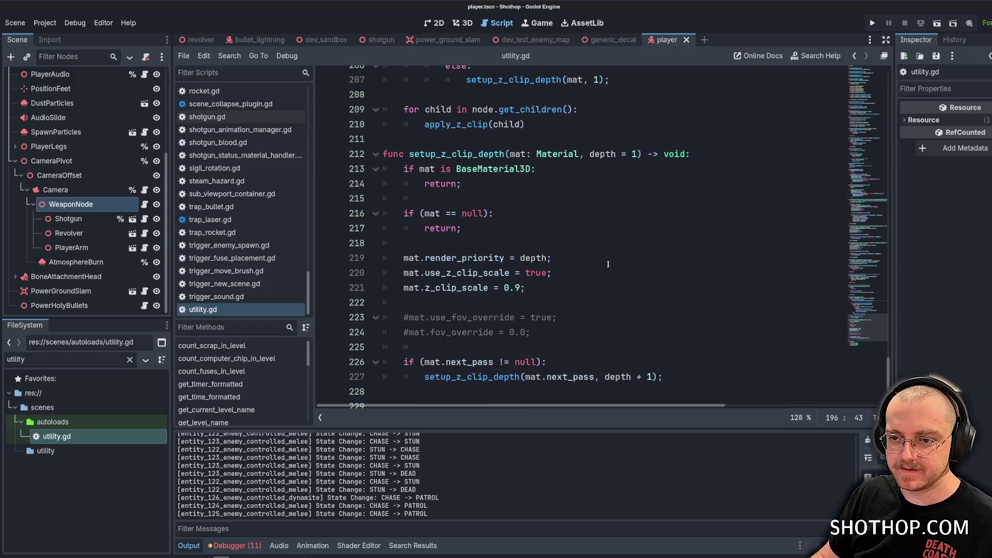
pyautogui.click(671, 258)
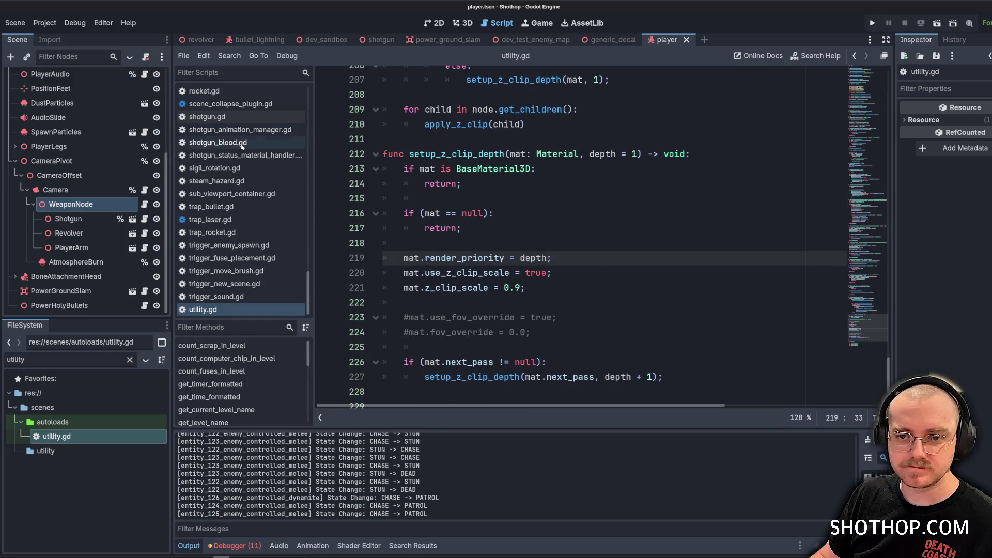
pyautogui.click(21, 190)
pyautogui.scroll(3, 23, 191)
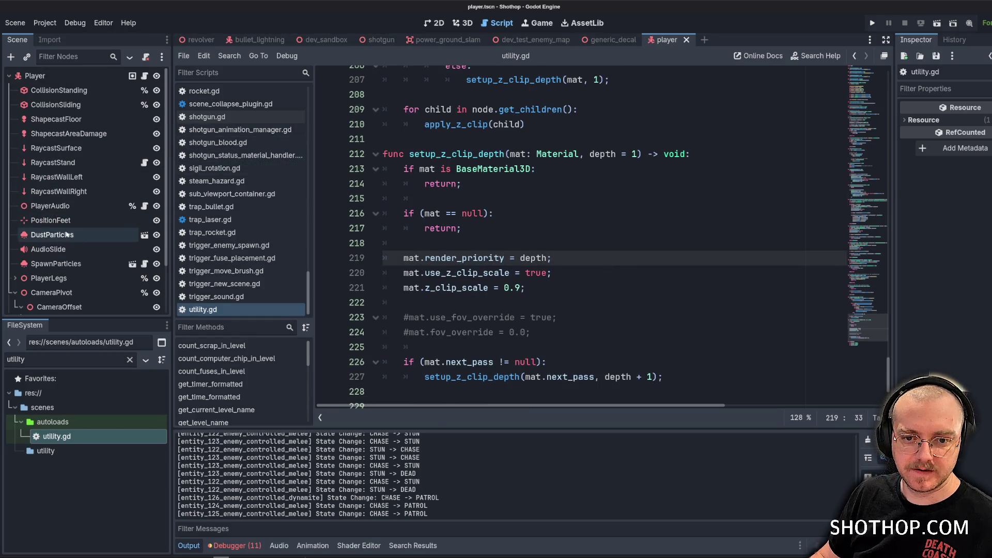
pyautogui.click(588, 195)
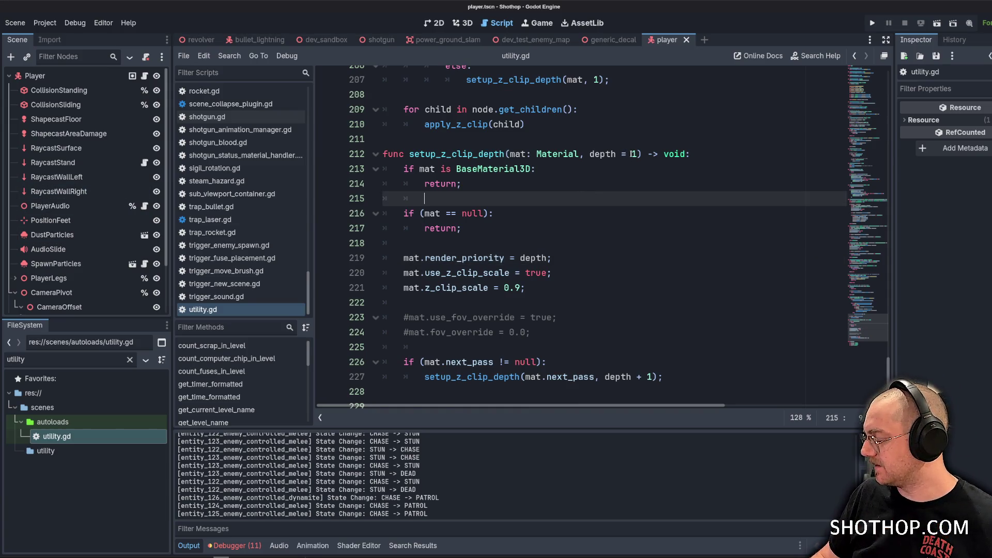
pyautogui.click(532, 318)
pyautogui.click(527, 361)
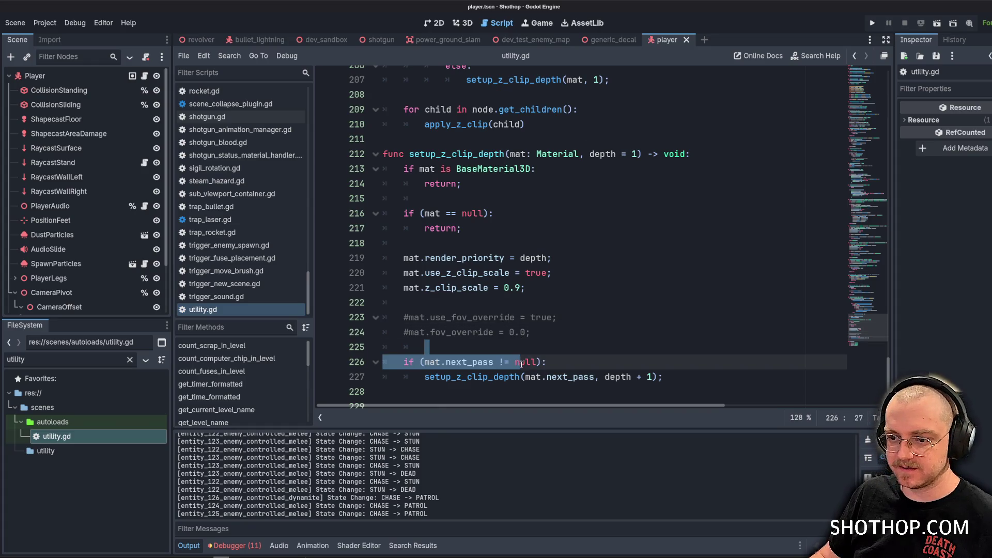
pyautogui.click(527, 349)
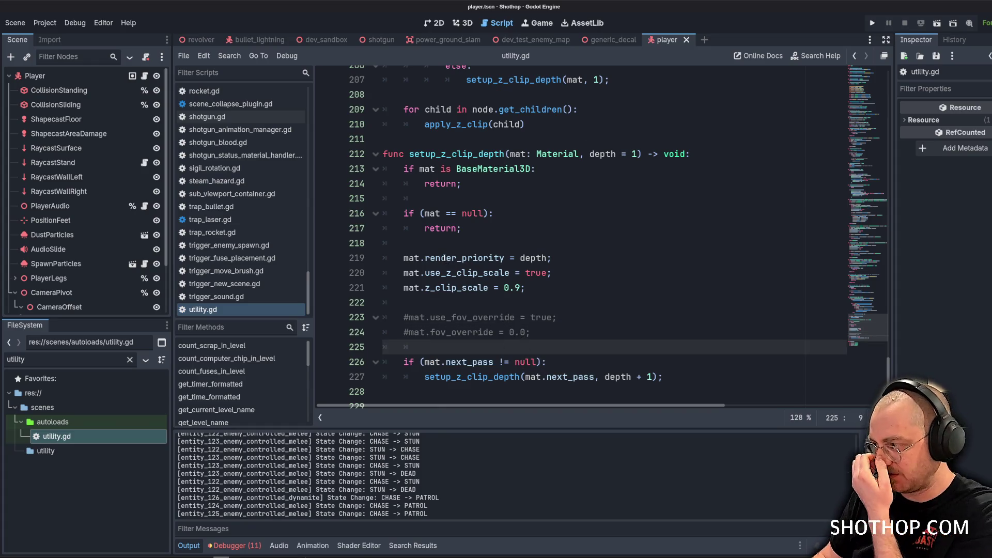
pyautogui.scroll(-2, 667, 273)
# Delete the extra blank line before class RayResult and save utility.gd.
pyautogui.click(570, 312)
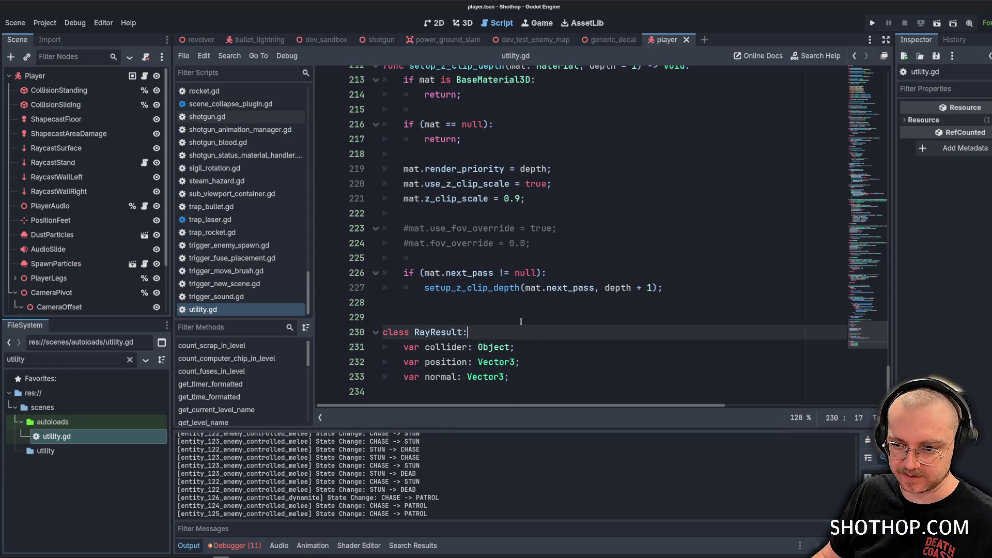
pyautogui.press('BackSpace')
pyautogui.hotkey('ctrl', 's')
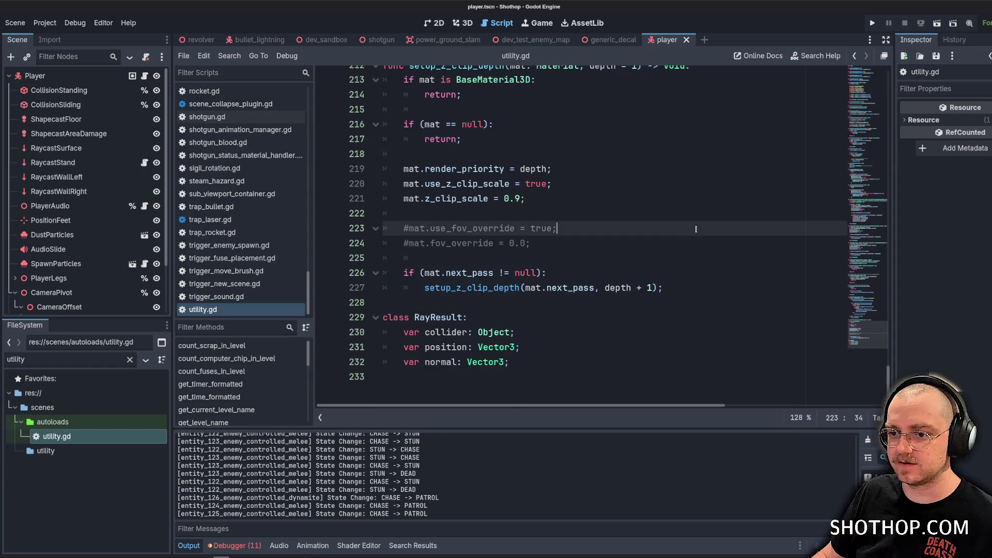
# Review the level-count and time-formatting helpers at the top, then switch to dev_sandbox.
pyautogui.scroll(13, 569, 310)
pyautogui.click(467, 358)
pyautogui.click(579, 224)
pyautogui.scroll(10, 579, 225)
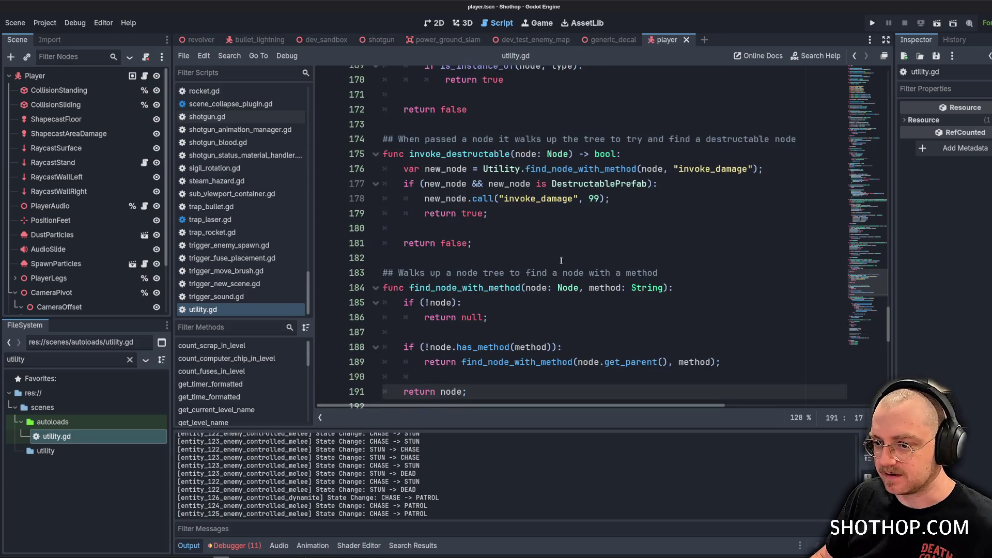
pyautogui.hotkey('ctrl', 'Home')
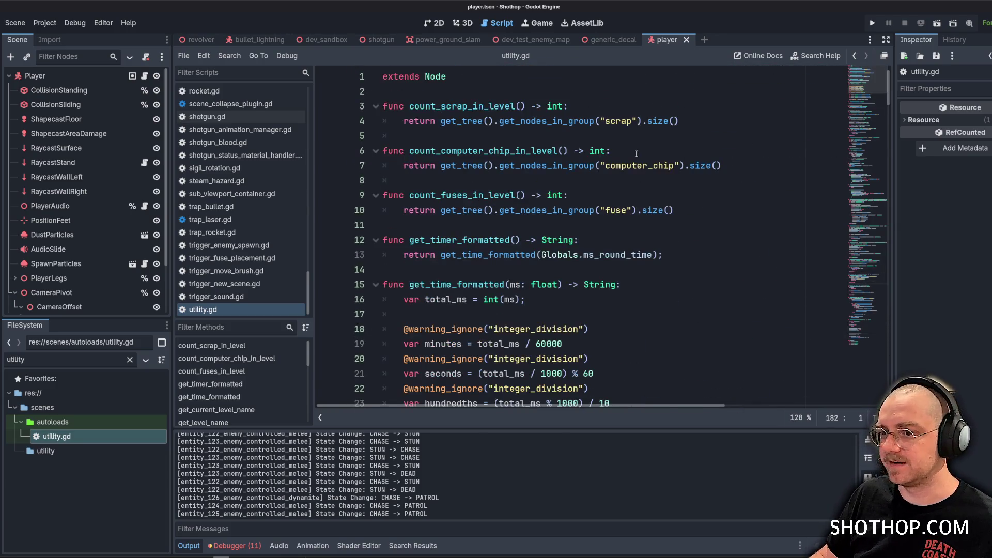
pyautogui.click(630, 150)
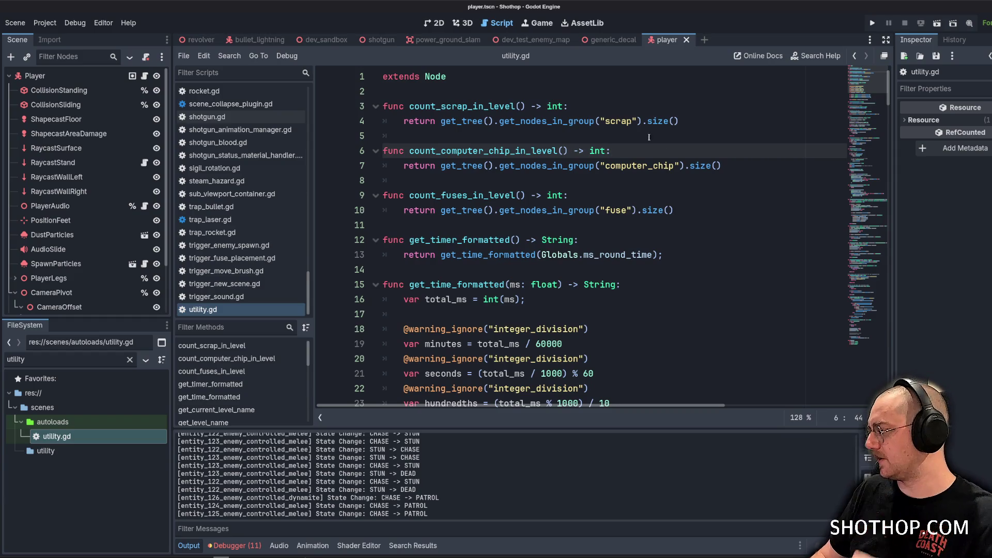
pyautogui.click(517, 269)
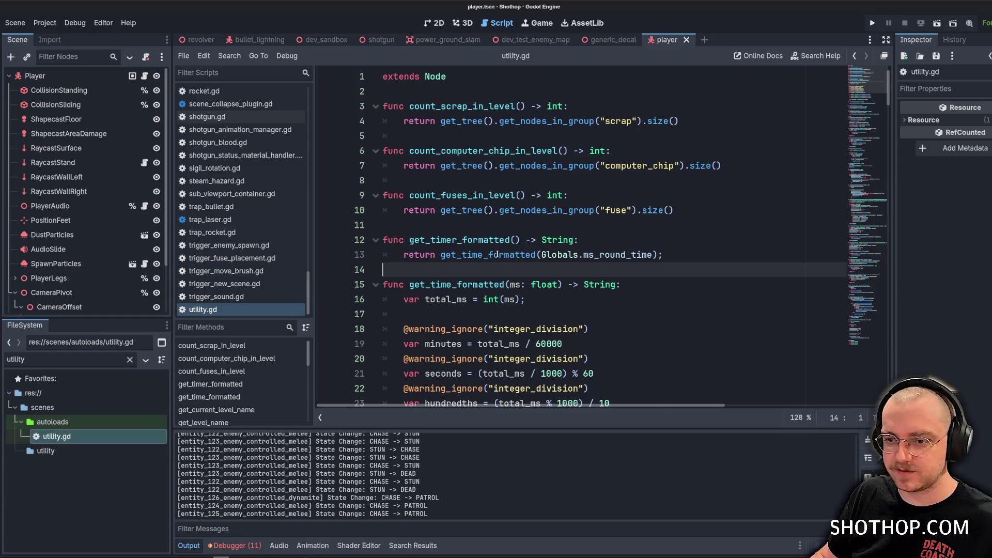
pyautogui.rightClick(276, 554)
pyautogui.press('Escape')
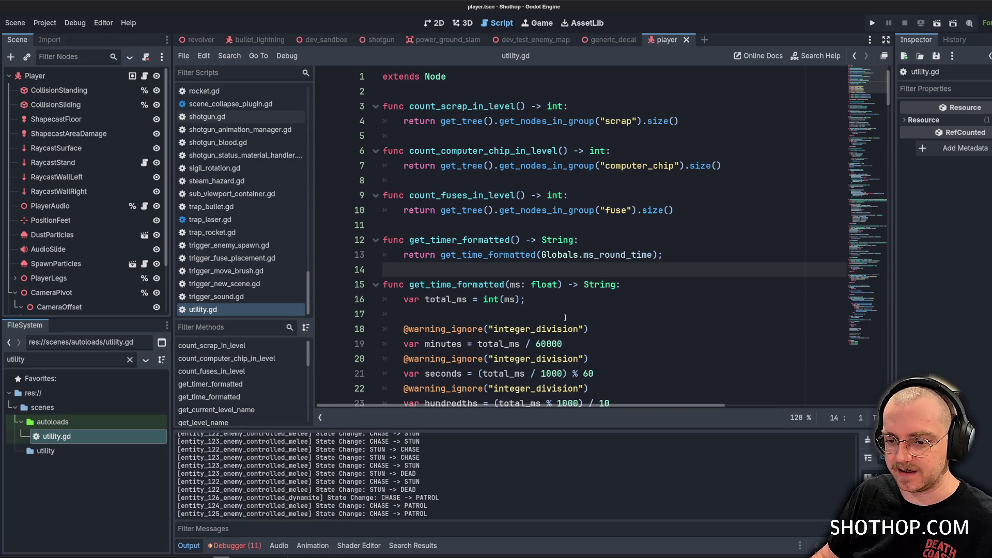
pyautogui.click(465, 314)
pyautogui.click(326, 40)
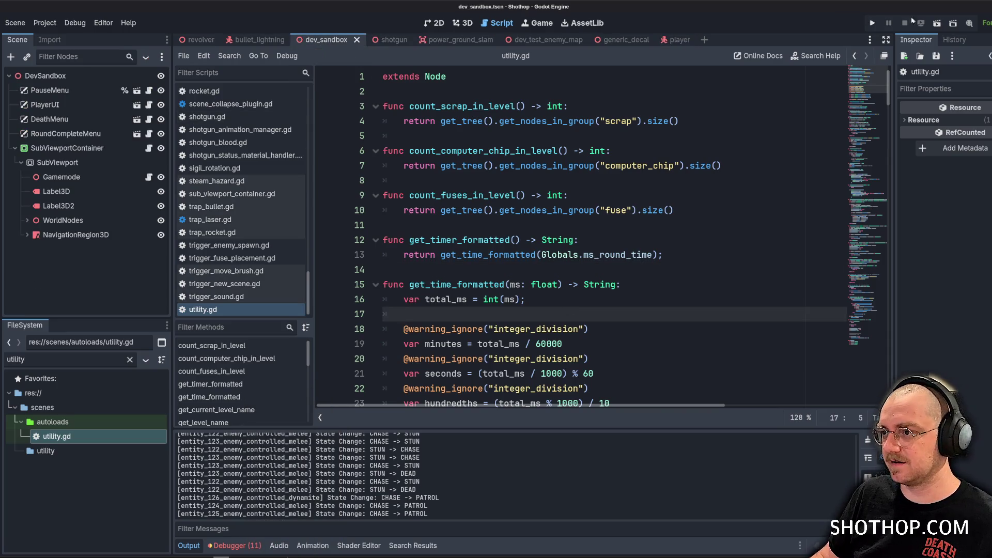
# Run dev_sandbox, pause and resume with Escape, then walk and dash forward with Shift.
pyautogui.click(937, 23)
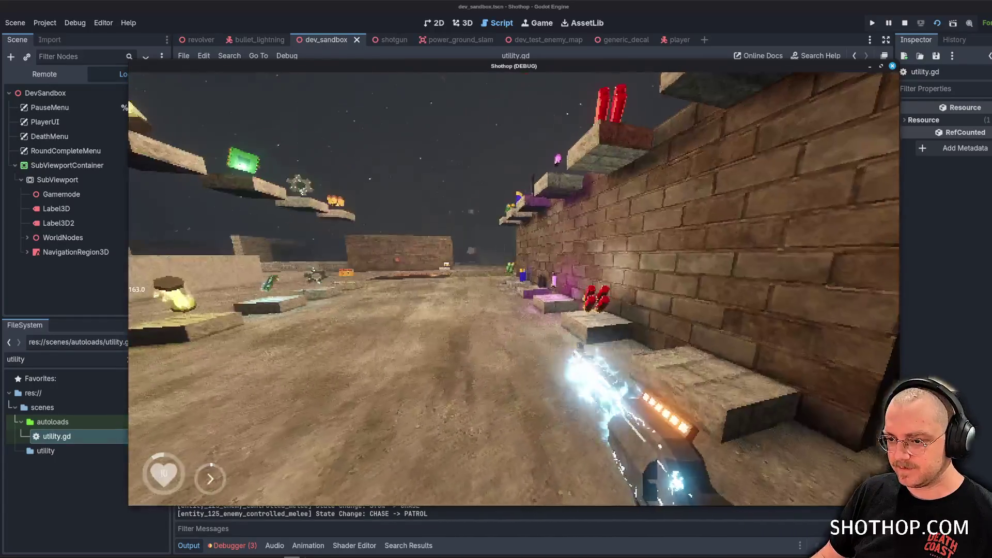
pyautogui.press('Escape')
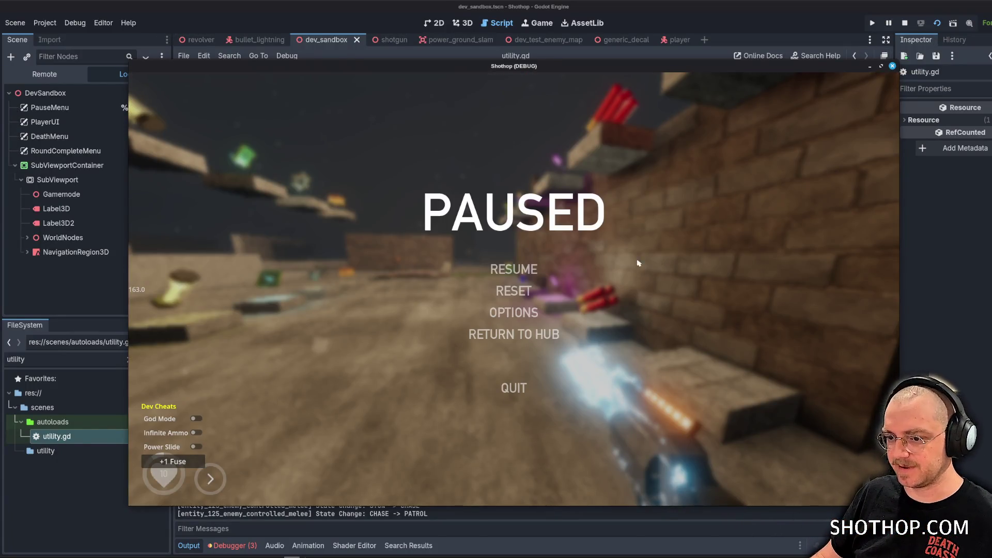
pyautogui.press('Escape')
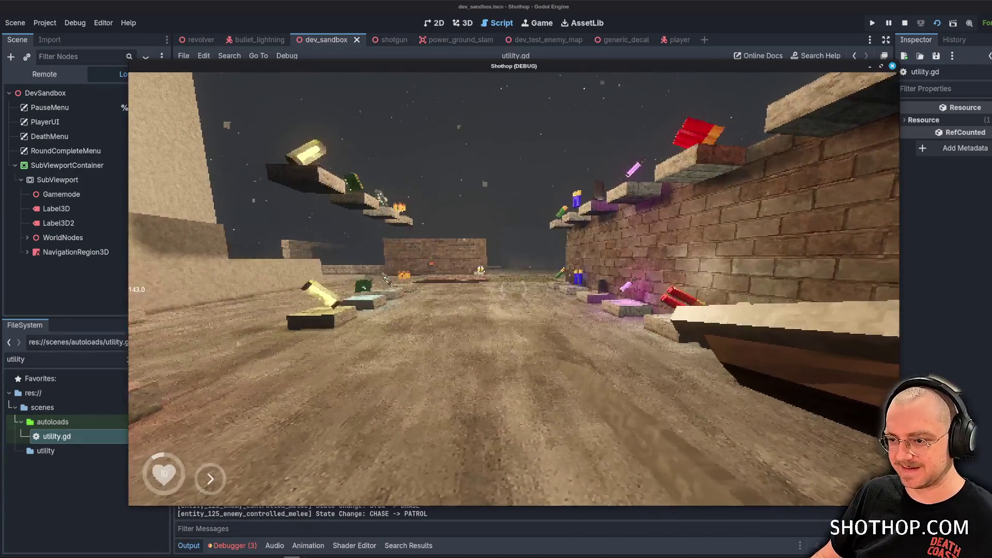
pyautogui.press('shift')
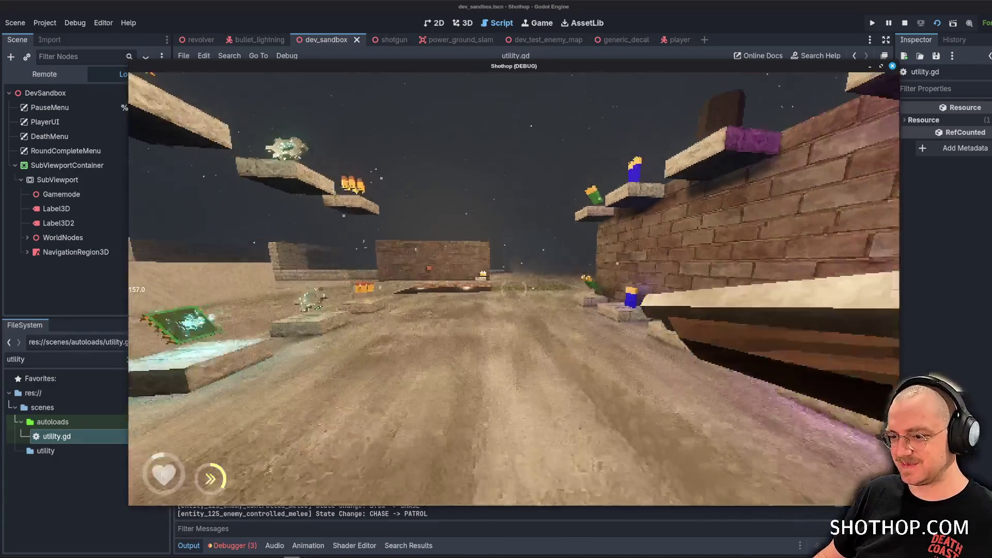
pyautogui.press('shift')
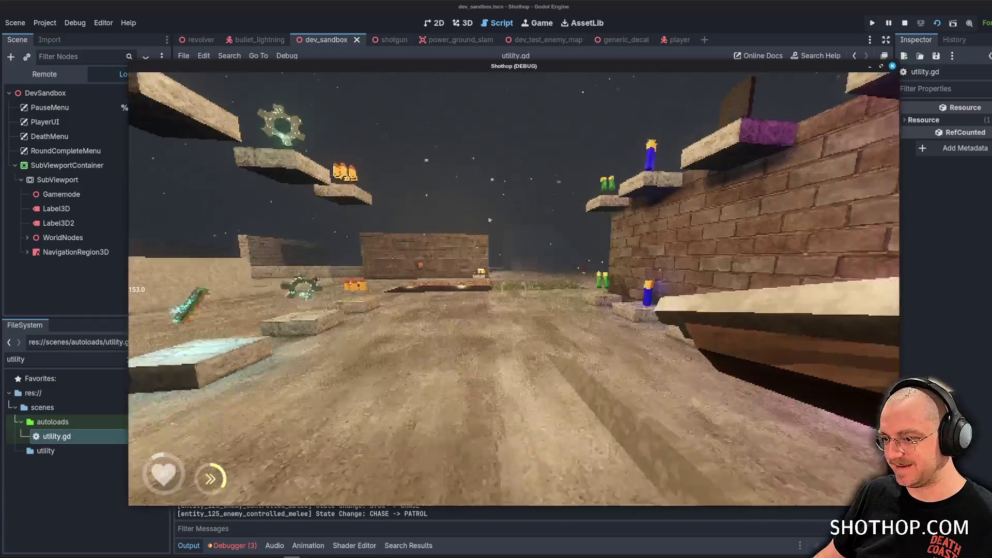